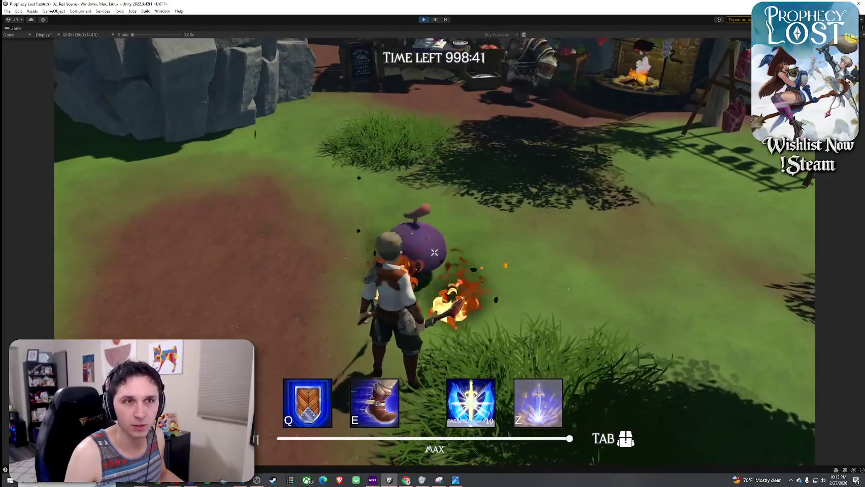
- Make five fiery melee attacks near the rocks and trees
{"action": "left_click", "coordinate": [434, 252]}
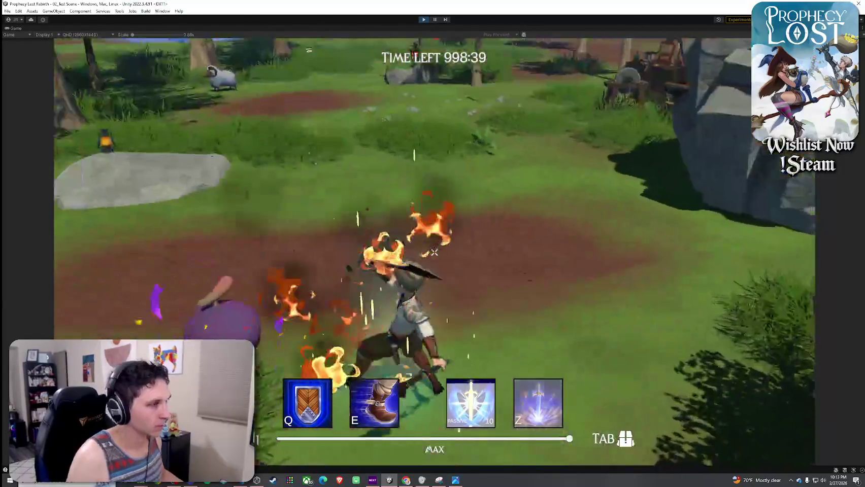
{"action": "left_click", "coordinate": [433, 252]}
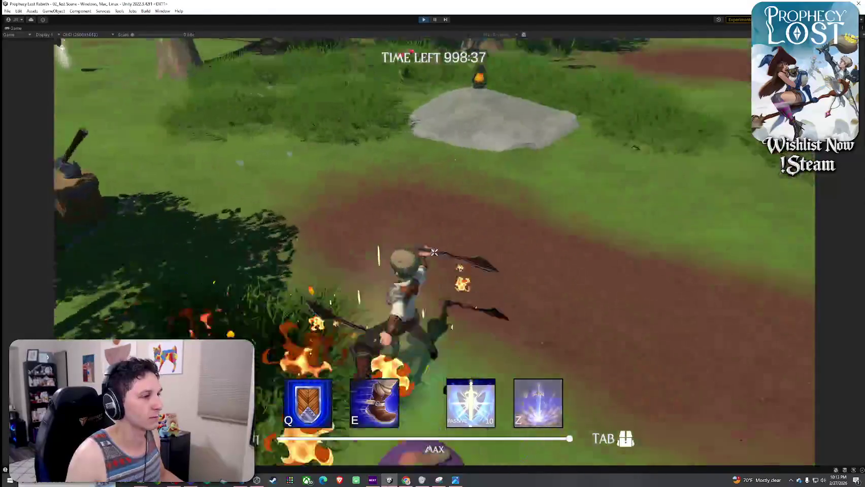
{"action": "left_click", "coordinate": [434, 252]}
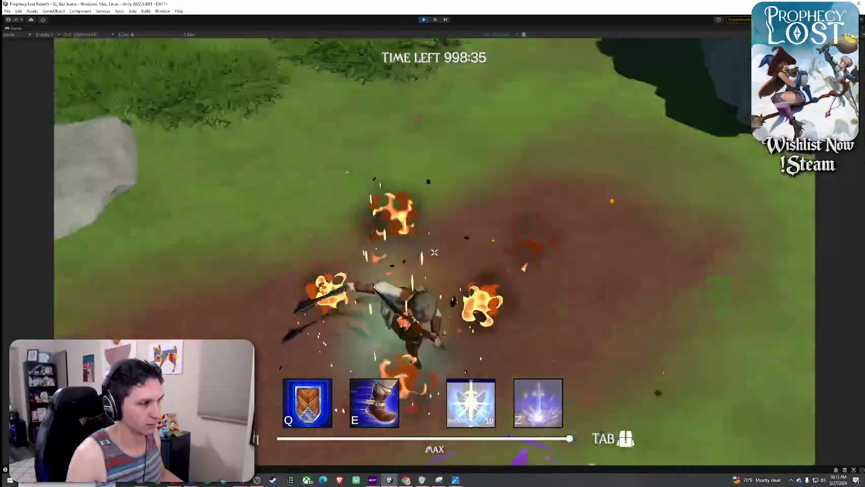
{"action": "left_click", "coordinate": [434, 253]}
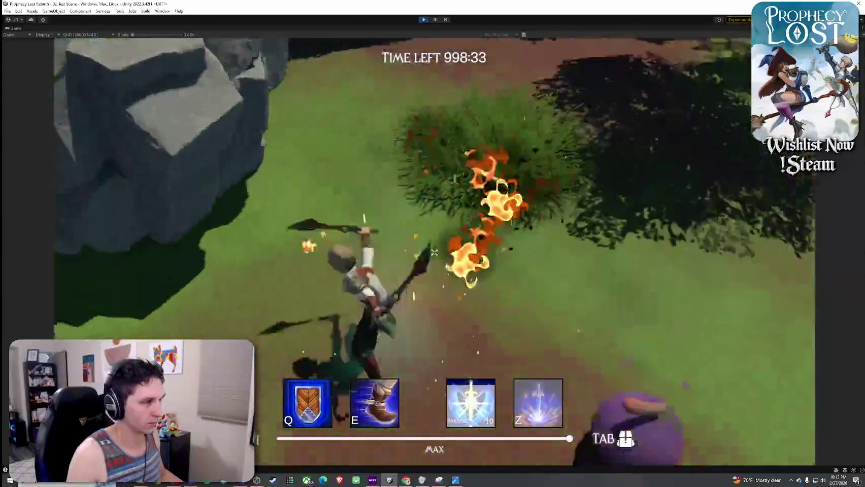
{"action": "left_click", "coordinate": [434, 252]}
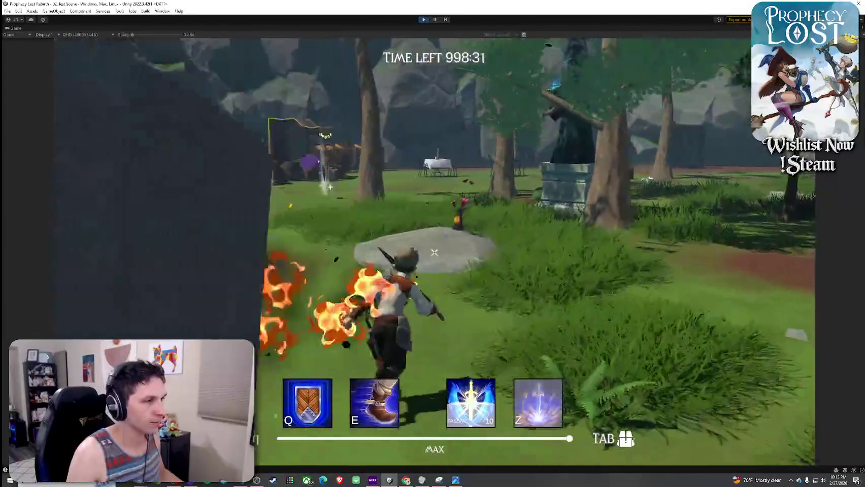
- Toggle the inventory open and closed twice between fiery attacks
{"action": "key", "text": "Tab"}
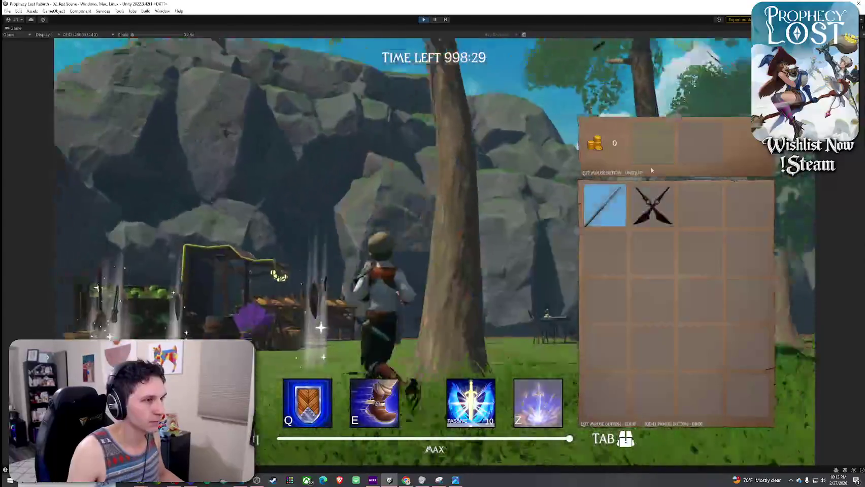
{"action": "key", "text": "Tab"}
{"action": "left_click", "coordinate": [434, 252]}
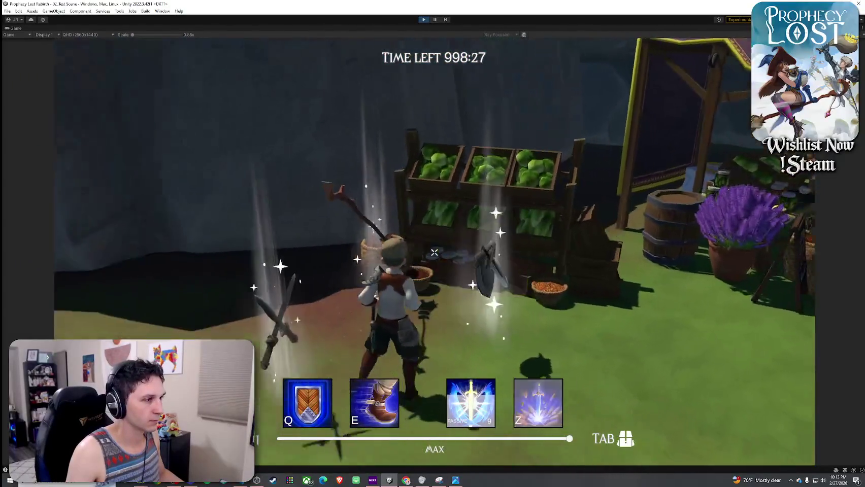
{"action": "key", "text": "Tab"}
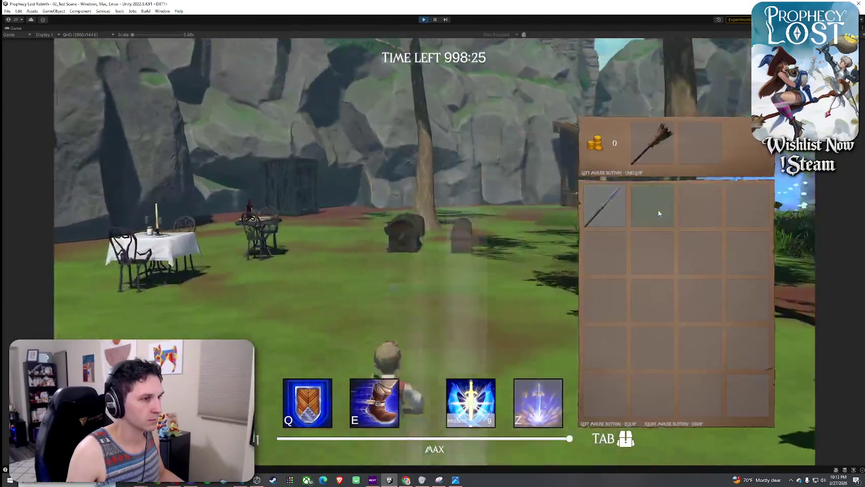
{"action": "key", "text": "Tab"}
{"action": "left_click", "coordinate": [434, 252]}
- Rearrange the inventory items and drop the broom on the ground
{"action": "key", "text": "Tab"}
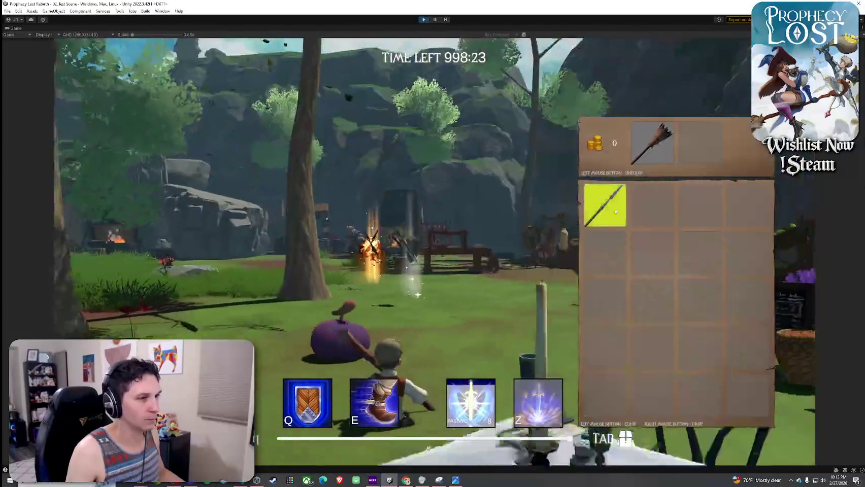
{"action": "left_click", "coordinate": [615, 212]}
{"action": "right_click", "coordinate": [652, 205]}
{"action": "key", "text": "Tab"}
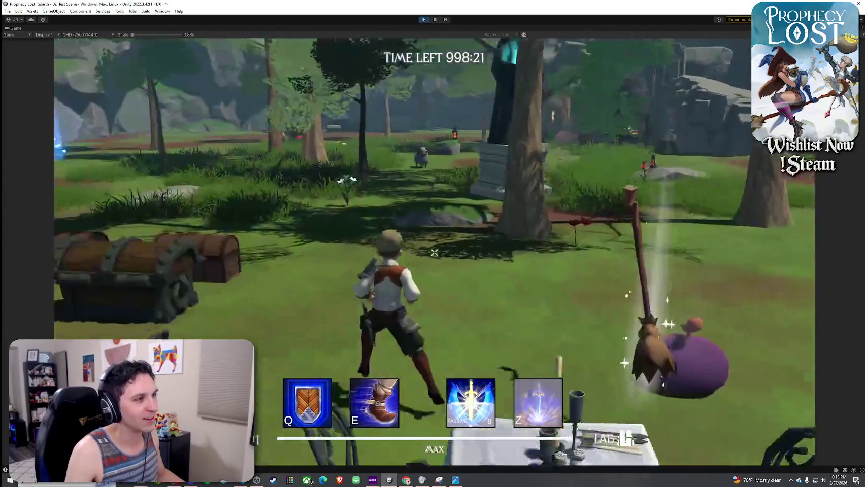
- Walk to the sparkling chest, open the treasure chests with F, and approach the loot
{"action": "key", "text": "w"}
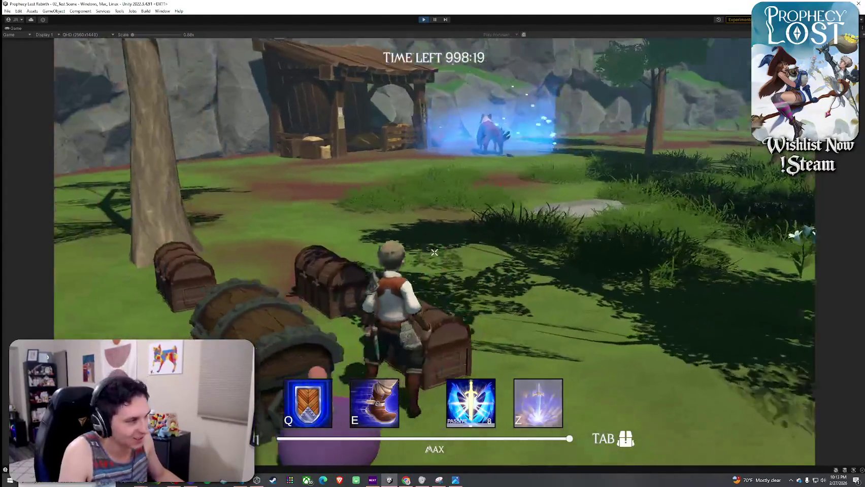
{"action": "key", "text": "w"}
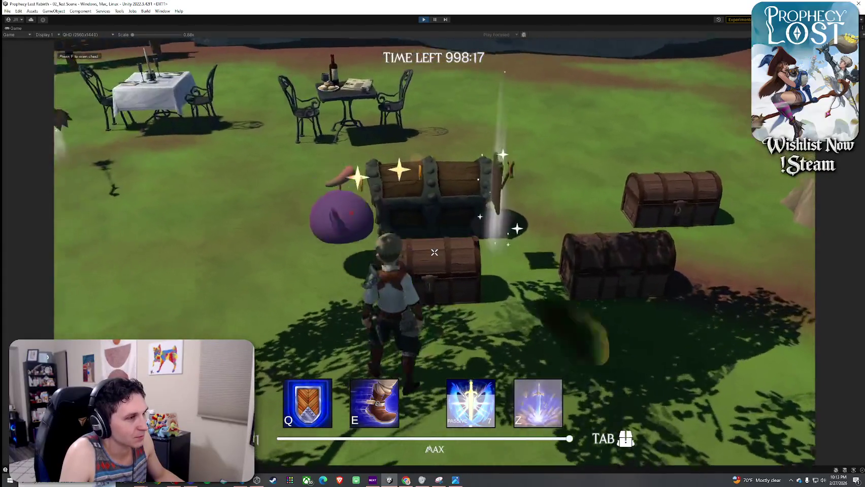
{"action": "key", "text": "f"}
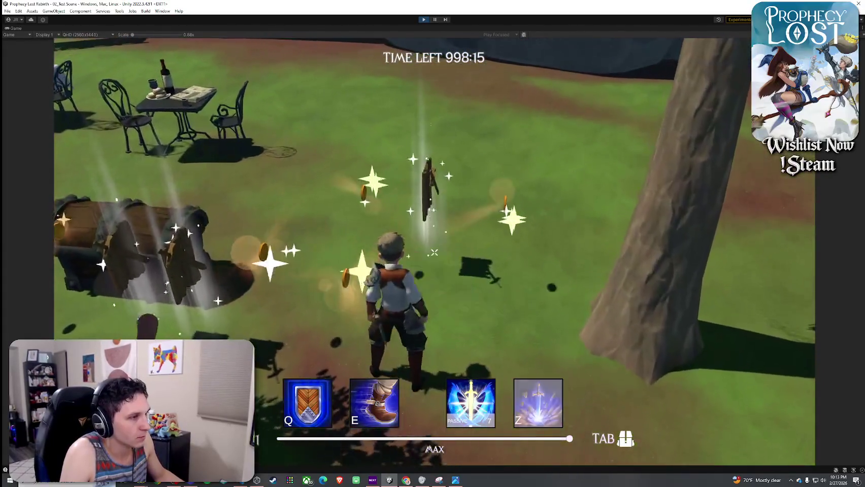
{"action": "key", "text": "w"}
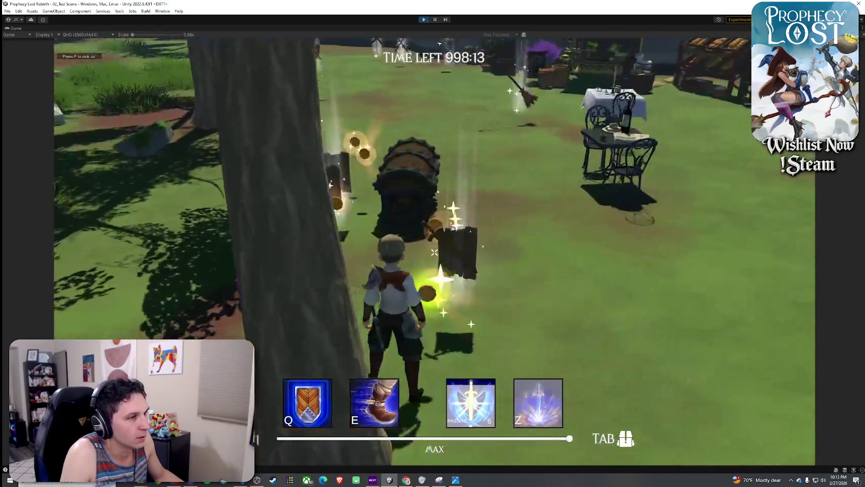
{"action": "key", "text": "w"}
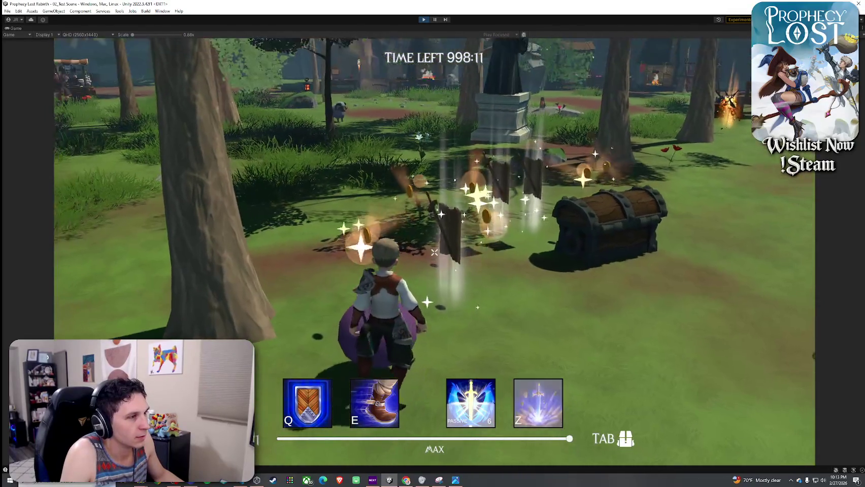
{"action": "key", "text": "w"}
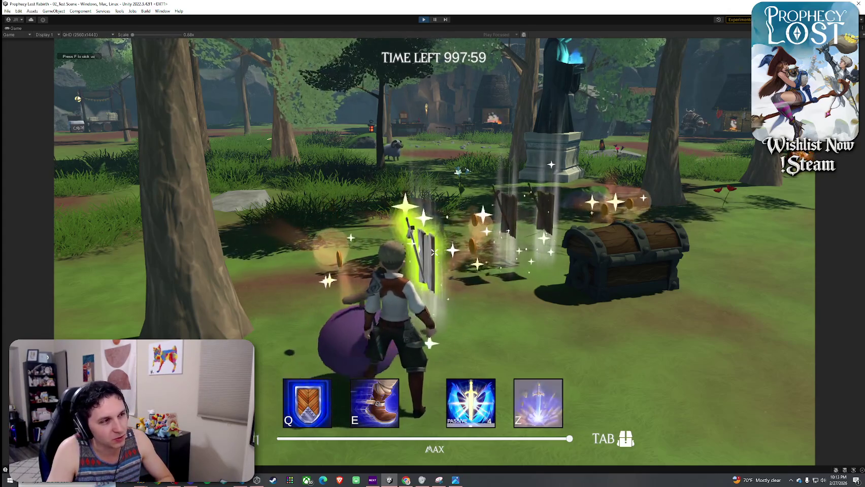
- Reposition the character around the chest, then stop the running game
{"action": "key", "text": "w"}
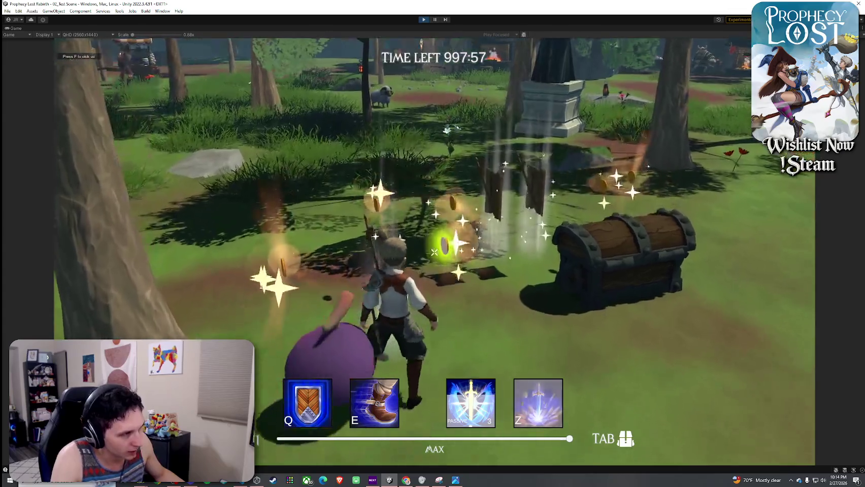
{"action": "key", "text": "w"}
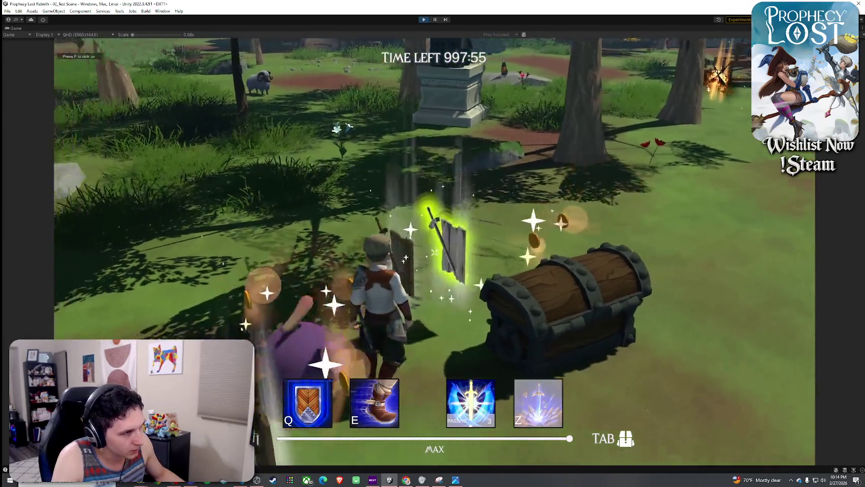
{"action": "key", "text": "w"}
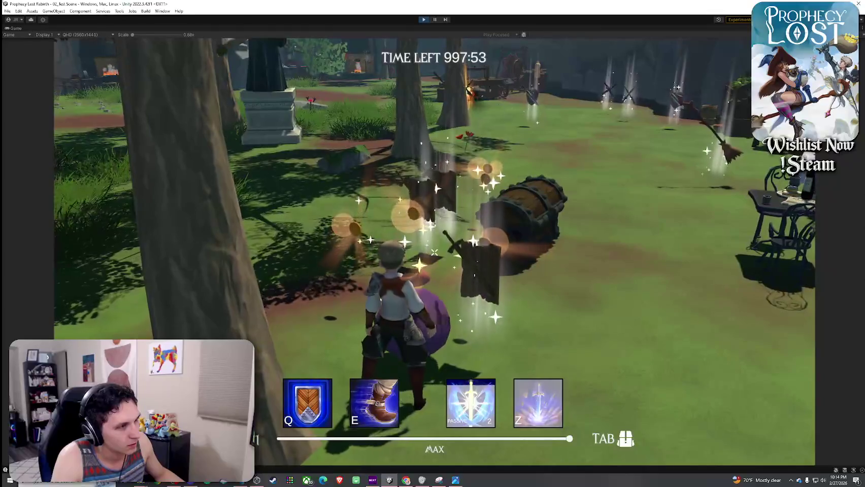
{"action": "left_click", "coordinate": [425, 19]}
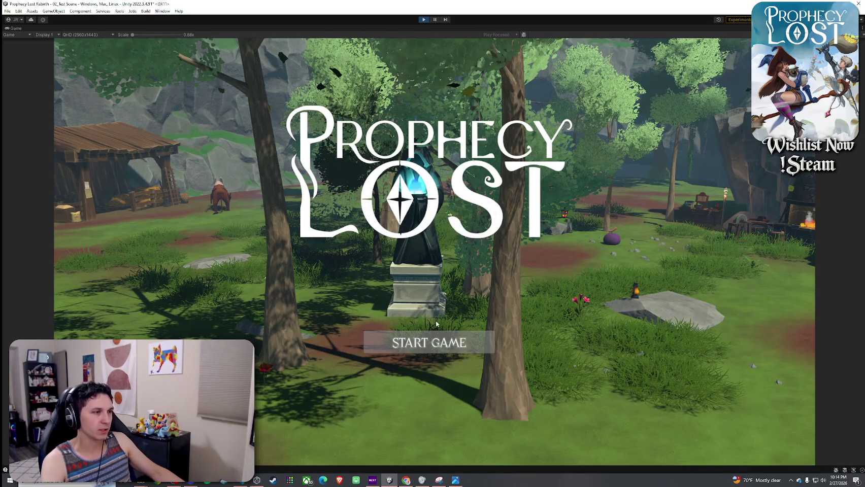
- Start the game, run among the chests, then restart the play session
{"action": "left_click", "coordinate": [434, 343]}
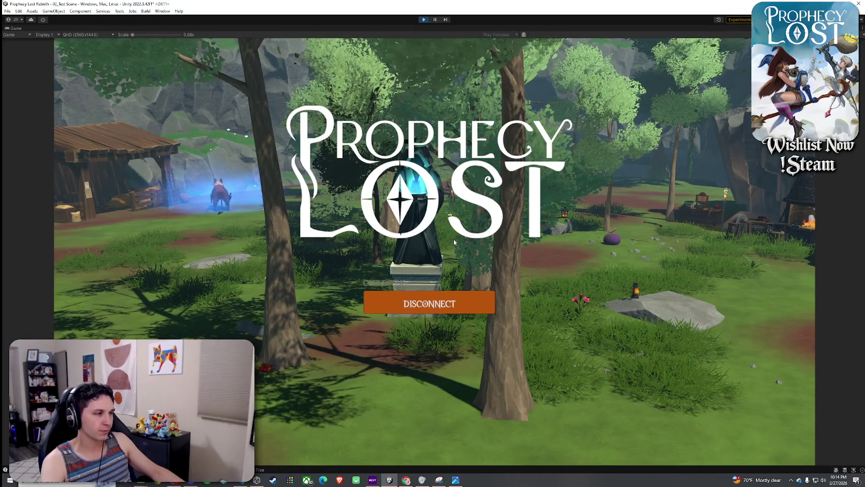
{"action": "key", "text": "w"}
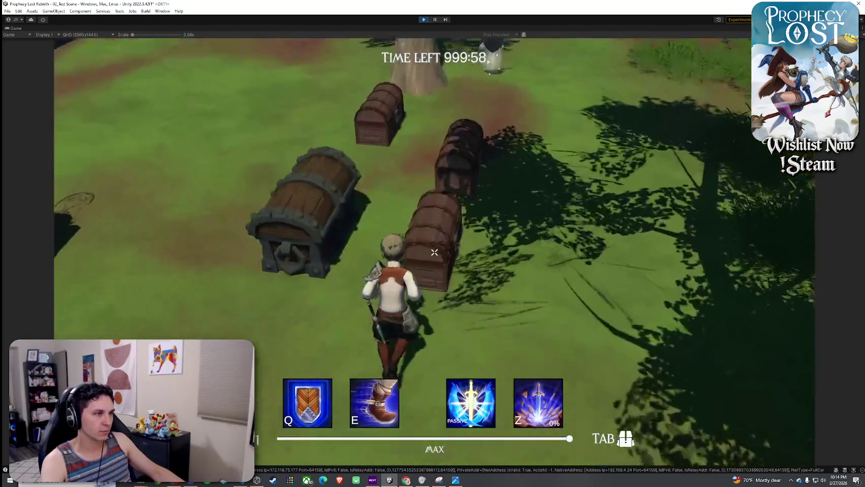
{"action": "key", "text": "w"}
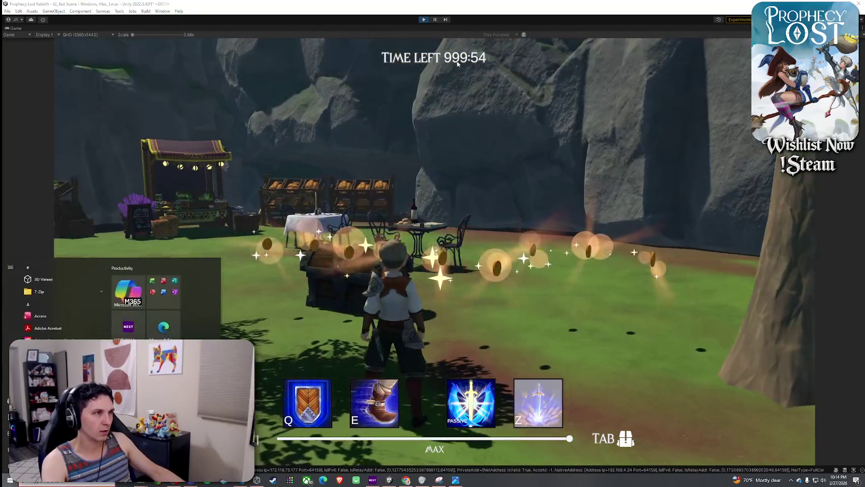
{"action": "left_click", "coordinate": [424, 20]}
{"action": "left_click", "coordinate": [424, 21]}
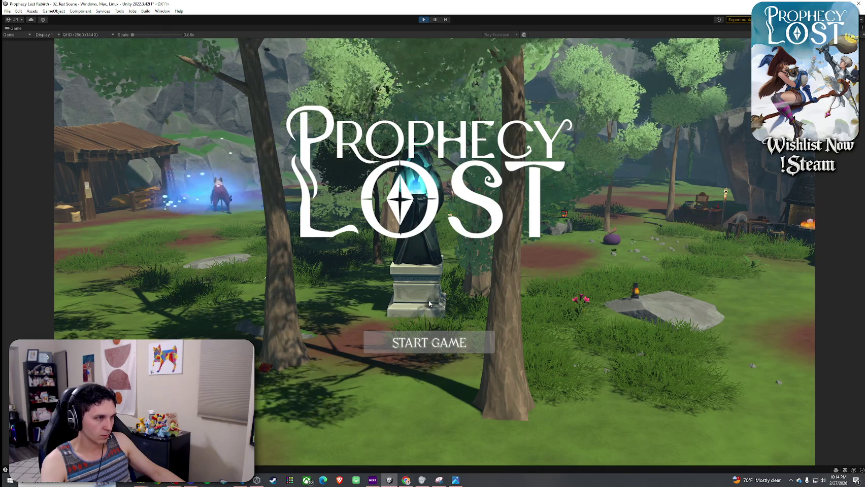
- Start the game again, attack two chests open, then stop the play test with Ctrl+P
{"action": "left_click", "coordinate": [432, 343]}
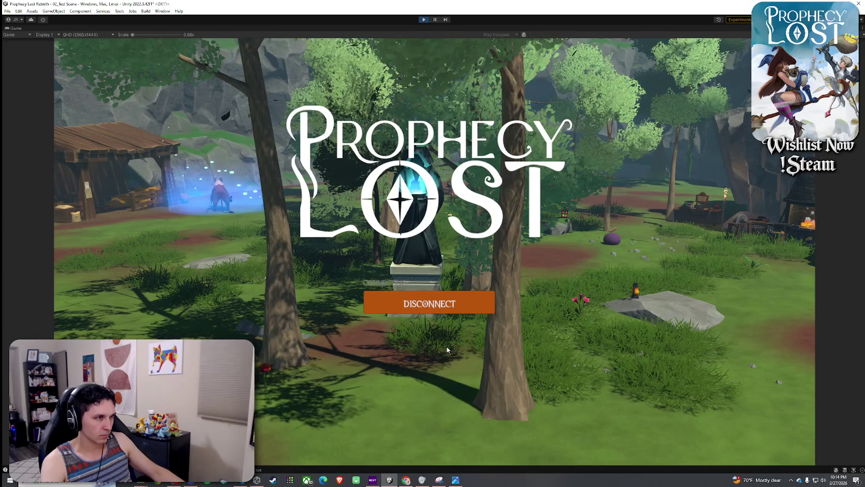
{"action": "key", "text": "w"}
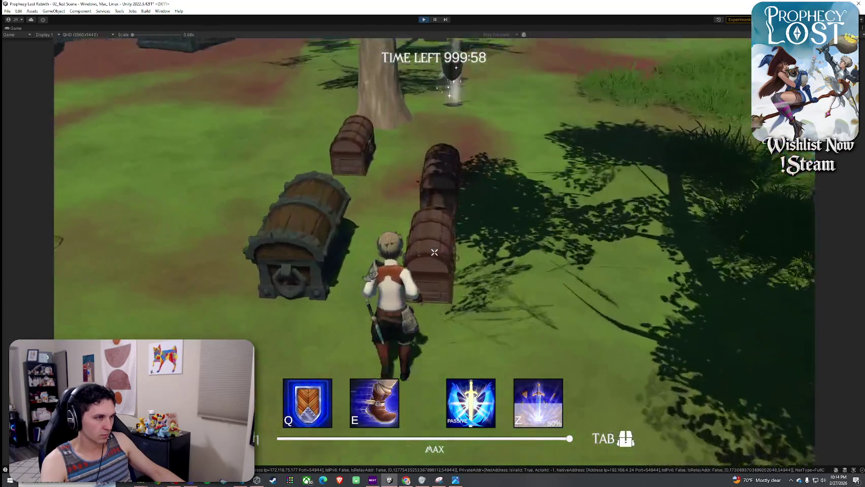
{"action": "left_click", "coordinate": [434, 252]}
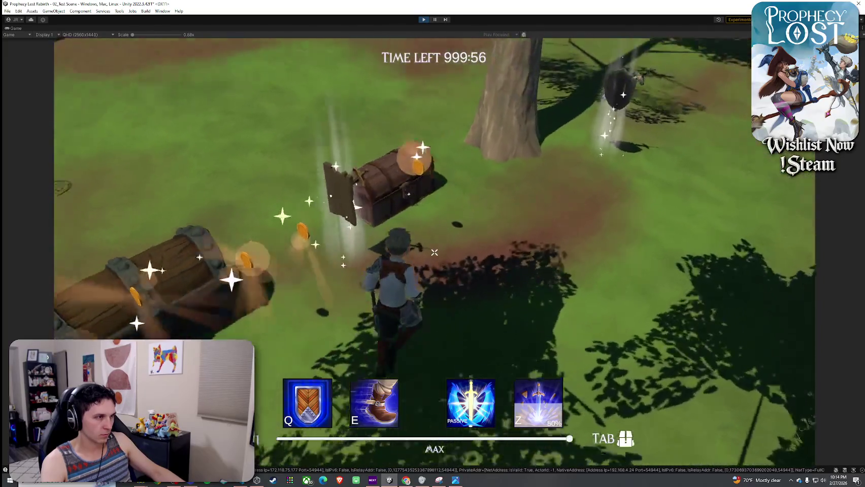
{"action": "left_click", "coordinate": [434, 252]}
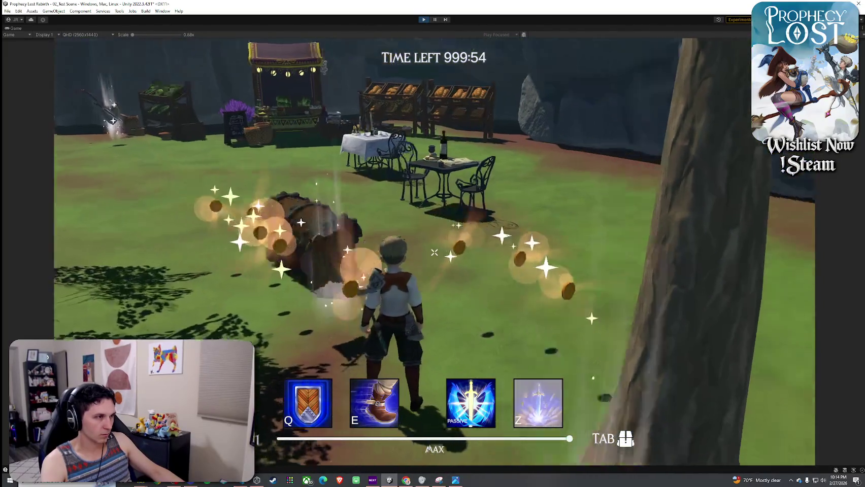
{"action": "key", "text": "w"}
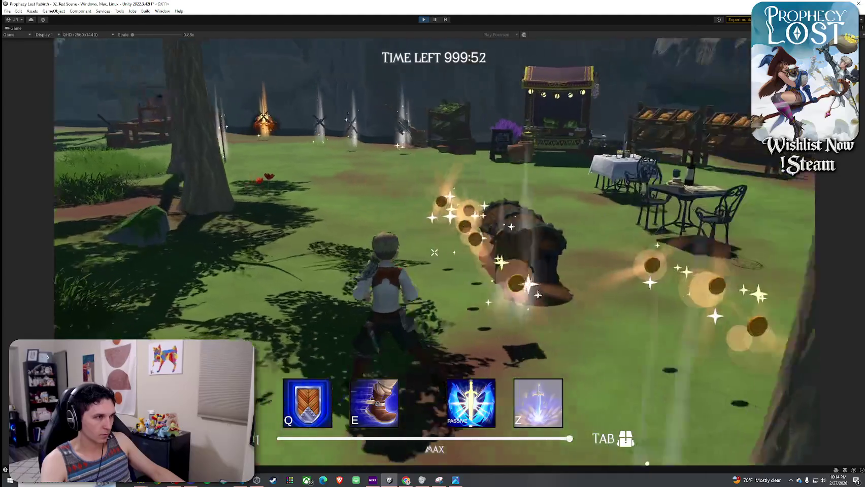
{"action": "key", "text": "w"}
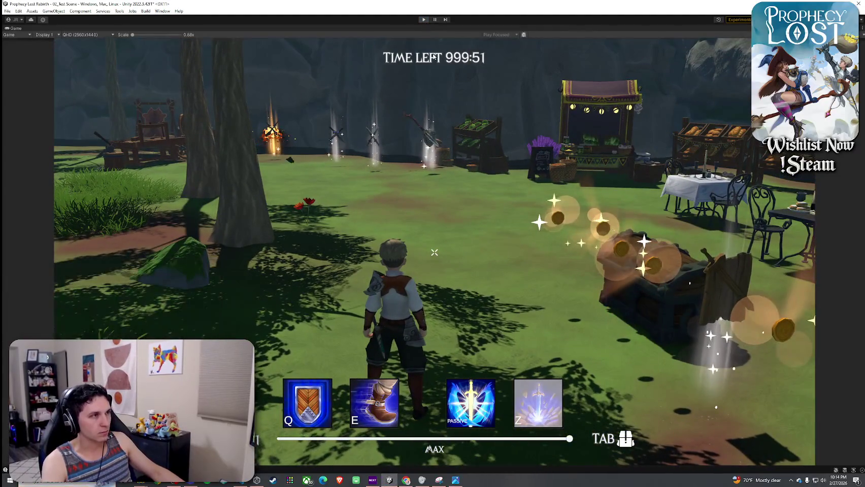
{"action": "key", "text": "ctrl+p"}
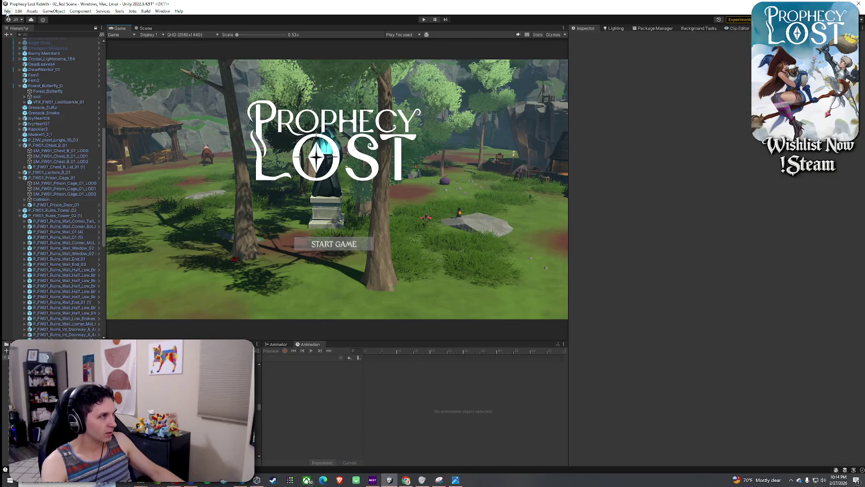
- Save the current scene with File > Save
{"action": "left_click", "coordinate": [8, 11]}
{"action": "left_click", "coordinate": [30, 49]}
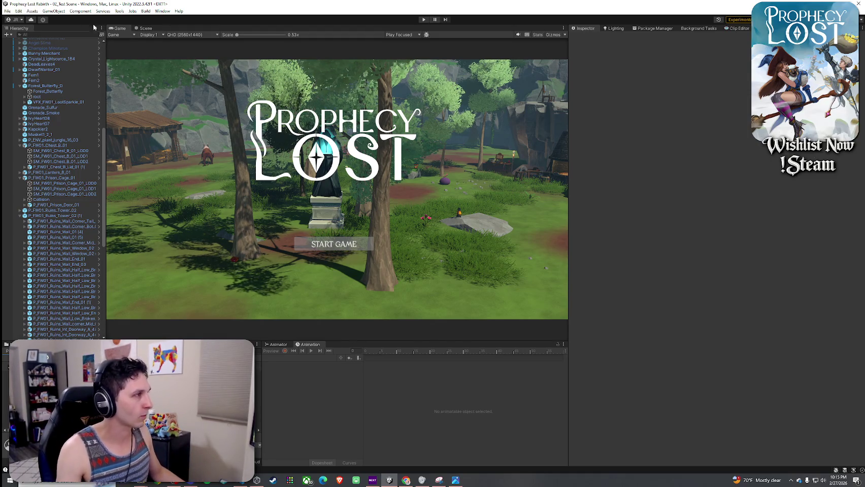
- Move the lantern, prison cage and ruins tower props into the Stations group
{"action": "scroll", "coordinate": [24, 199], "scroll_direction": "up", "scroll_amount": 5}
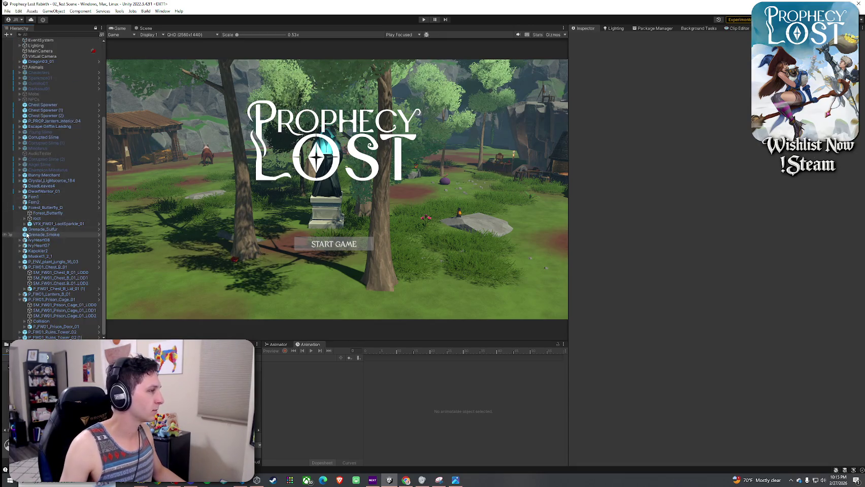
{"action": "left_click", "coordinate": [20, 267]}
{"action": "left_click", "coordinate": [20, 300]}
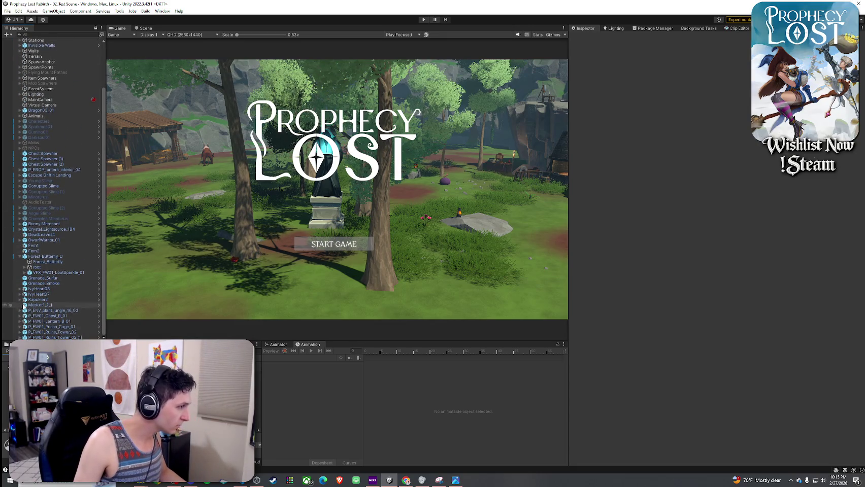
{"action": "left_click", "coordinate": [70, 322]}
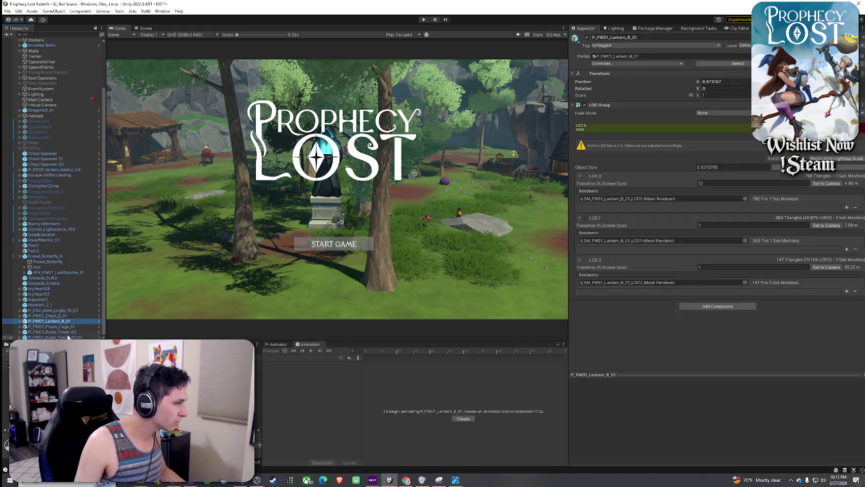
{"action": "left_click", "coordinate": [61, 337], "text": "shift"}
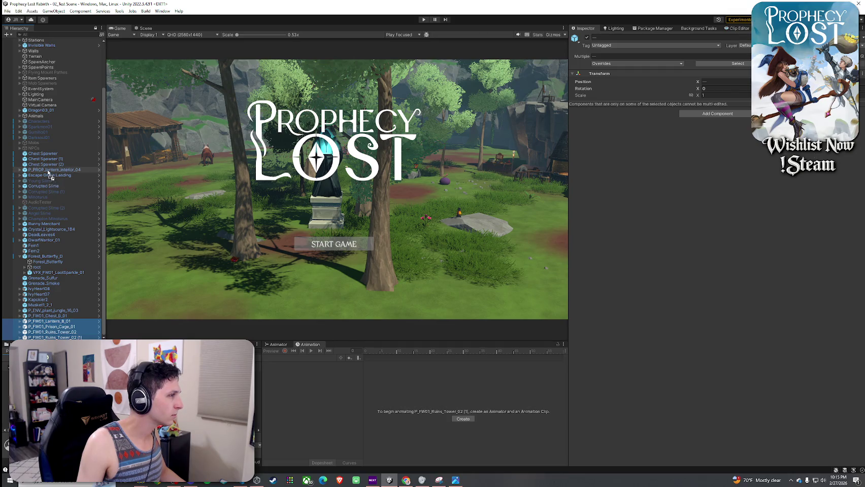
{"action": "mouse_move", "coordinate": [47, 113]}
{"action": "left_mouse_down"}
{"action": "mouse_move", "coordinate": [57, 40]}
{"action": "mouse_move", "coordinate": [44, 96]}
{"action": "left_mouse_up"}
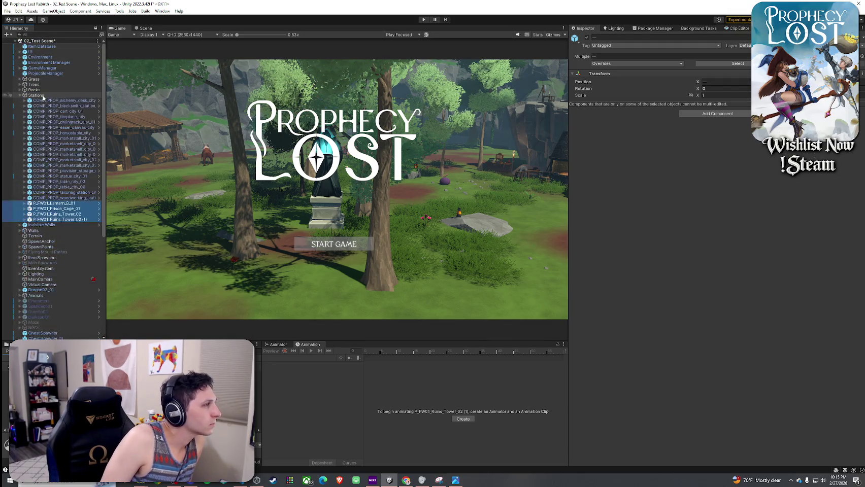
{"action": "left_click", "coordinate": [21, 96]}
- Move P_ENV_plant_jungle_16_03 into the Trees group
{"action": "scroll", "coordinate": [53, 304], "scroll_direction": "down", "scroll_amount": 3}
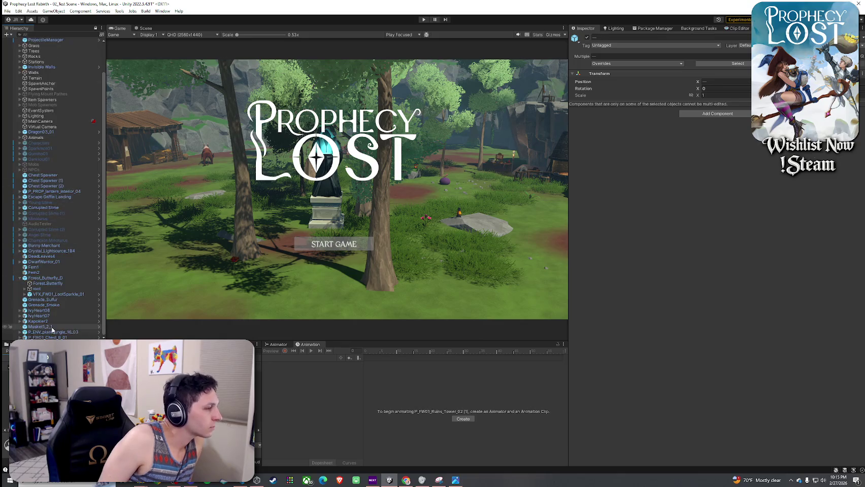
{"action": "left_click", "coordinate": [53, 332]}
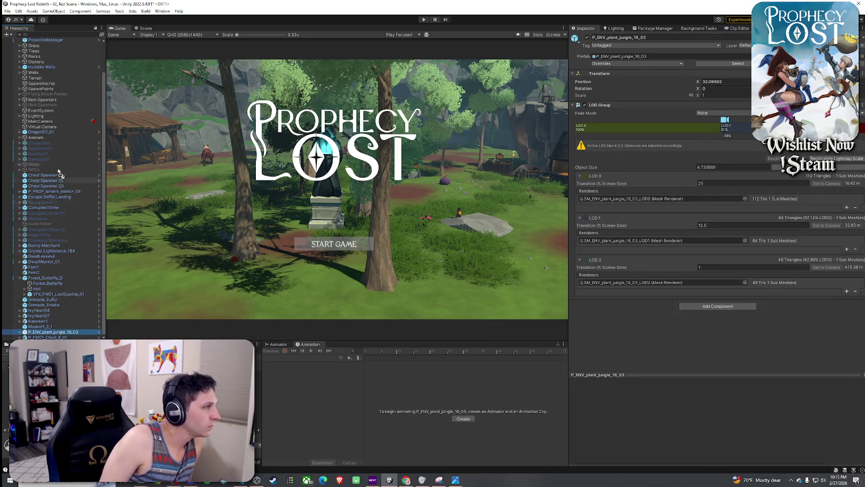
{"action": "left_click_drag", "start_coordinate": [65, 24], "coordinate": [63, 47]}
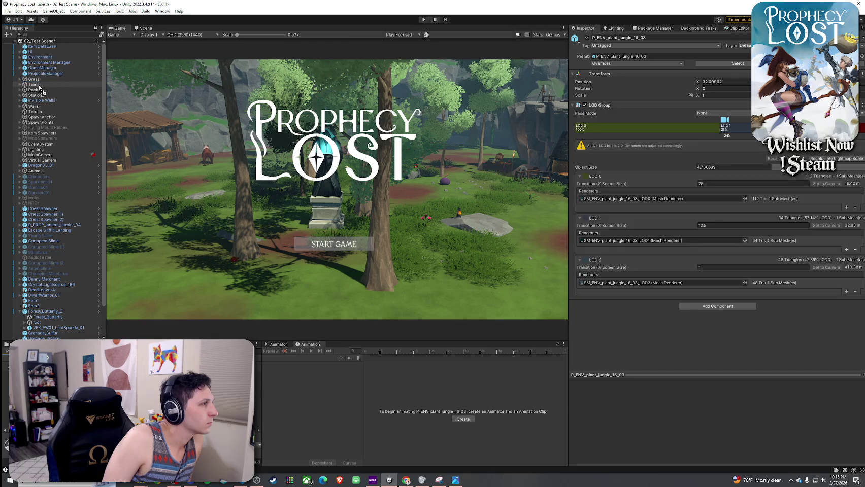
{"action": "left_click_drag", "start_coordinate": [39, 87], "coordinate": [39, 87]}
{"action": "left_click", "coordinate": [19, 85]}
- Move IvyHeart07 and IvyHeart08 into the Trees group
{"action": "scroll", "coordinate": [44, 165], "scroll_direction": "down", "scroll_amount": 2}
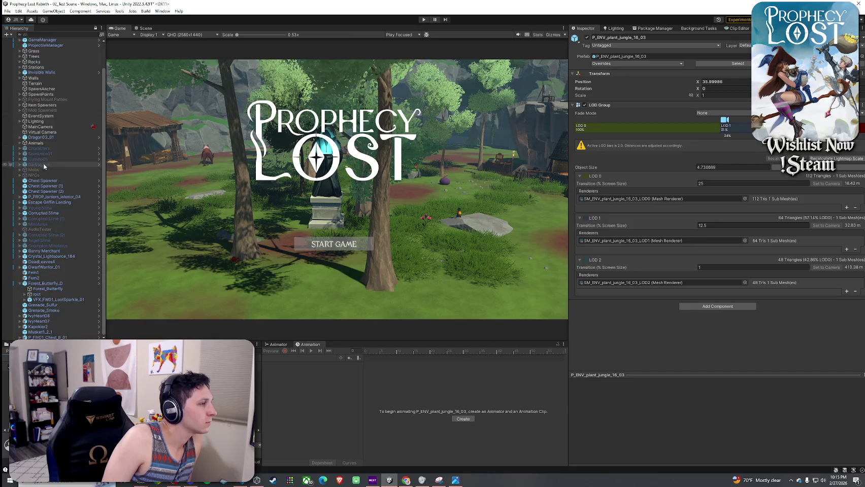
{"action": "left_click", "coordinate": [59, 331]}
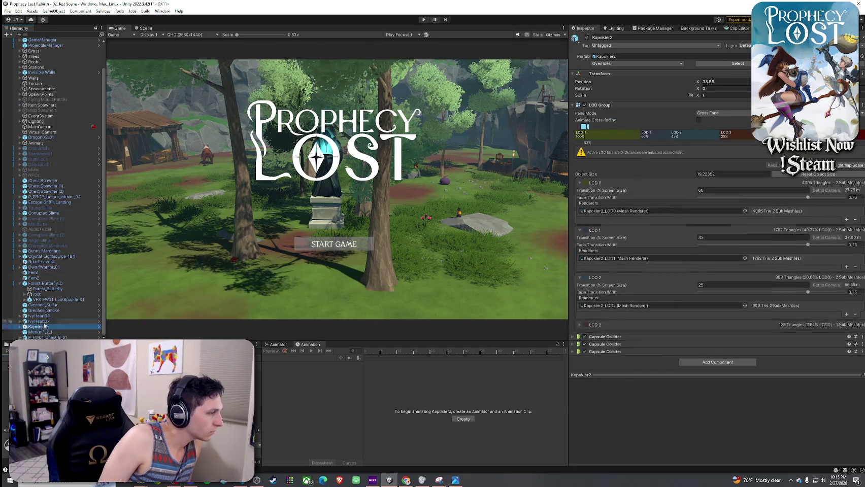
{"action": "left_click", "coordinate": [44, 321]}
{"action": "left_click", "coordinate": [41, 316], "text": "ctrl"}
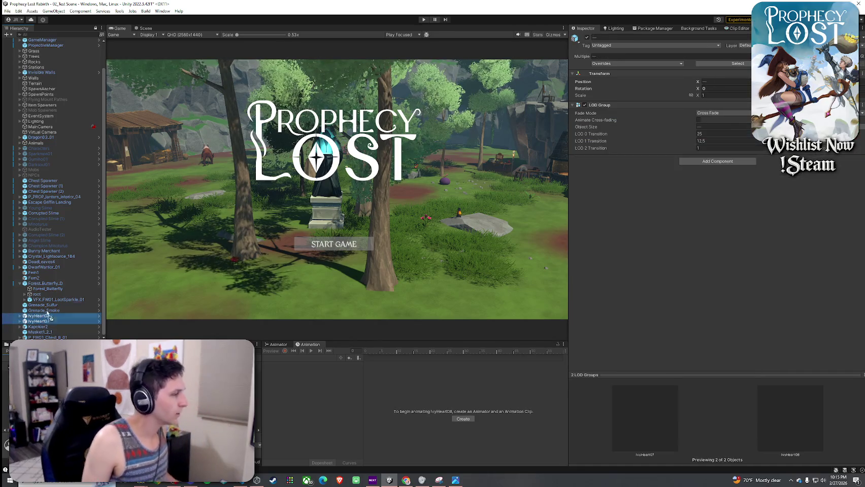
{"action": "scroll", "coordinate": [49, 58], "scroll_direction": "up", "scroll_amount": 2}
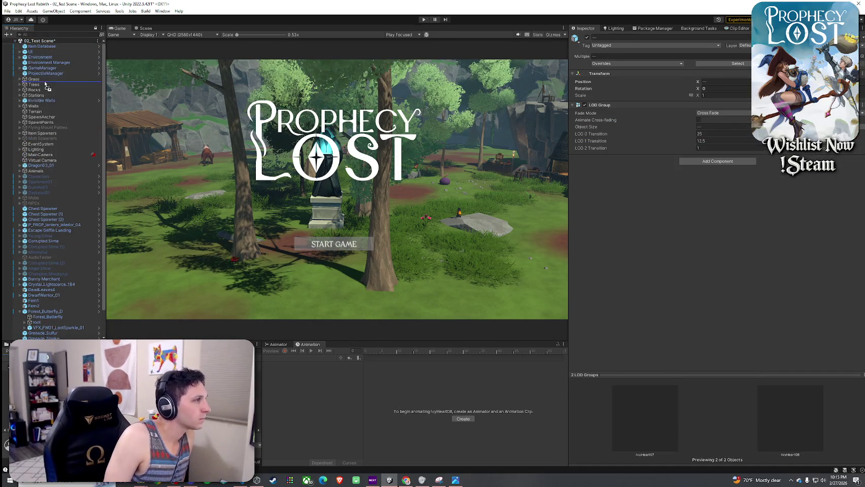
{"action": "left_click_drag", "start_coordinate": [36, 89], "coordinate": [36, 86]}
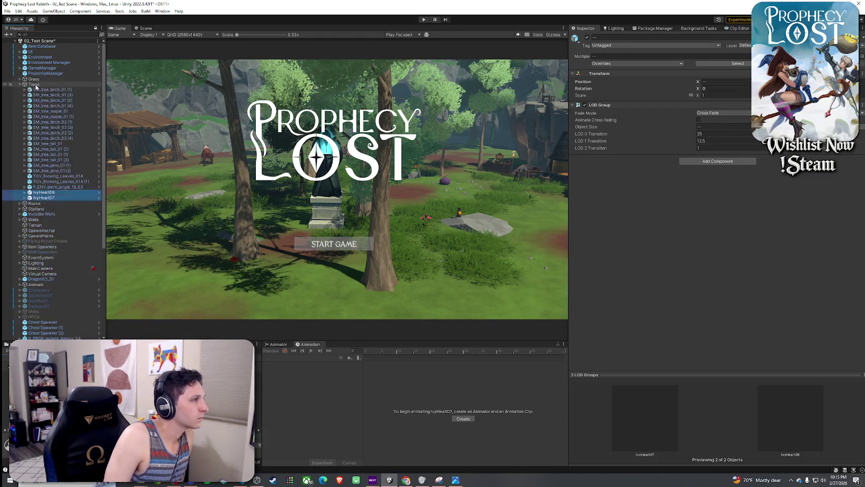
{"action": "left_click", "coordinate": [22, 87]}
- Save the reorganised scene from the File menu
{"action": "left_click", "coordinate": [7, 11]}
{"action": "left_click", "coordinate": [92, 2]}
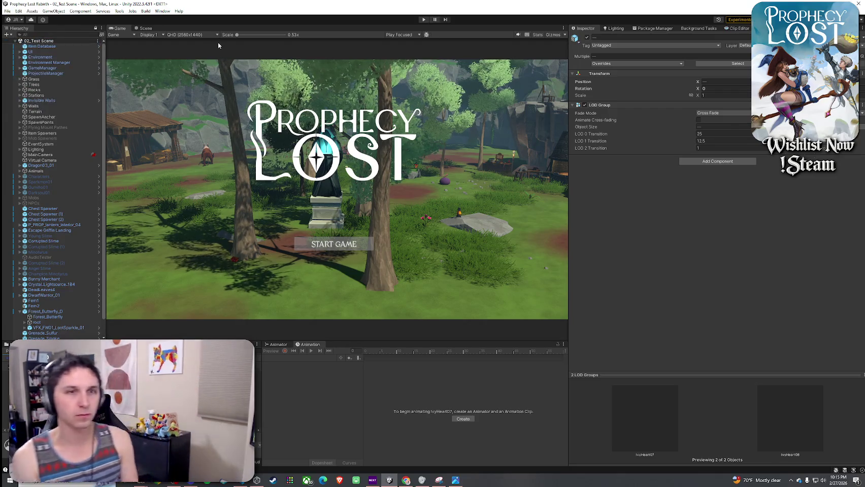
{"action": "left_click", "coordinate": [7, 11]}
- Maximize the Game view, enter Play mode and click START GAME
{"action": "double_click", "coordinate": [121, 28]}
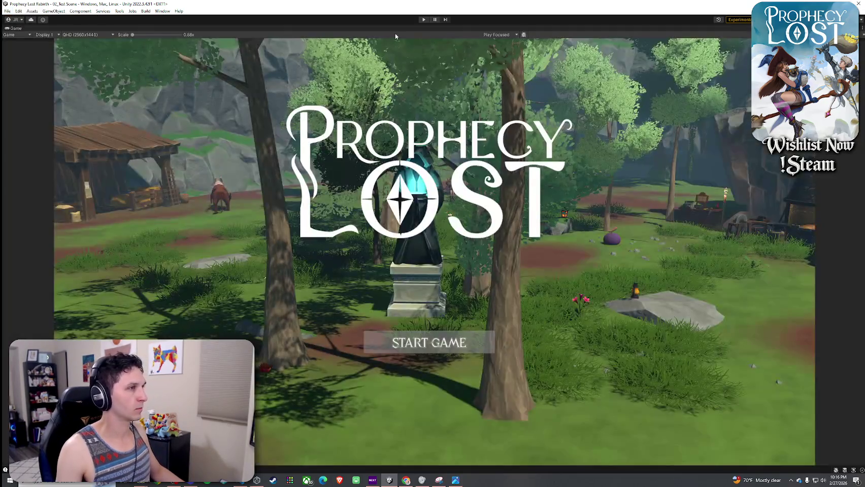
{"action": "left_click", "coordinate": [424, 19]}
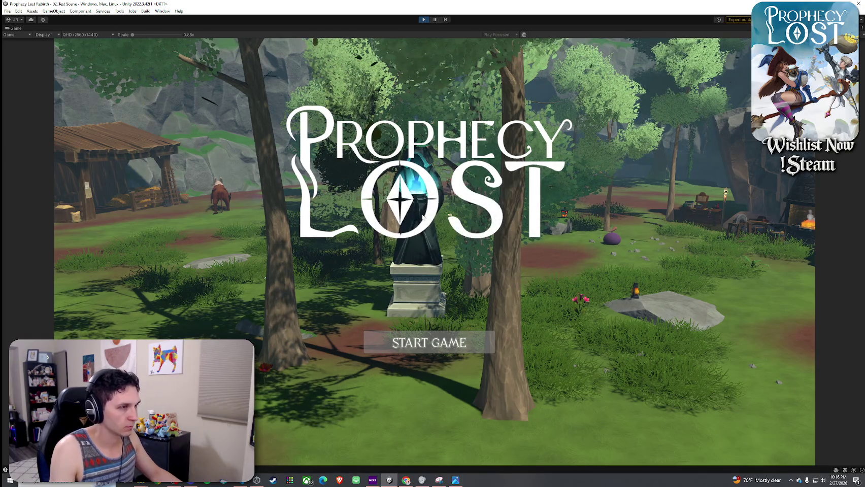
{"action": "left_click", "coordinate": [429, 342]}
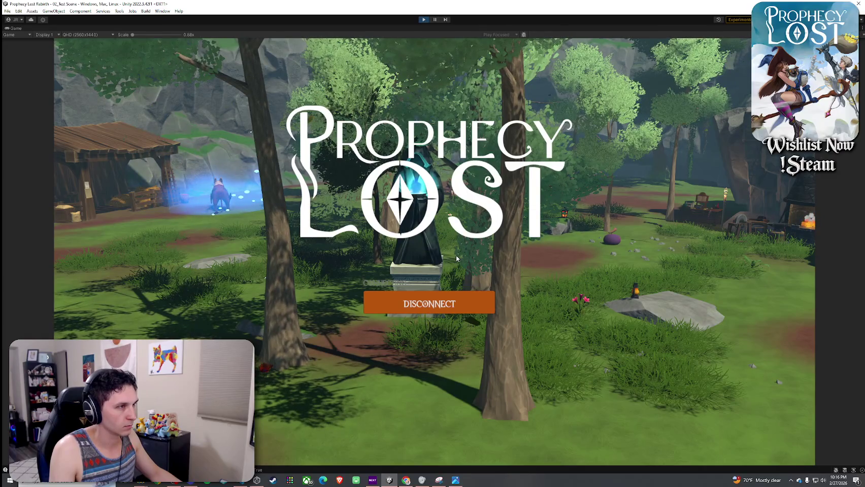
- Run to the chests and break two of them open
{"action": "key", "text": "w"}
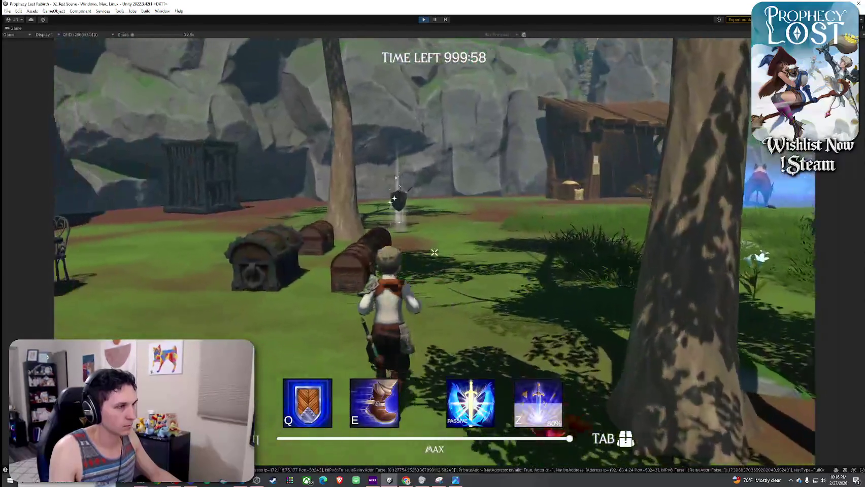
{"action": "key", "text": "w"}
{"action": "left_click", "coordinate": [434, 252]}
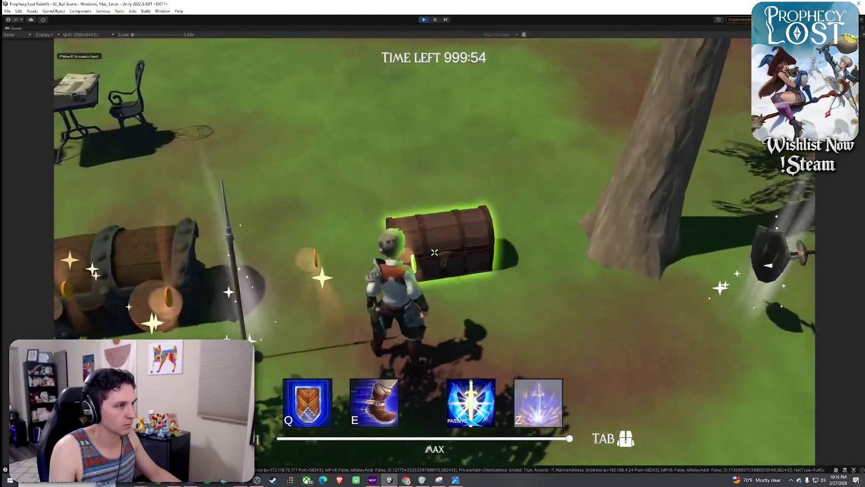
{"action": "left_click", "coordinate": [434, 252]}
- Equip the spear from the inventory
{"action": "key", "text": "w"}
{"action": "key", "text": "Tab"}
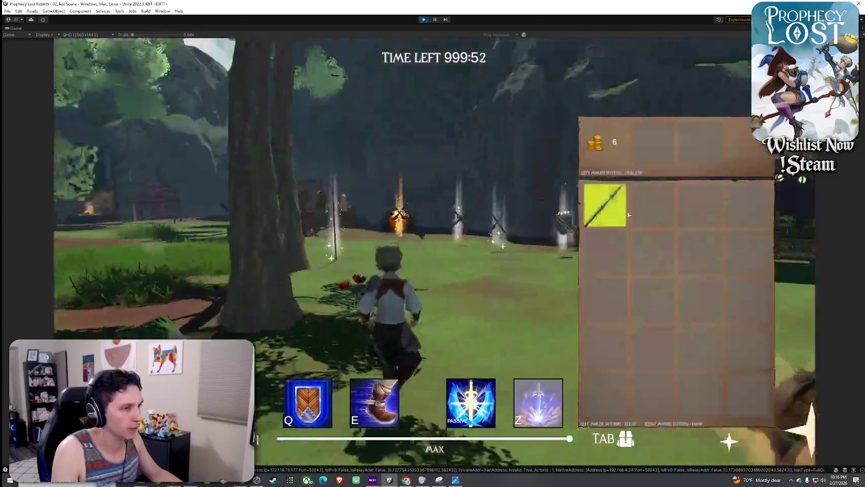
{"action": "left_click", "coordinate": [603, 204]}
{"action": "key", "text": "Tab"}
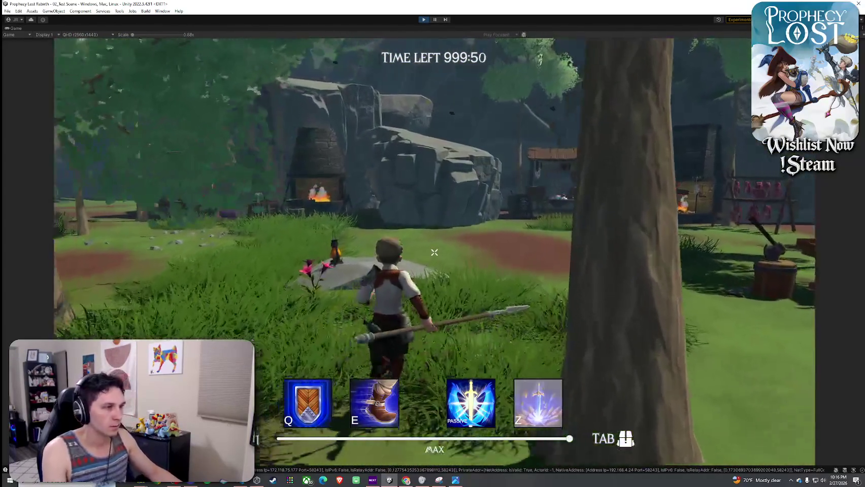
- Run toward the forge, climb the rock ledge and reach its edge facing the camp
{"action": "key", "text": "w"}
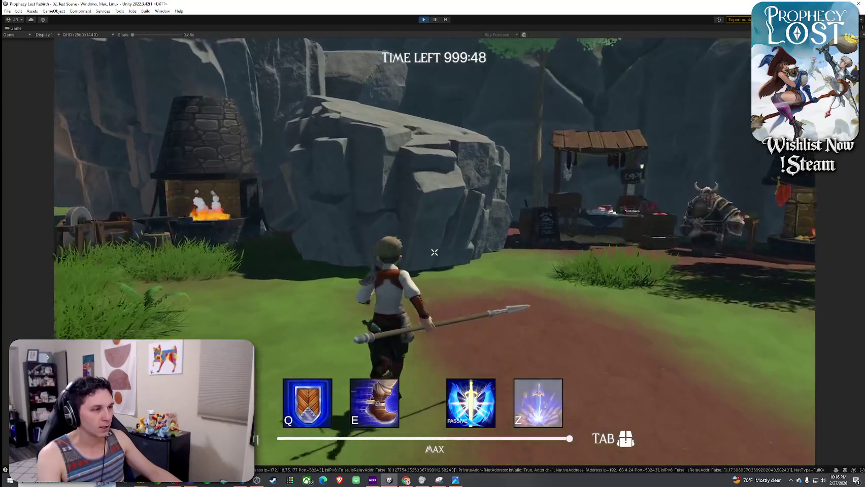
{"action": "key", "text": "w"}
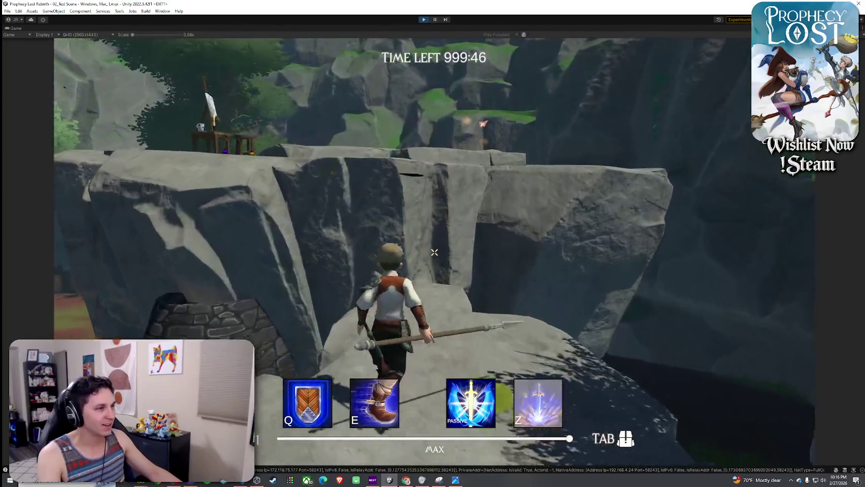
{"action": "key", "text": "w"}
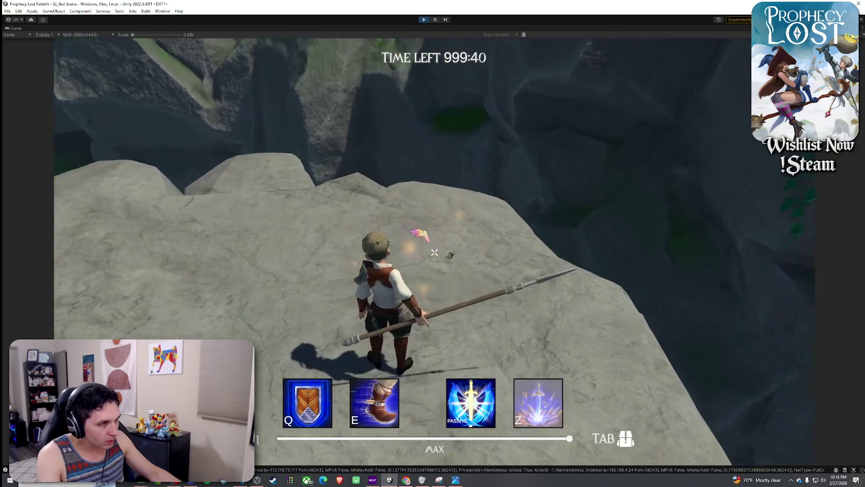
{"action": "key", "text": "w"}
{"action": "key", "text": "w"}
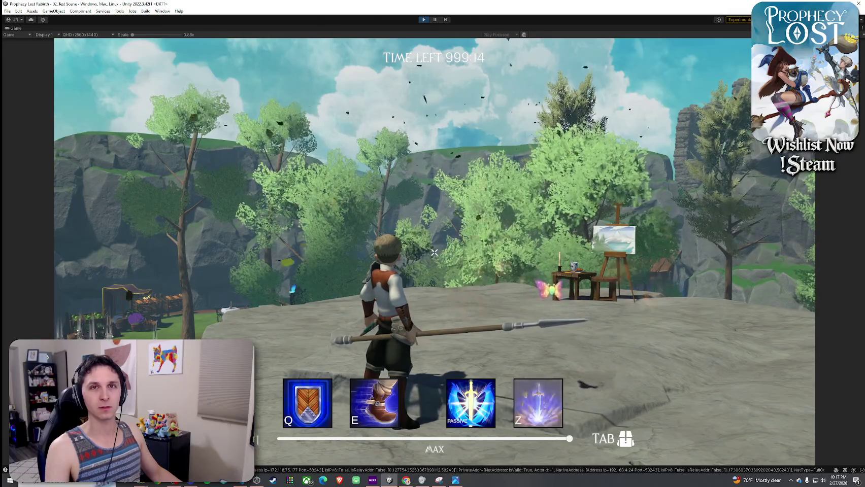
{"action": "key", "text": "w"}
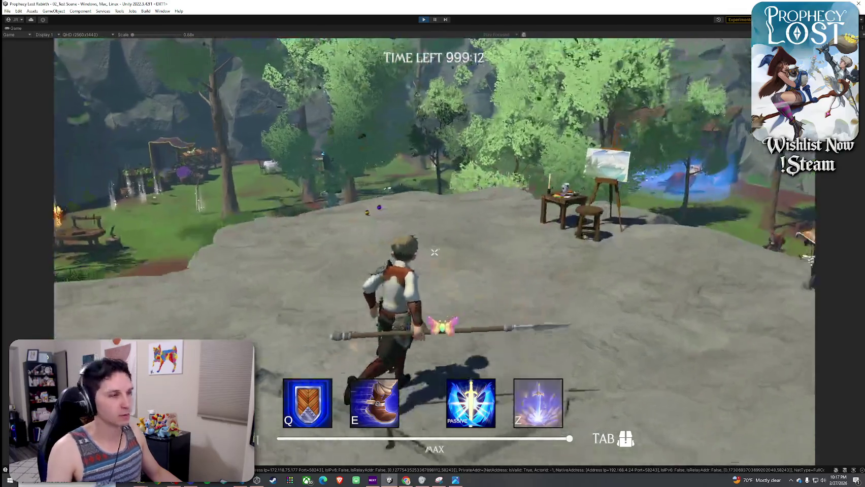
{"action": "key", "text": "w"}
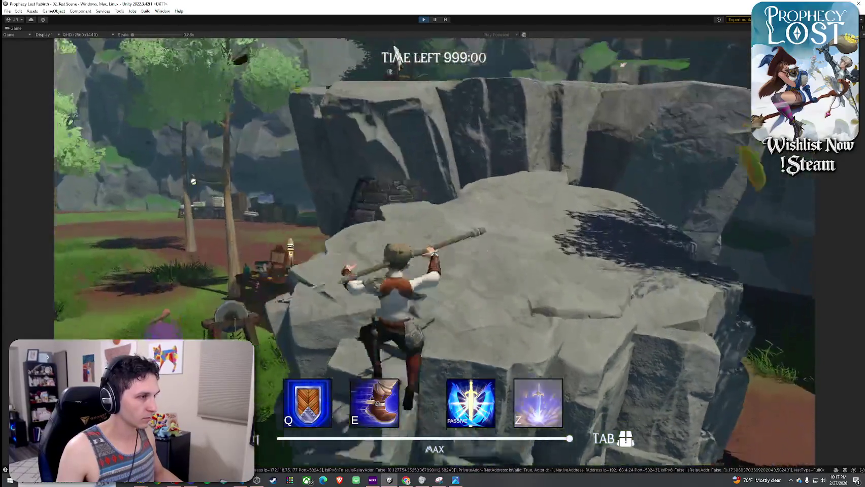
- Jump up onto the plateau, run to the cliff edge and face the farm area
{"action": "key", "text": "w"}
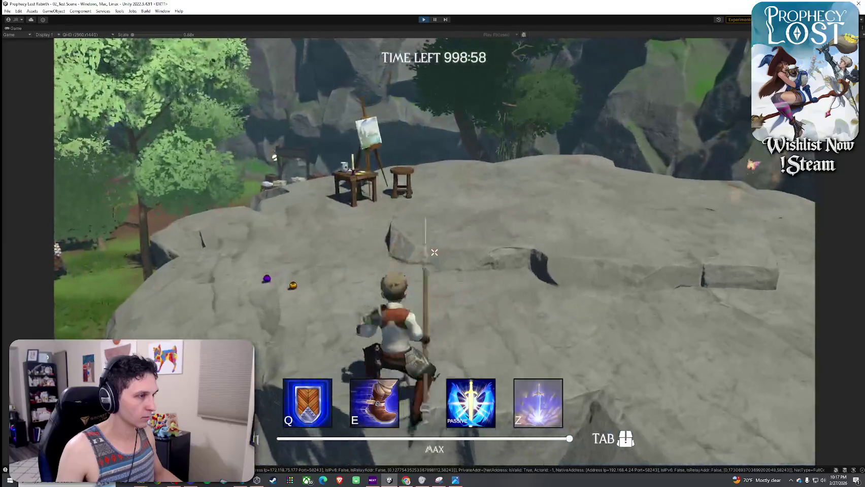
{"action": "key", "text": "space"}
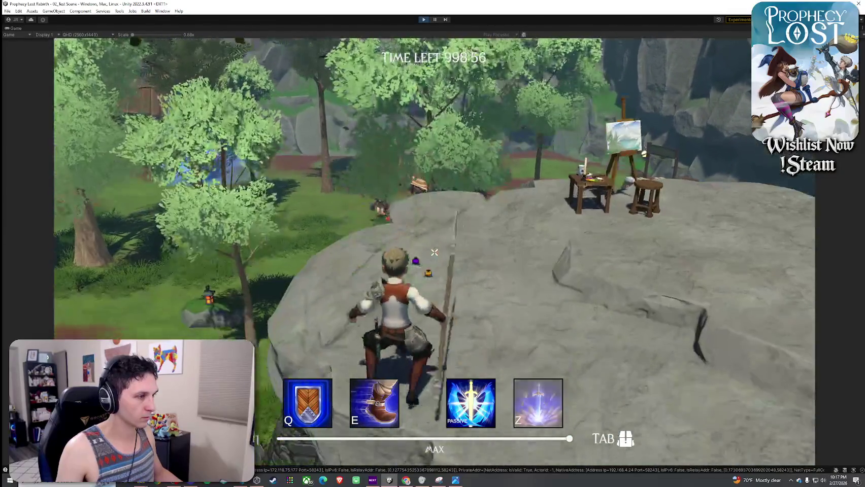
{"action": "key", "text": "w"}
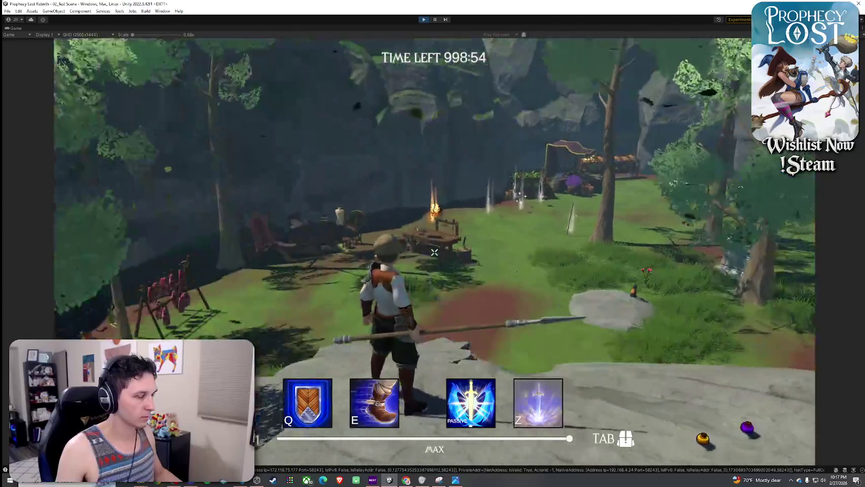
{"action": "key", "text": "d"}
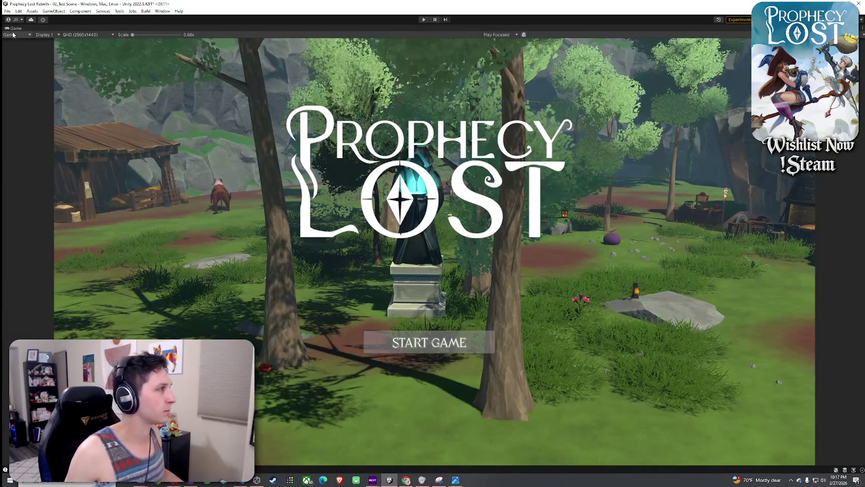
- Restore the full editor layout from the maximized Game view
{"action": "key", "text": "shift+space"}
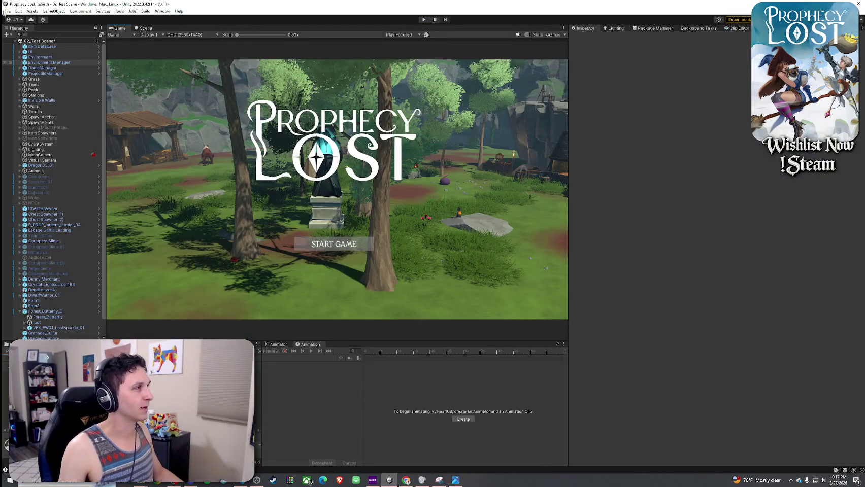
{"action": "left_click", "coordinate": [5, 11]}
{"action": "left_click", "coordinate": [41, 53]}
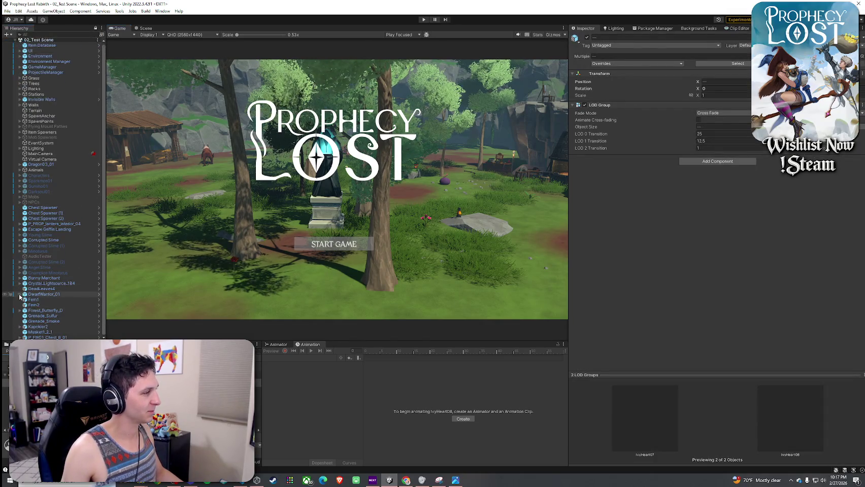
- Drag DeadLeaves4 up into the Trees group, then select Kapokier2
{"action": "left_click", "coordinate": [49, 290]}
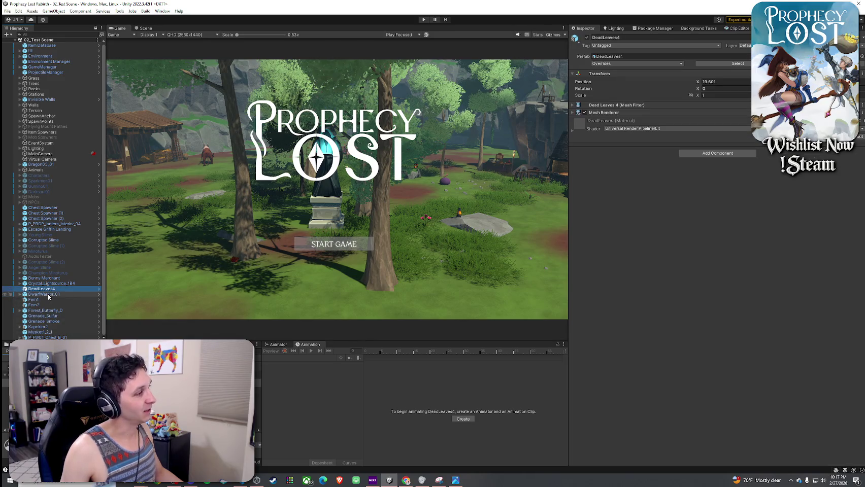
{"action": "mouse_move", "coordinate": [49, 291]}
{"action": "left_mouse_down"}
{"action": "mouse_move", "coordinate": [57, 246]}
{"action": "mouse_move", "coordinate": [46, 64]}
{"action": "mouse_move", "coordinate": [43, 89]}
{"action": "left_mouse_up"}
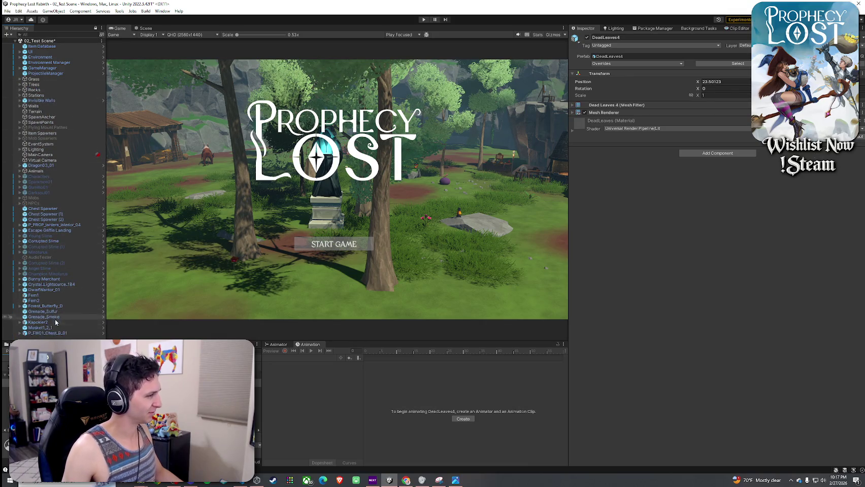
{"action": "left_click", "coordinate": [54, 323]}
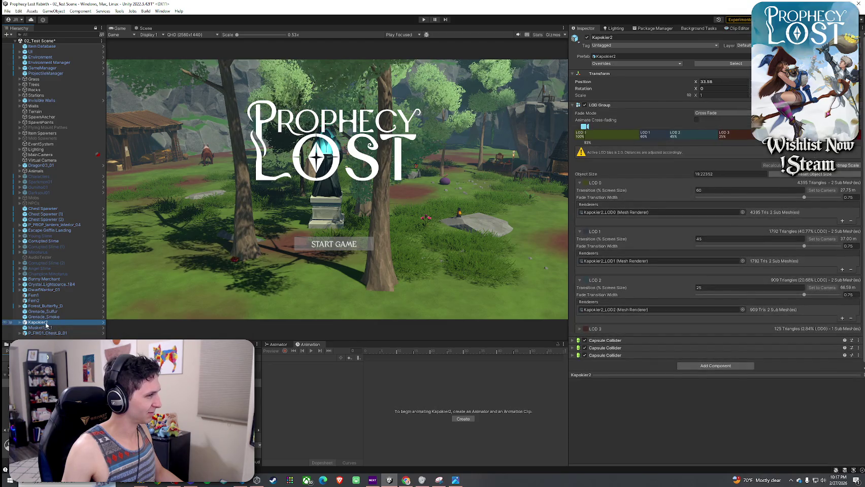
- Frame Kapokier2 in the Scene view and move it into the Trees group
{"action": "key", "text": "ctrl+1"}
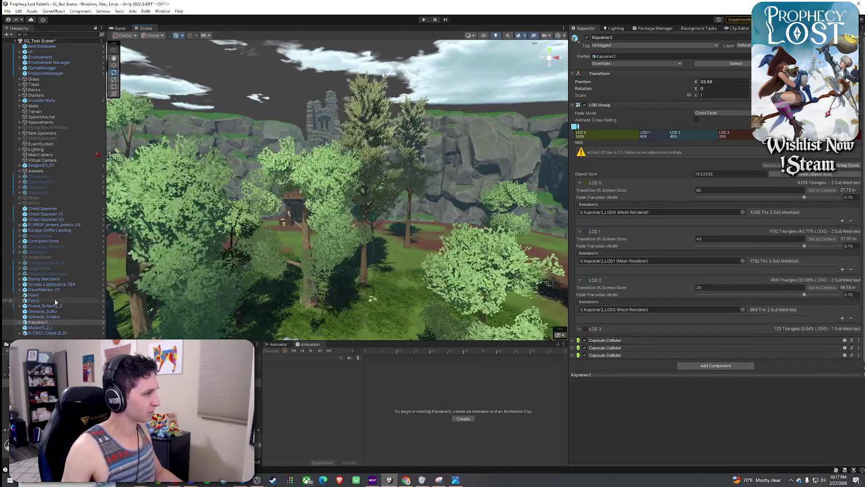
{"action": "double_click", "coordinate": [38, 323]}
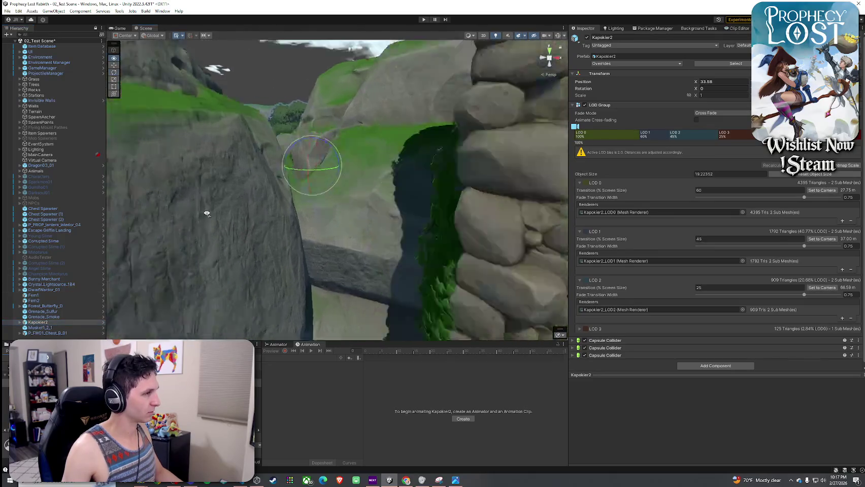
{"action": "left_click_drag", "start_coordinate": [250, 207], "coordinate": [224, 203]}
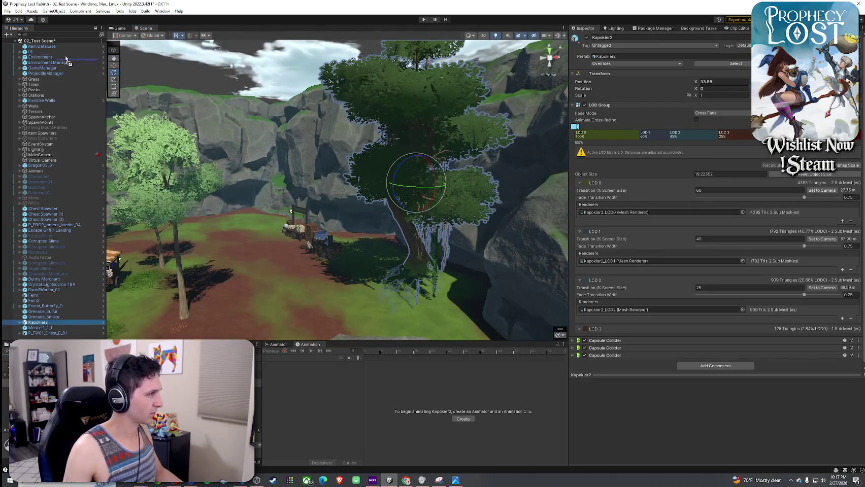
{"action": "left_click_drag", "start_coordinate": [43, 89], "coordinate": [42, 88]}
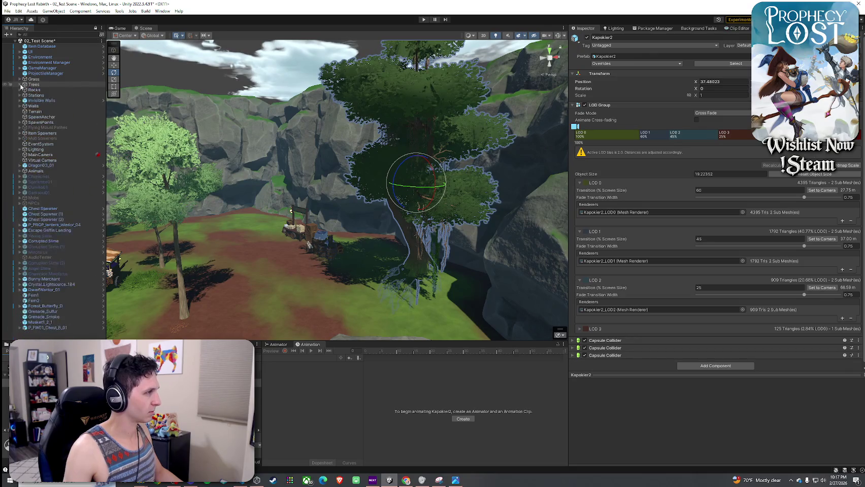
- Check Musket1_2_1's prefab overrides and delete it from the scene
{"action": "left_click", "coordinate": [46, 328]}
{"action": "left_click", "coordinate": [46, 322]}
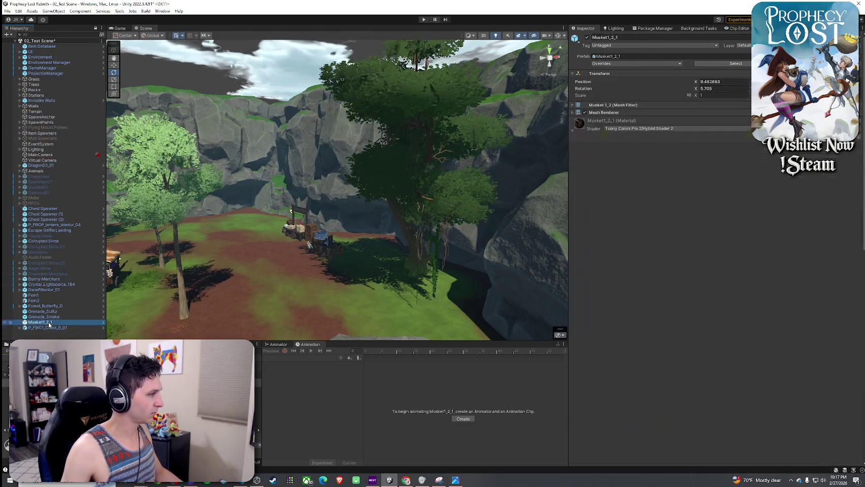
{"action": "left_click", "coordinate": [606, 63]}
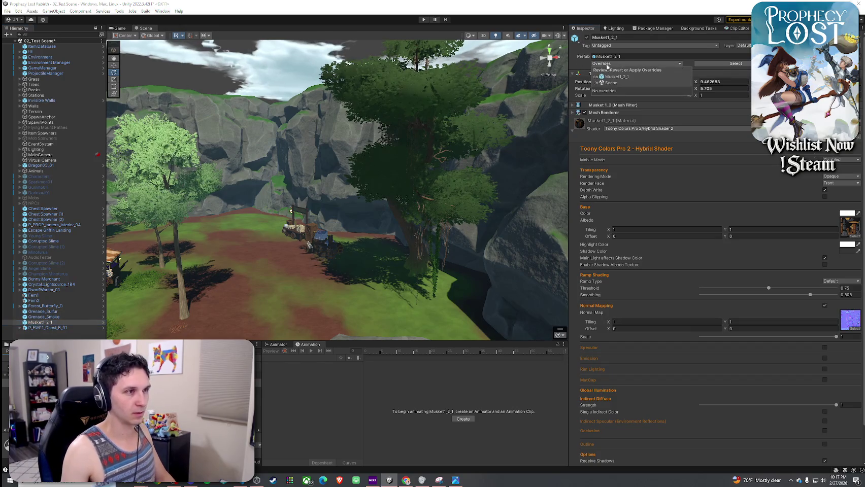
{"action": "key", "text": "Delete"}
- Select Grenade_Sulfur and Grenade_Smoke, plus the Unorganized Prefabs folder
{"action": "left_click", "coordinate": [43, 311]}
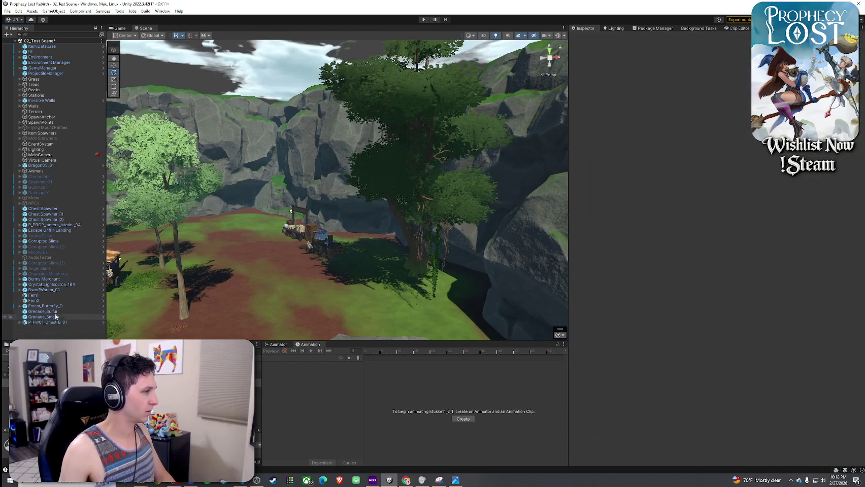
{"action": "left_click", "coordinate": [56, 318]}
{"action": "left_click", "coordinate": [56, 312]}
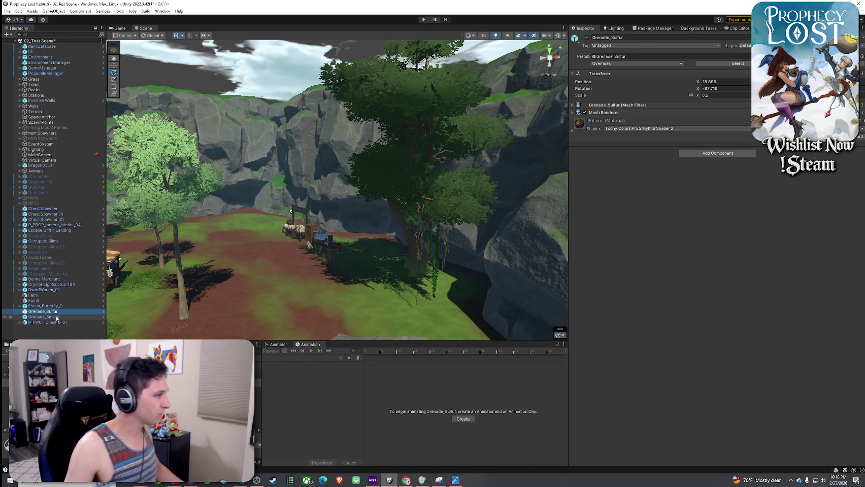
{"action": "left_click", "coordinate": [56, 318], "text": "ctrl"}
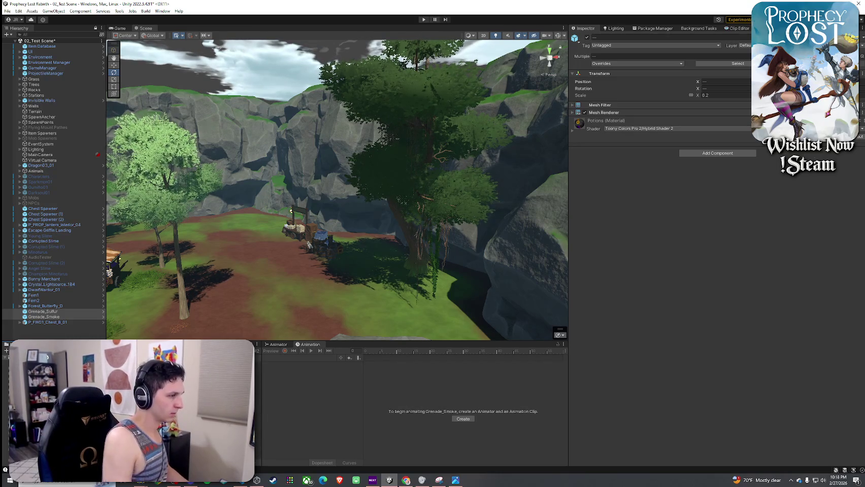
{"action": "left_click", "coordinate": [86, 331]}
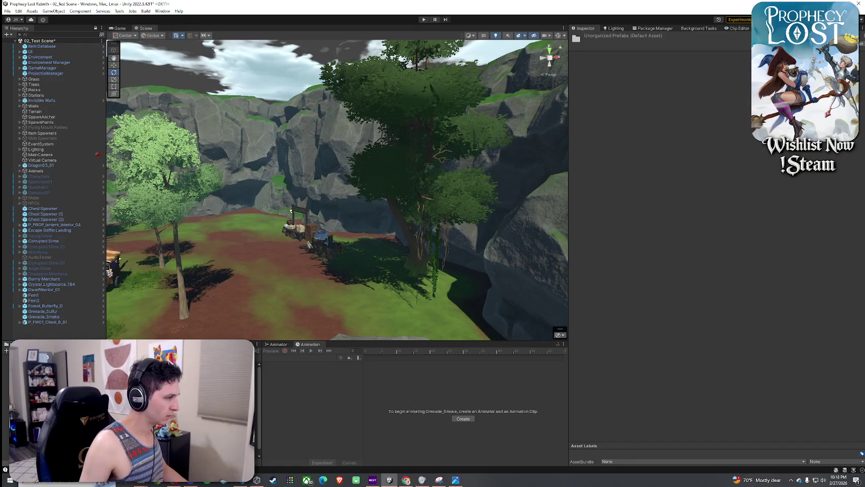
- Create original prefabs of Grenade_Sulfur and Grenade_Smoke in Unorganized Prefabs
{"action": "mouse_move", "coordinate": [81, 341]}
{"action": "left_mouse_down"}
{"action": "mouse_move", "coordinate": [82, 246]}
{"action": "mouse_move", "coordinate": [76, 254]}
{"action": "mouse_move", "coordinate": [118, 277]}
{"action": "left_mouse_up"}
{"action": "scroll", "coordinate": [82, 211], "scroll_direction": "down", "scroll_amount": 5}
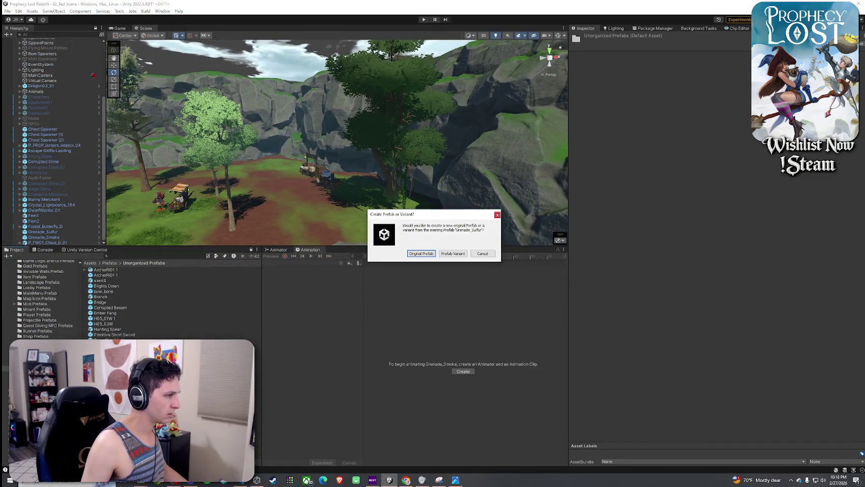
{"action": "left_click", "coordinate": [412, 253]}
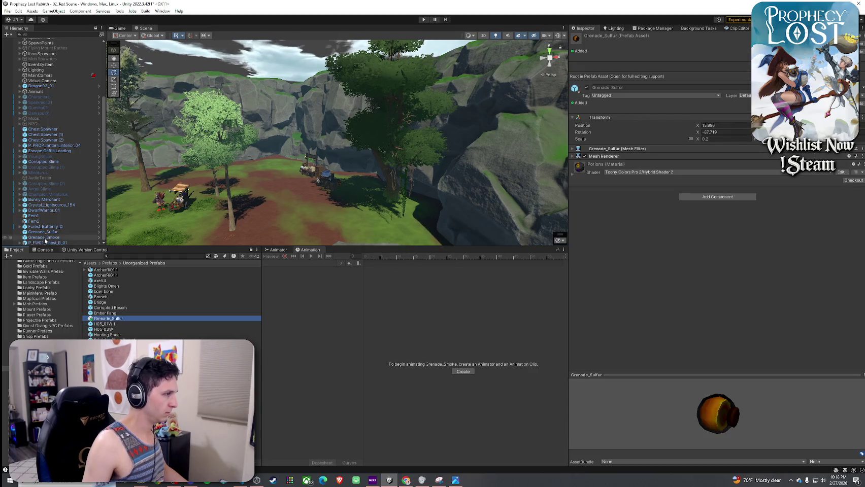
{"action": "left_click_drag", "start_coordinate": [43, 237], "coordinate": [110, 303]}
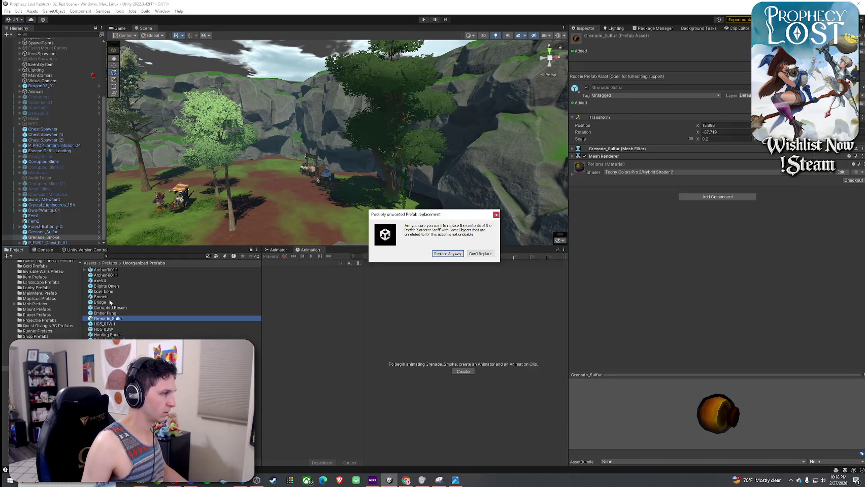
{"action": "left_click", "coordinate": [496, 215]}
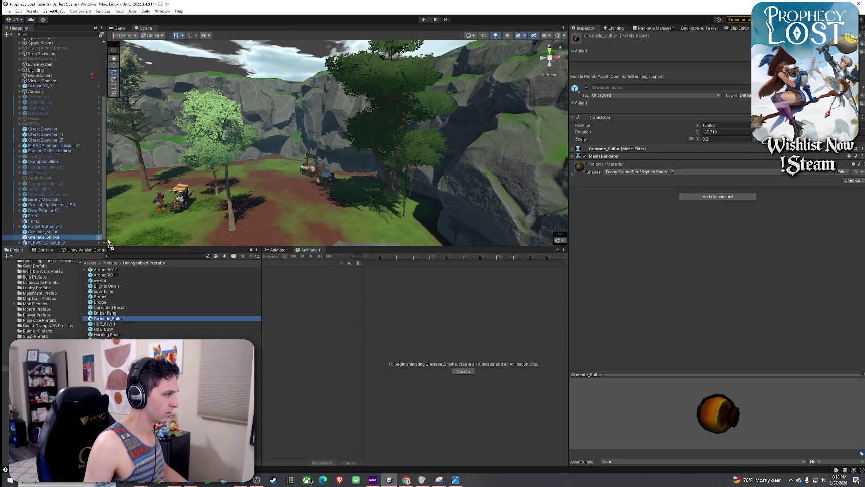
{"action": "left_click_drag", "start_coordinate": [108, 243], "coordinate": [122, 299]}
{"action": "left_click", "coordinate": [420, 253]}
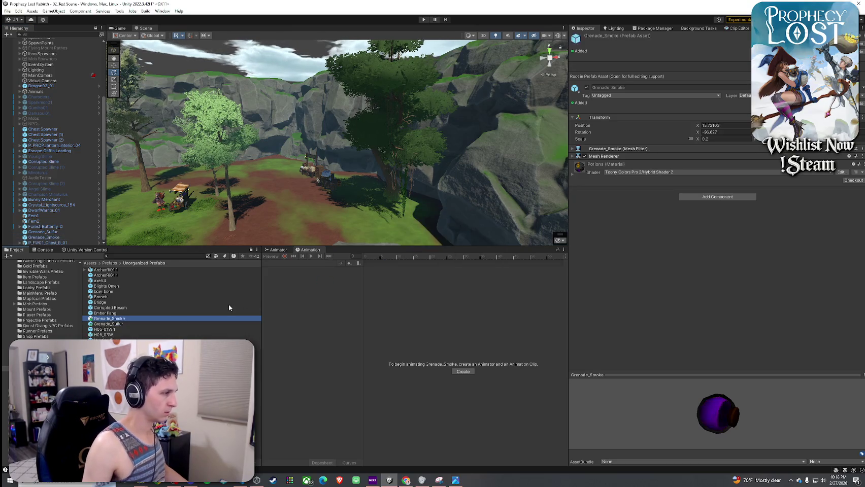
- Delete both grenades from the scene and drag P_FW01_Chest_B_01 into the prefab folder
{"action": "left_click", "coordinate": [56, 237], "text": "shift"}
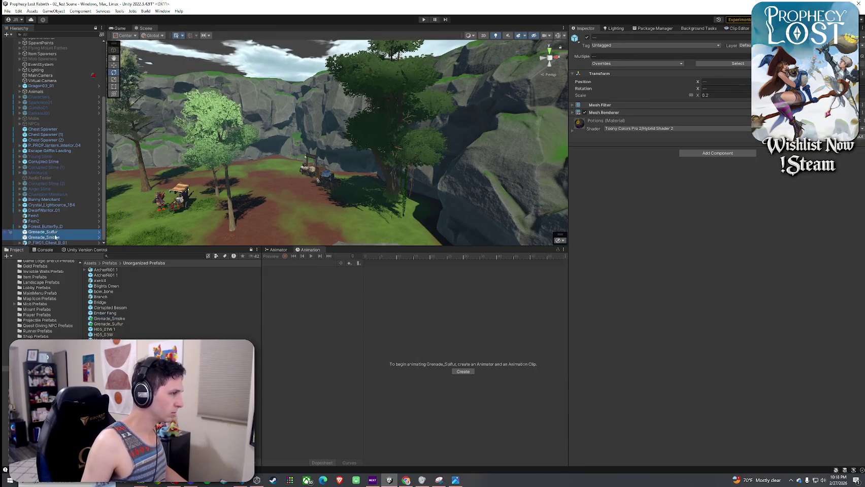
{"action": "key", "text": "Delete"}
{"action": "left_click_drag", "start_coordinate": [55, 245], "coordinate": [147, 305]}
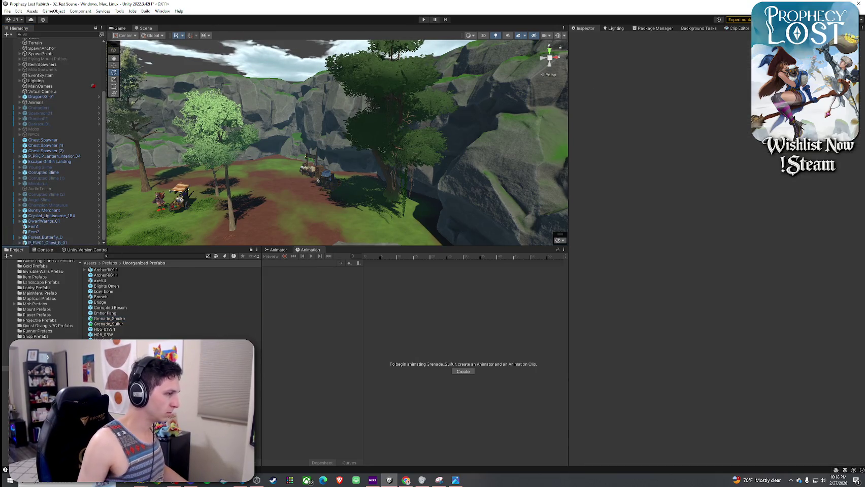
- Confirm P_FW01_Chest_B_01 as an original prefab, then select Fern1 in the Hierarchy
{"action": "left_click", "coordinate": [422, 253]}
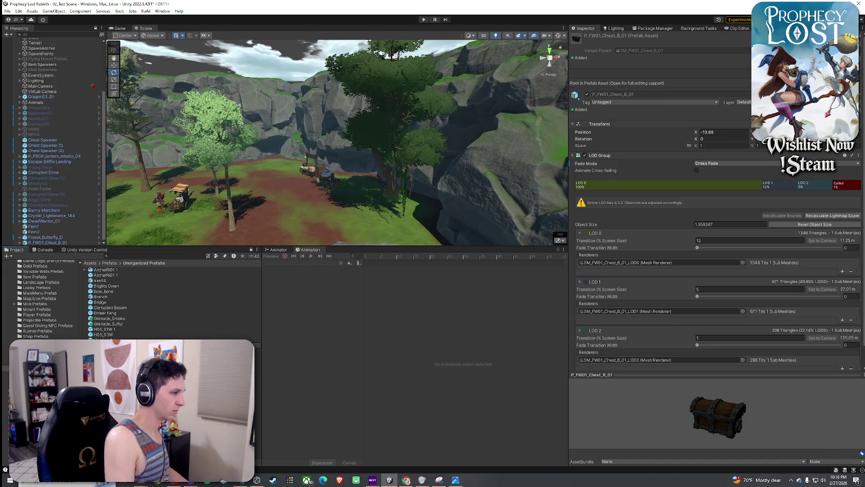
{"action": "left_click", "coordinate": [55, 243]}
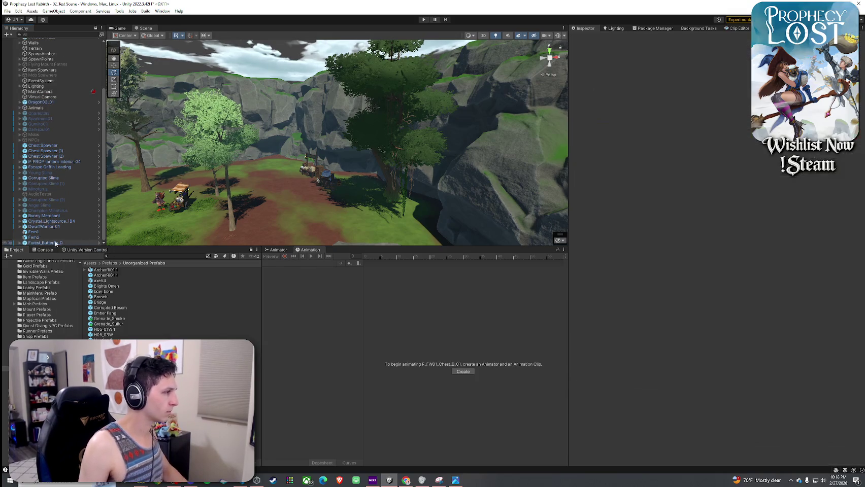
{"action": "left_click", "coordinate": [36, 232], "text": "shift"}
{"action": "scroll", "coordinate": [51, 75], "scroll_direction": "up", "scroll_amount": 3}
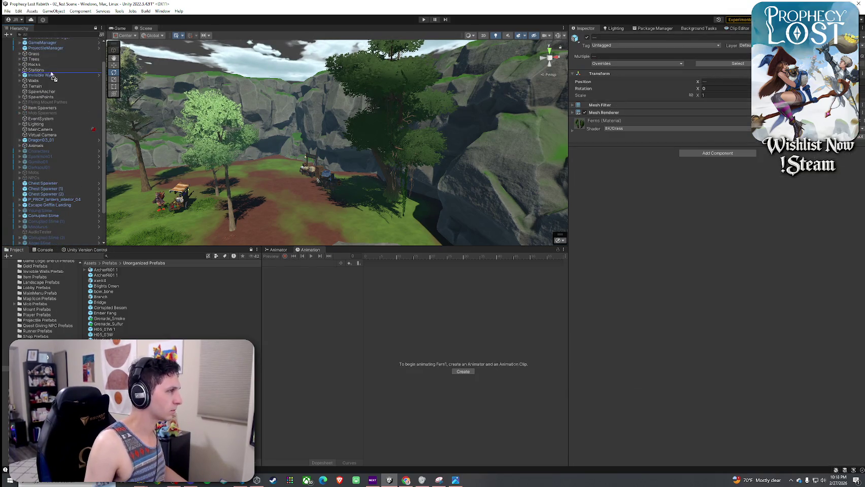
- Move the fern objects under Rocks and fly the Scene camera to the meadow by the rock and statue
{"action": "left_click_drag", "start_coordinate": [42, 86], "coordinate": [30, 60]}
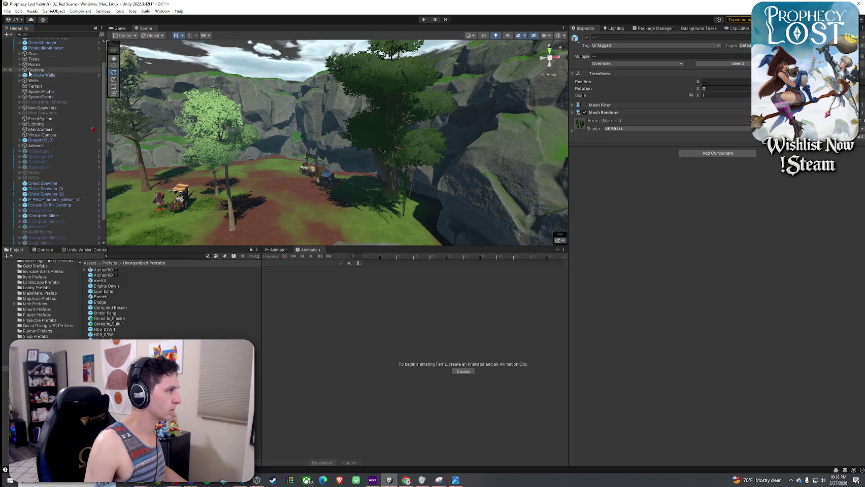
{"action": "left_click", "coordinate": [18, 11]}
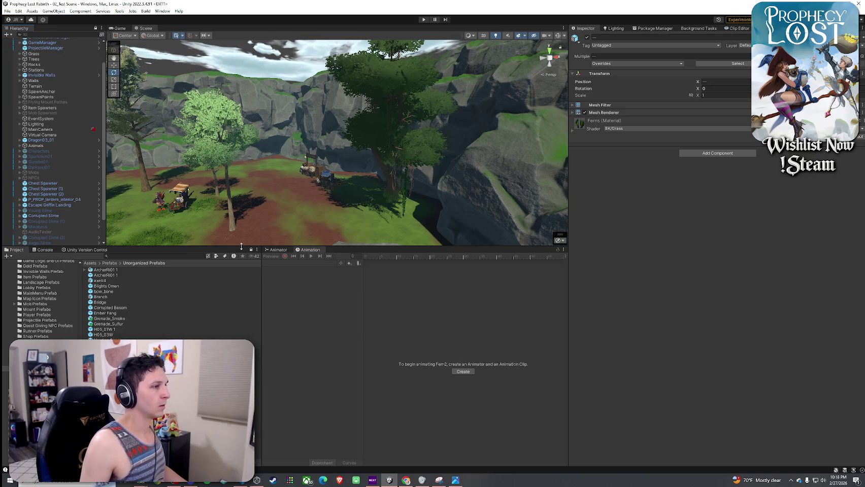
{"action": "key", "text": "w"}
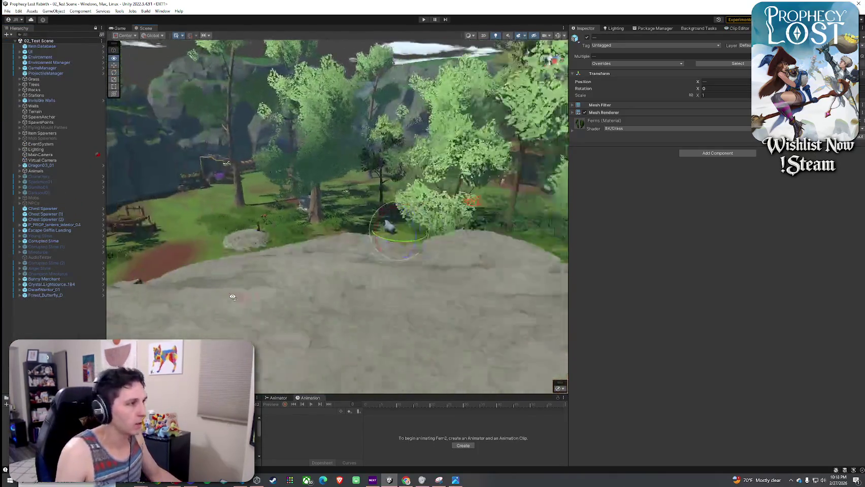
{"action": "key", "text": "w"}
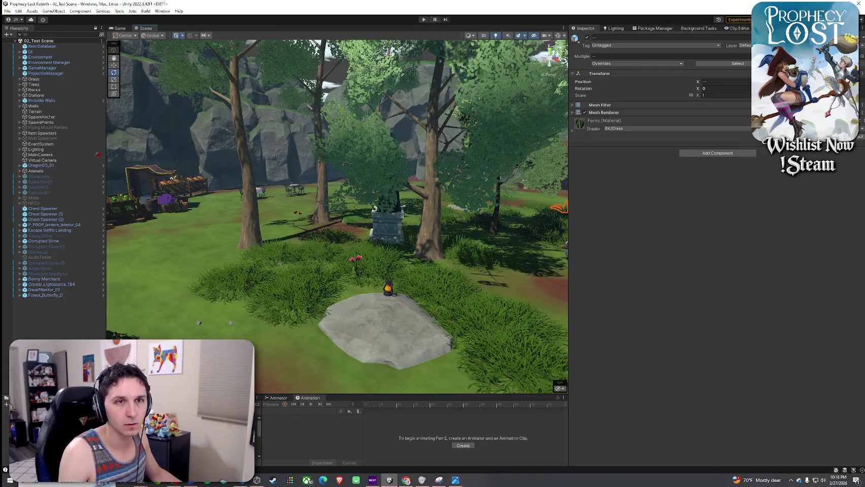
{"action": "key", "text": "s"}
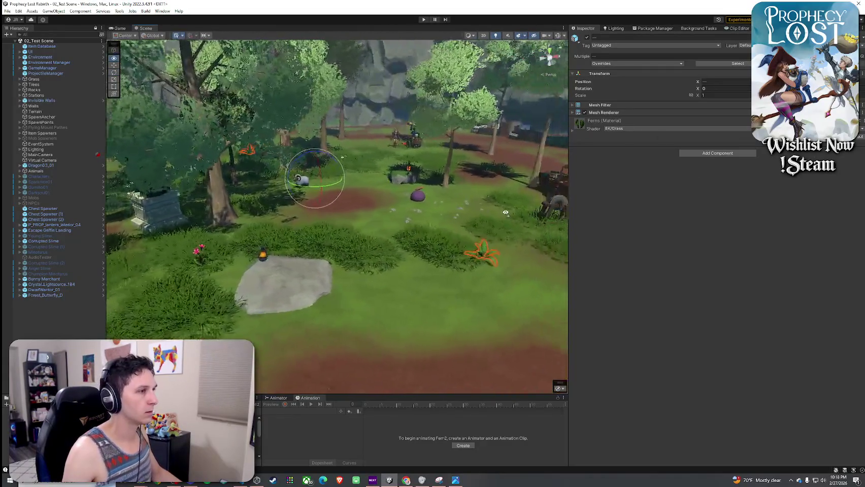
- Deselect the fern, then widen the Scene view and give the Project area more height
{"action": "key", "text": "shift+d"}
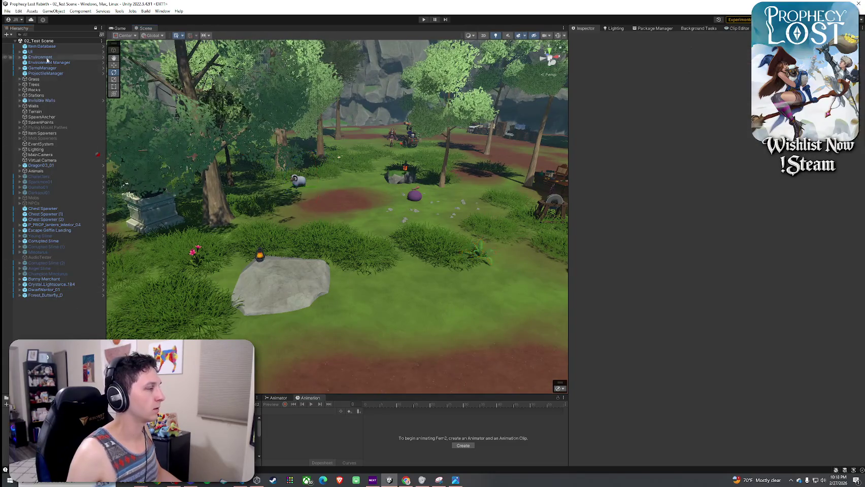
{"action": "left_click_drag", "start_coordinate": [570, 103], "coordinate": [683, 103]}
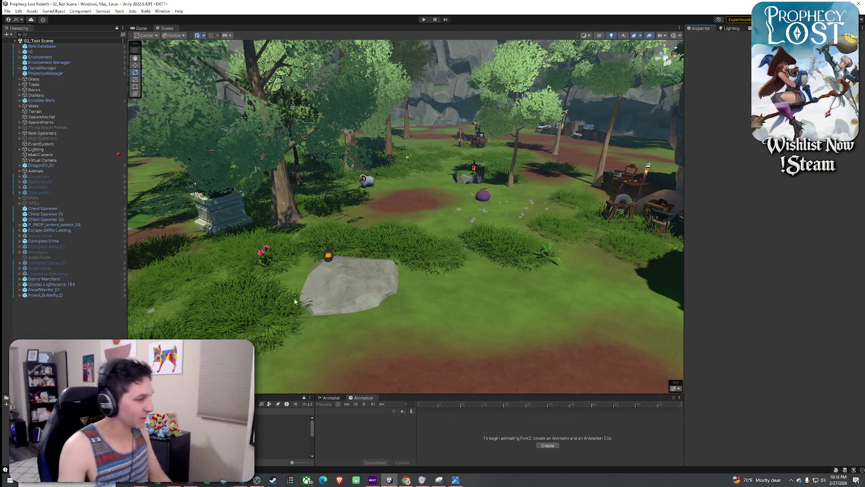
{"action": "left_click_drag", "start_coordinate": [245, 394], "coordinate": [244, 291]}
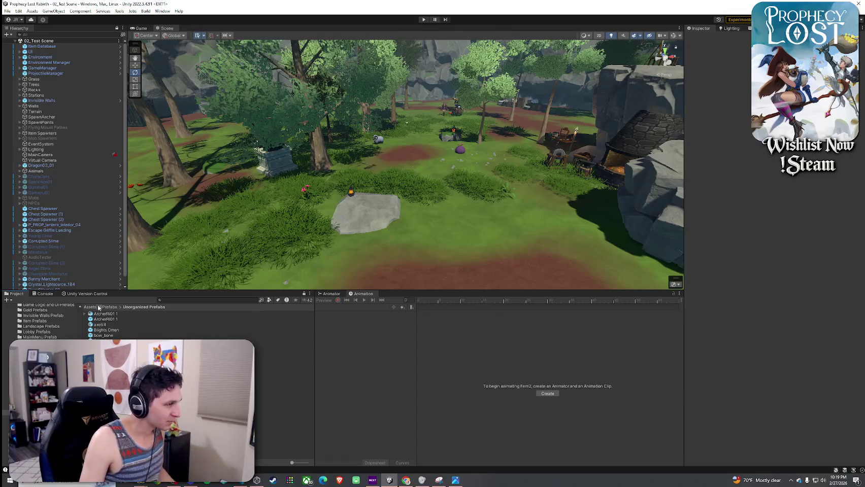
{"action": "left_click", "coordinate": [269, 300]}
- Filter the Project window search to show only Prefab assets
{"action": "left_click", "coordinate": [280, 364]}
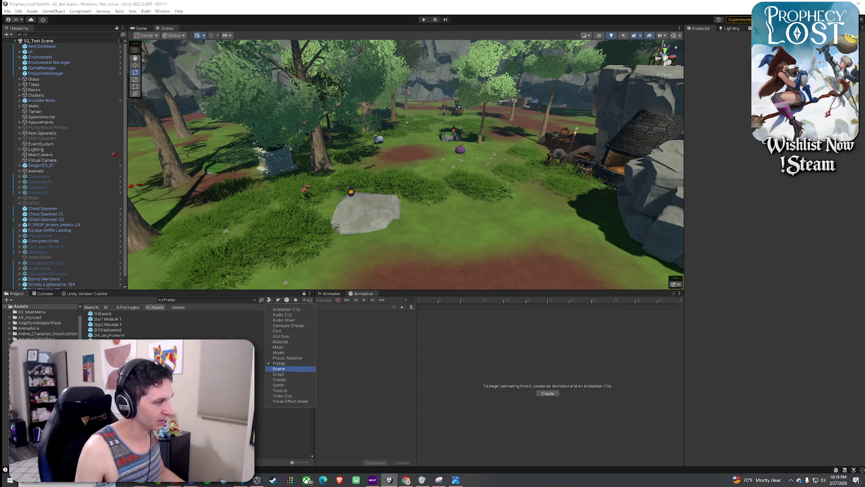
{"action": "left_click", "coordinate": [136, 298]}
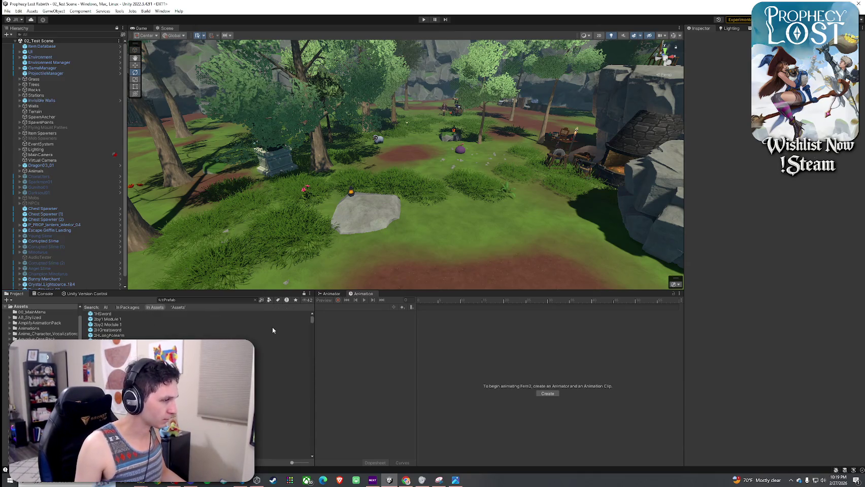
{"action": "left_click_drag", "start_coordinate": [312, 319], "coordinate": [311, 395]}
- Preview prefabs from WoodDebris_06 through the modular building pieces to the bridge railing
{"action": "left_click", "coordinate": [284, 360]}
{"action": "key", "text": "Down"}
{"action": "key", "text": "Down"}
{"action": "key", "text": "Down"}
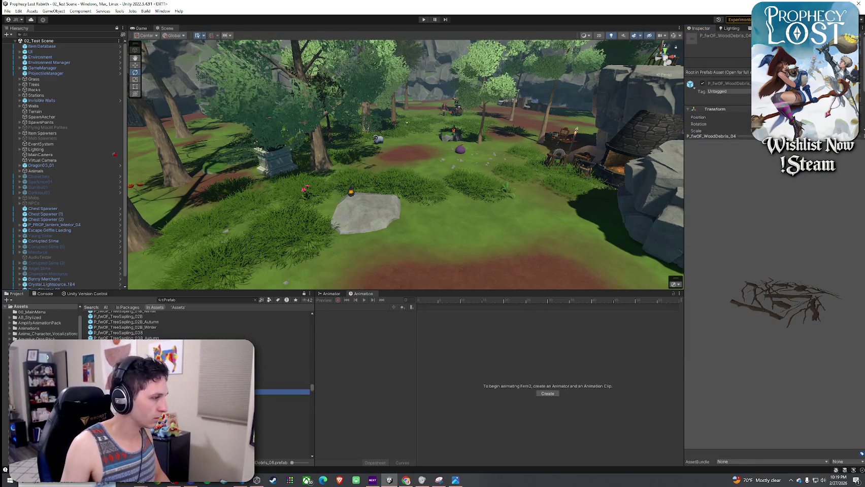
{"action": "key", "text": "Down"}
{"action": "key", "text": "Down"}
{"action": "key", "text": "Down"}
{"action": "key", "text": "Down"}
{"action": "key", "text": "Down"}
{"action": "key", "text": "Down"}
{"action": "key", "text": "Down"}
{"action": "key", "text": "Down"}
{"action": "key", "text": "Down"}
{"action": "key", "text": "Down"}
{"action": "key", "text": "Down"}
{"action": "key", "text": "Down"}
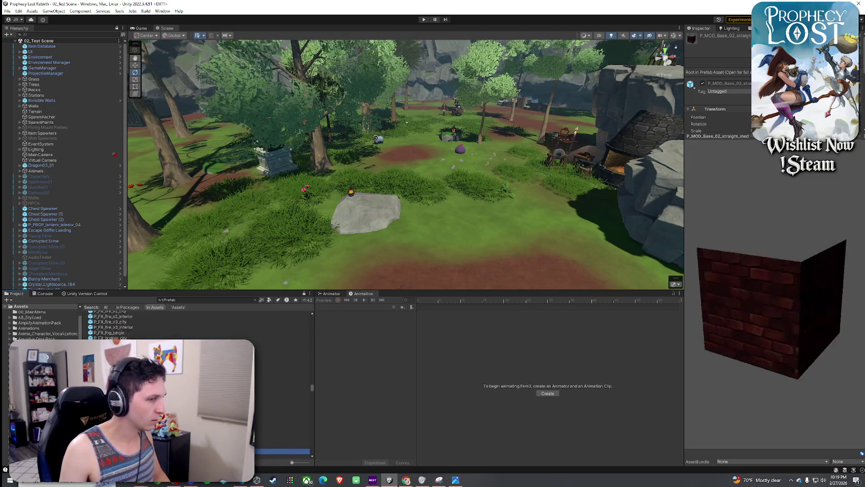
{"action": "key", "text": "Down"}
{"action": "key", "text": "Down"}
{"action": "key", "text": "Down"}
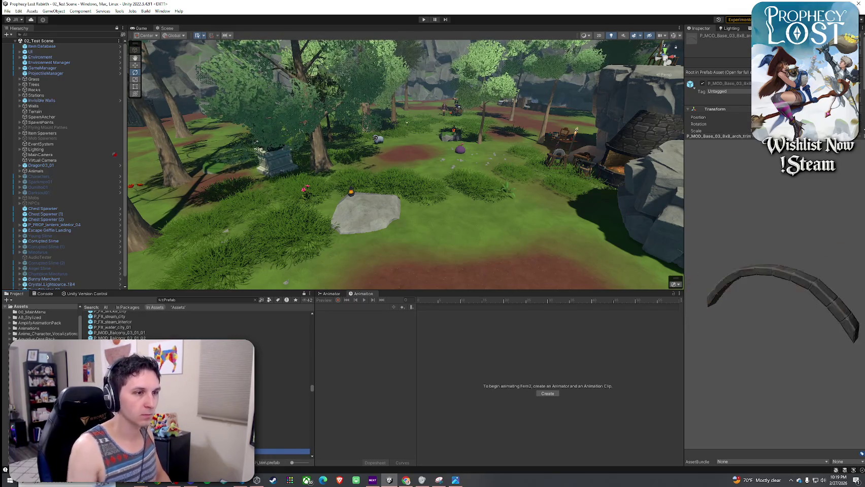
{"action": "key", "text": "Down"}
{"action": "key", "text": "Down"}
{"action": "key", "text": "Down"}
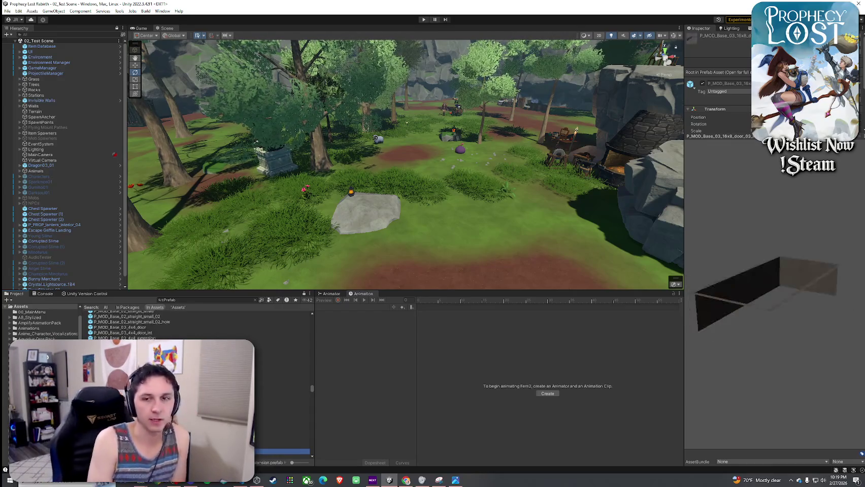
{"action": "scroll", "coordinate": [198, 385], "scroll_direction": "down", "scroll_amount": 3}
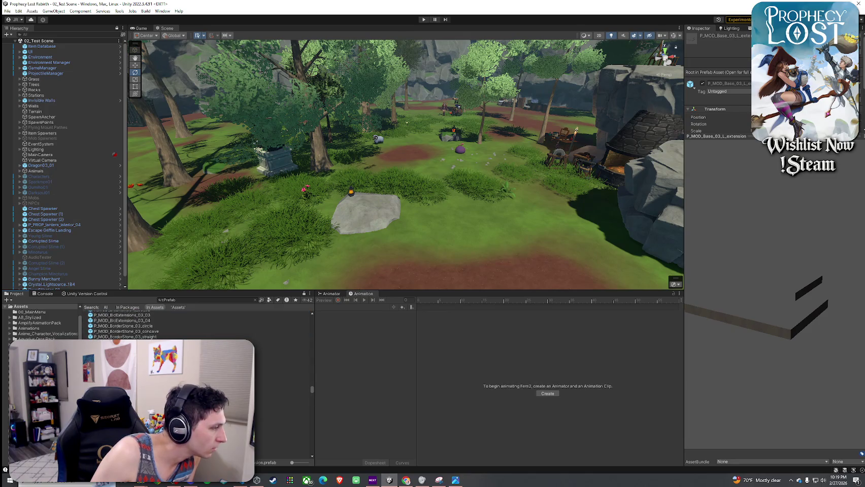
{"action": "key", "text": "Down"}
{"action": "key", "text": "Down"}
{"action": "scroll", "coordinate": [198, 386], "scroll_direction": "down", "scroll_amount": 5}
{"action": "scroll", "coordinate": [198, 385], "scroll_direction": "down", "scroll_amount": 5}
{"action": "scroll", "coordinate": [198, 325], "scroll_direction": "down", "scroll_amount": 5}
{"action": "scroll", "coordinate": [198, 325], "scroll_direction": "down", "scroll_amount": 10}
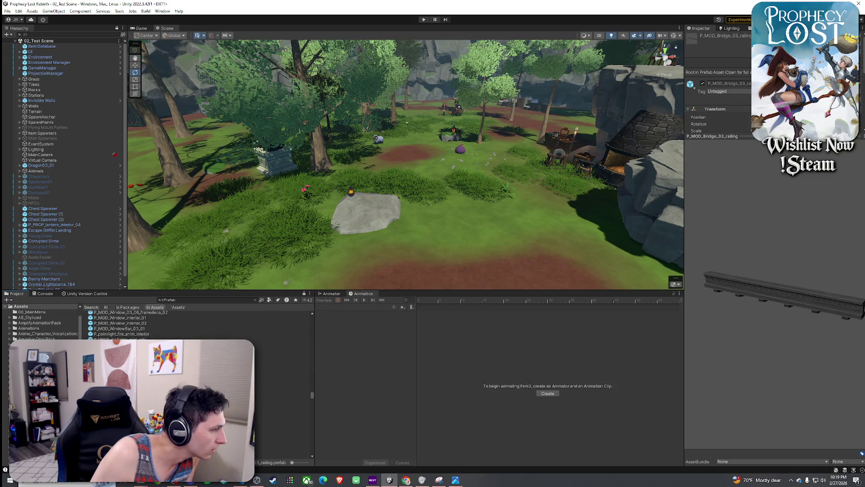
- Preview the anvil, axe and bag prop prefabs, rotating the bag preview
{"action": "left_click", "coordinate": [203, 371]}
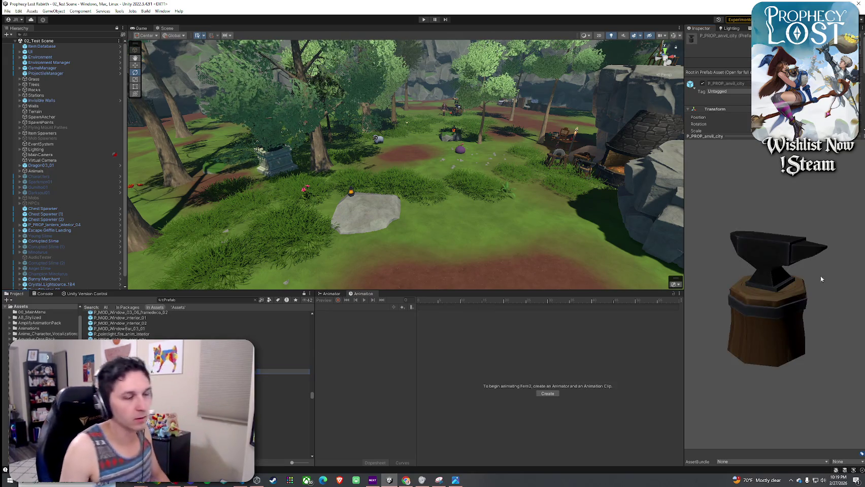
{"action": "key", "text": "Down"}
{"action": "key", "text": "Down"}
{"action": "key", "text": "Down"}
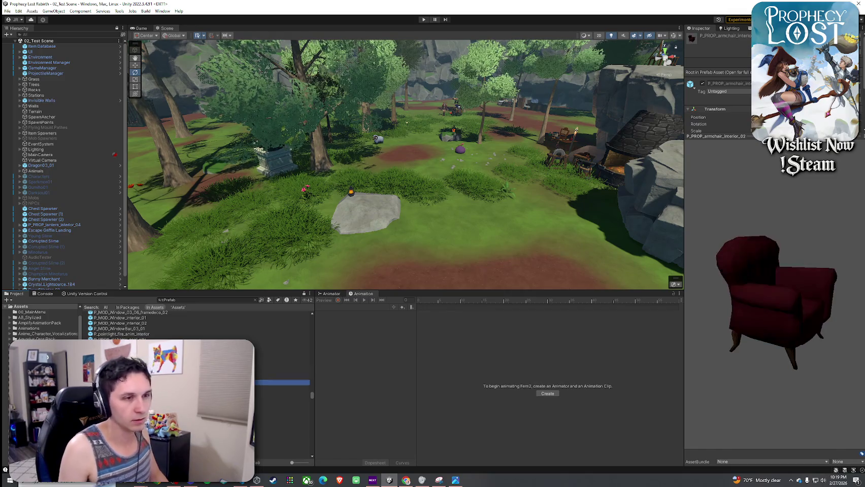
{"action": "key", "text": "Down"}
{"action": "key", "text": "Down"}
{"action": "key", "text": "Down"}
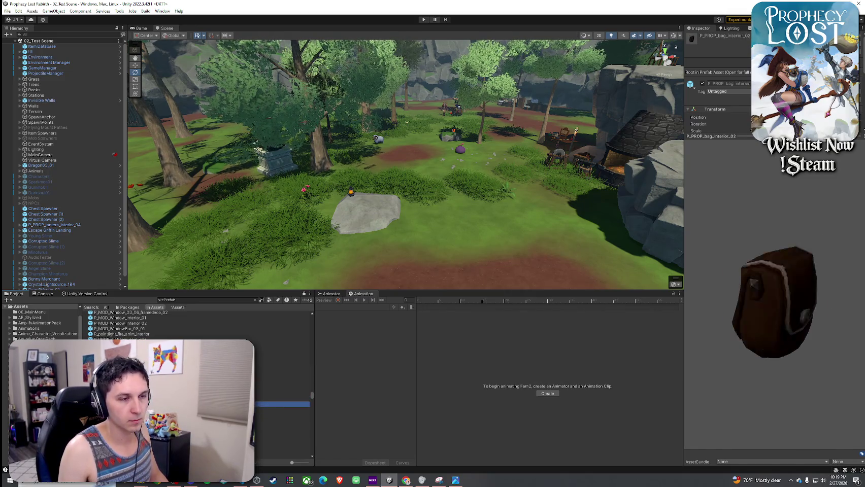
{"action": "key", "text": "Up"}
{"action": "key", "text": "Up"}
{"action": "key", "text": "Up"}
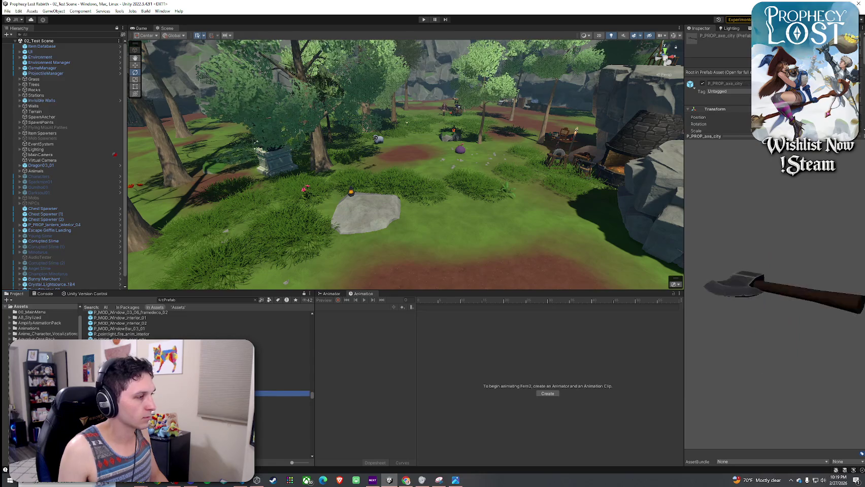
{"action": "key", "text": "Down"}
{"action": "key", "text": "Down"}
{"action": "left_click_drag", "start_coordinate": [711, 325], "coordinate": [770, 301]}
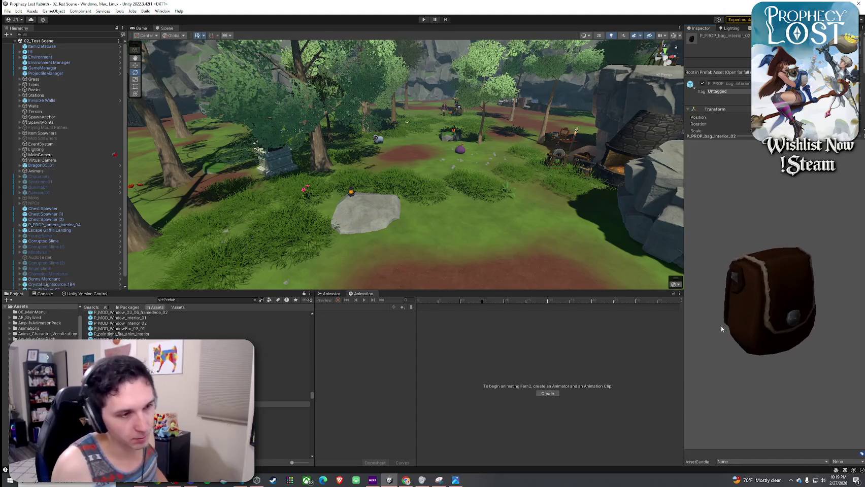
- Browse the basket, bunk bed and bench props, settling on P_PROP_bench_city_01
{"action": "key", "text": "Down"}
{"action": "key", "text": "Down"}
{"action": "key", "text": "Down"}
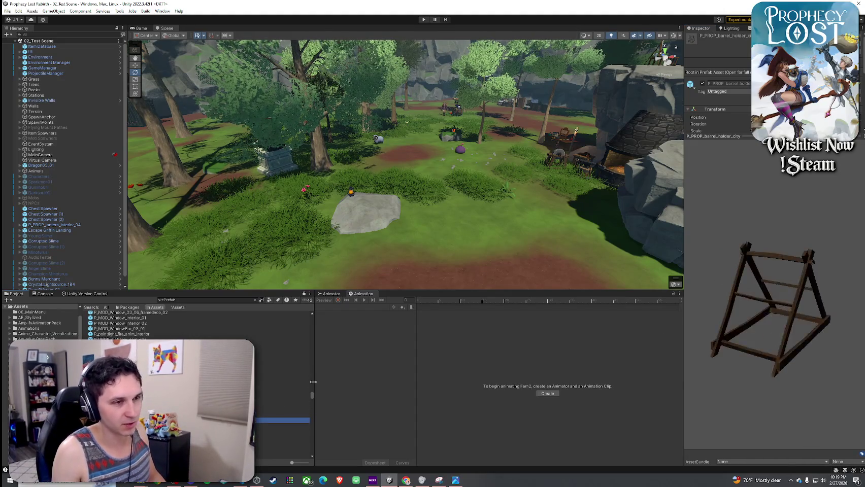
{"action": "key", "text": "Down"}
{"action": "key", "text": "Down"}
{"action": "key", "text": "Down"}
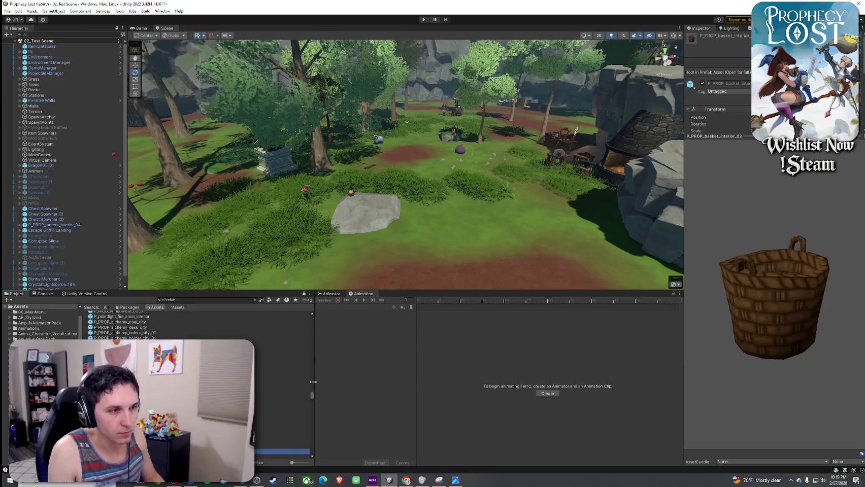
{"action": "key", "text": "Up"}
{"action": "key", "text": "Down"}
{"action": "key", "text": "Up"}
{"action": "key", "text": "Down"}
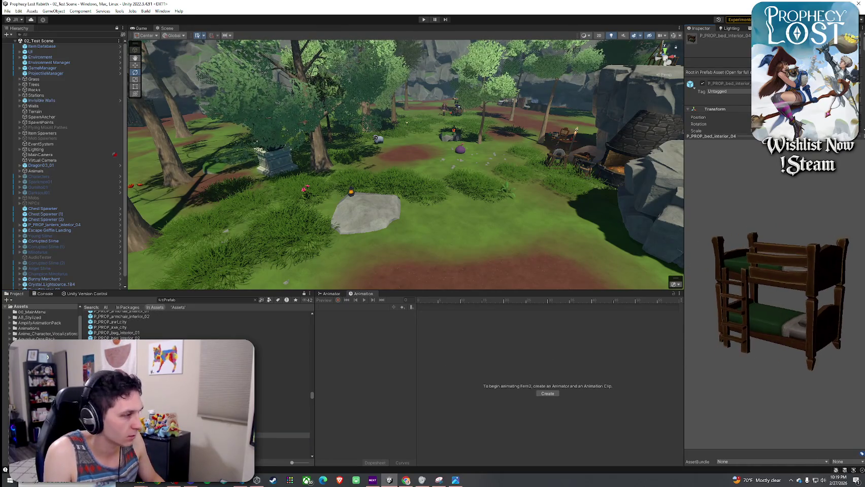
{"action": "key", "text": "Down"}
{"action": "key", "text": "Down"}
{"action": "key", "text": "Down"}
{"action": "key", "text": "Down"}
{"action": "key", "text": "Down"}
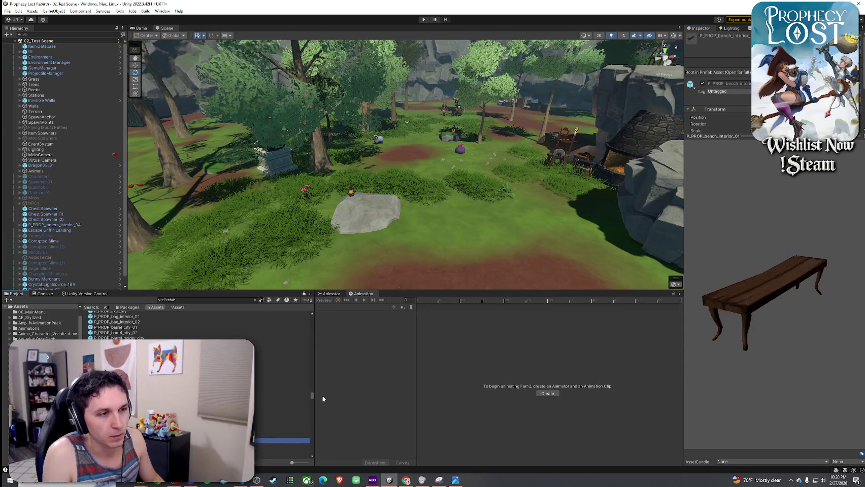
{"action": "key", "text": "Up"}
{"action": "key", "text": "Up"}
{"action": "mouse_move", "coordinate": [428, 228]}
{"action": "left_mouse_down"}
{"action": "mouse_move", "coordinate": [405, 201]}
{"action": "mouse_move", "coordinate": [457, 203]}
{"action": "left_mouse_up"}
- Drop P_PROP_bench_city_01 beside the statue, rotate it, and check it in the Game view
{"action": "mouse_move", "coordinate": [116, 354]}
{"action": "left_mouse_down"}
{"action": "mouse_move", "coordinate": [467, 236]}
{"action": "mouse_move", "coordinate": [477, 218]}
{"action": "left_mouse_up"}
{"action": "key", "text": "w"}
{"action": "key", "text": "f"}
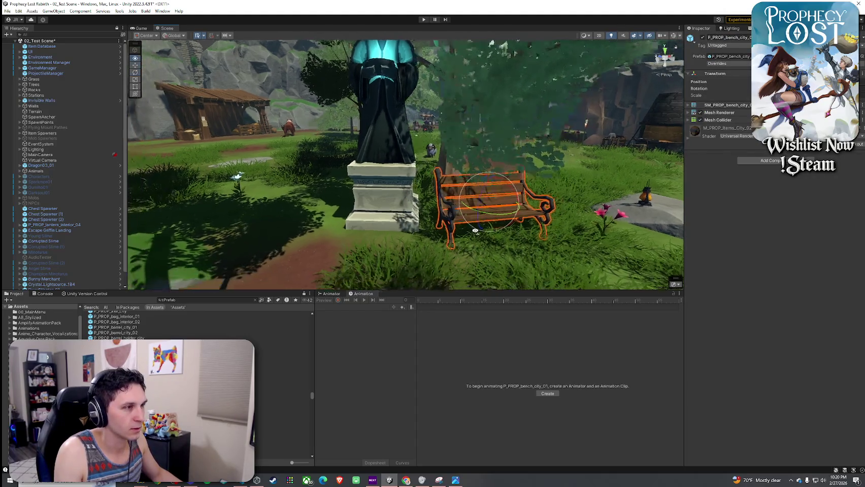
{"action": "key", "text": "e"}
{"action": "left_click_drag", "start_coordinate": [447, 223], "coordinate": [457, 224]}
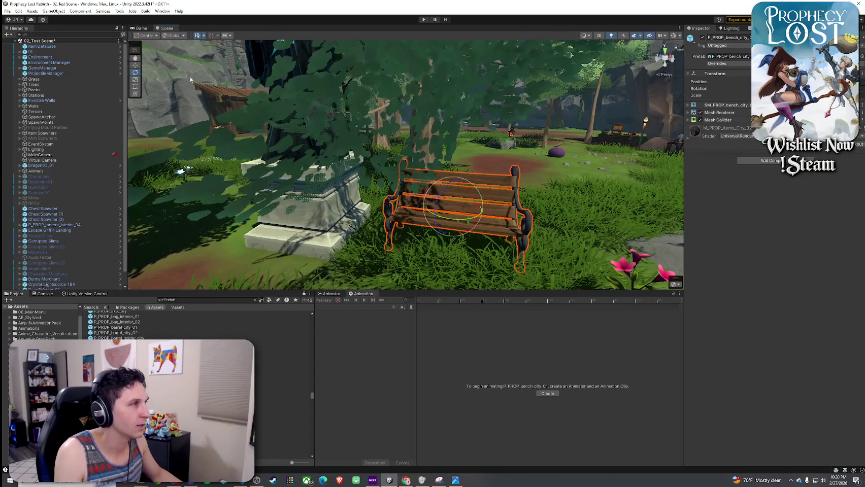
{"action": "left_click", "coordinate": [142, 29]}
{"action": "left_click", "coordinate": [166, 28]}
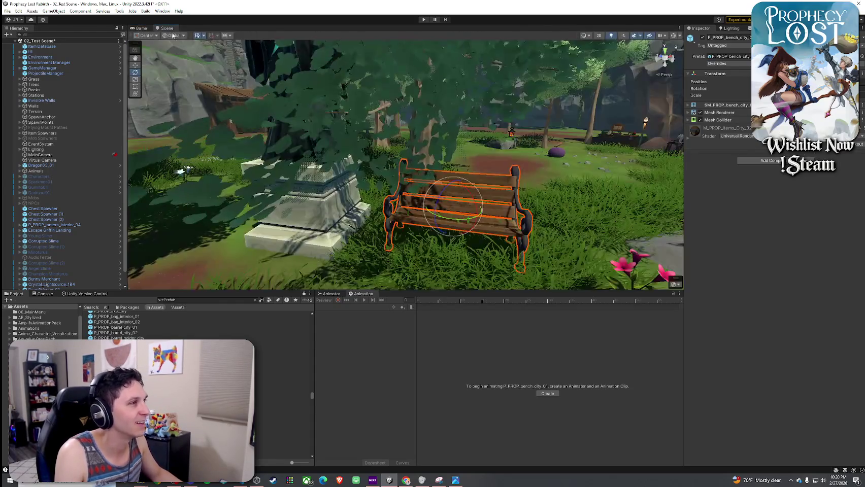
{"action": "scroll", "coordinate": [90, 274], "scroll_direction": "down", "scroll_amount": 1}
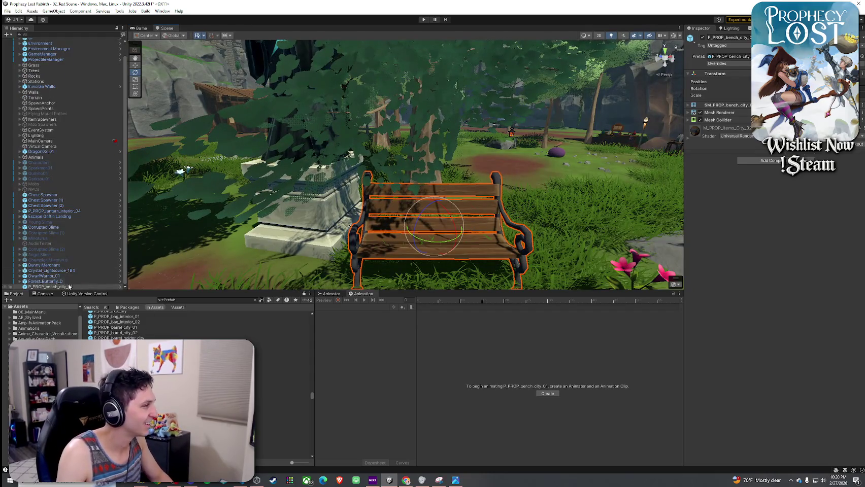
- Delete the placed bench and preview props from the basket through the bookshelf to the city bucket
{"action": "key", "text": "Delete"}
{"action": "left_click", "coordinate": [127, 370]}
{"action": "key", "text": "Down"}
{"action": "key", "text": "Down"}
{"action": "key", "text": "Down"}
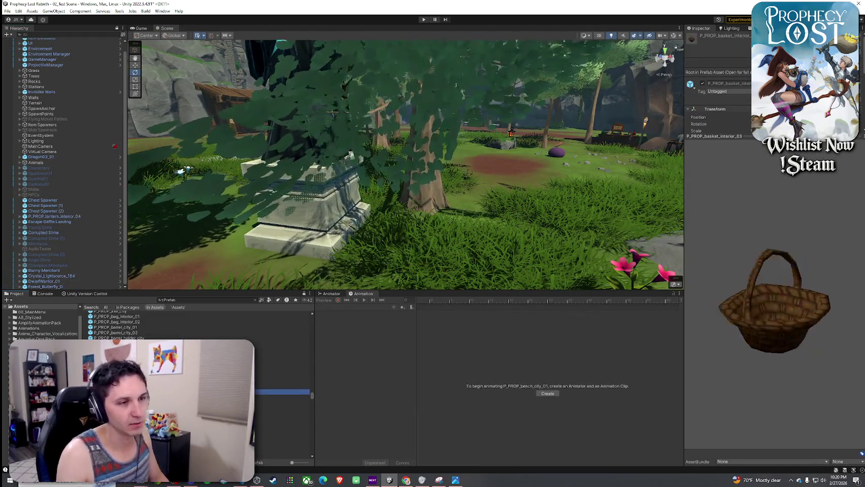
{"action": "key", "text": "Down"}
{"action": "key", "text": "Down"}
{"action": "key", "text": "Down"}
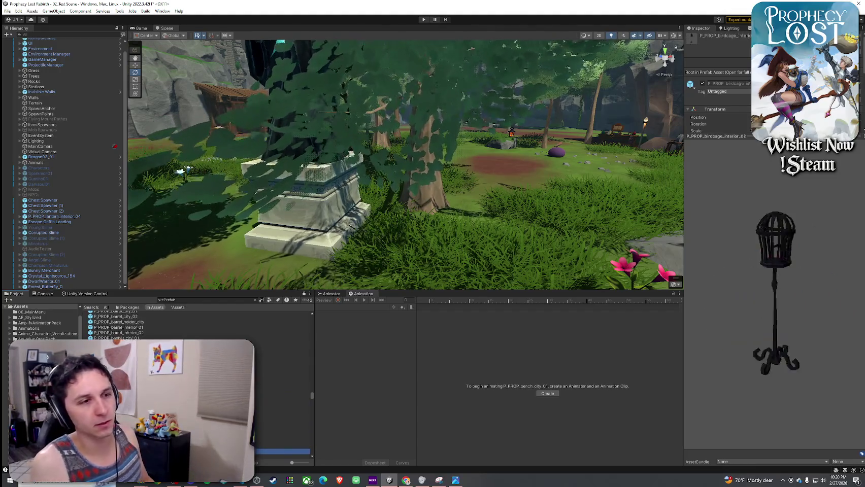
{"action": "key", "text": "Down"}
{"action": "key", "text": "Down"}
{"action": "key", "text": "Down"}
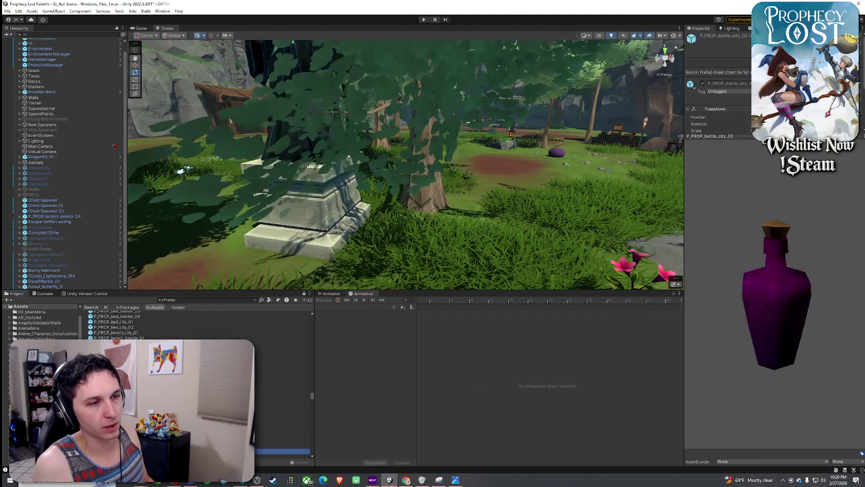
{"action": "key", "text": "Down"}
{"action": "key", "text": "Down"}
{"action": "key", "text": "Down"}
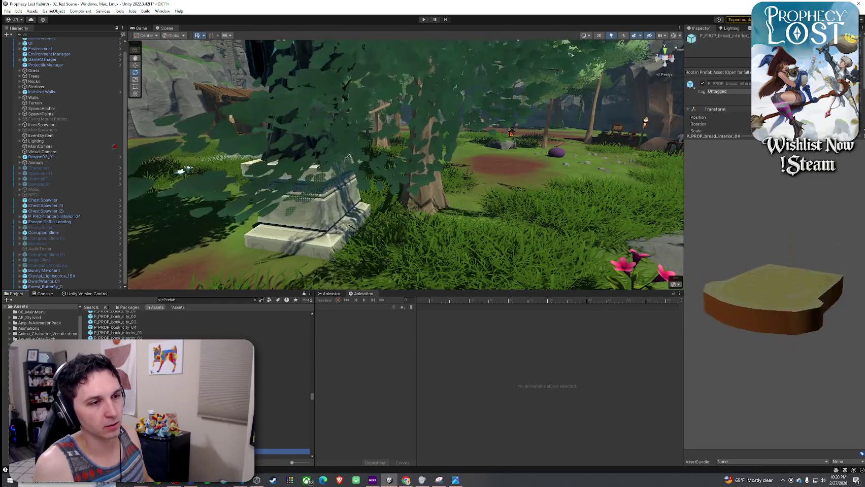
{"action": "key", "text": "Down"}
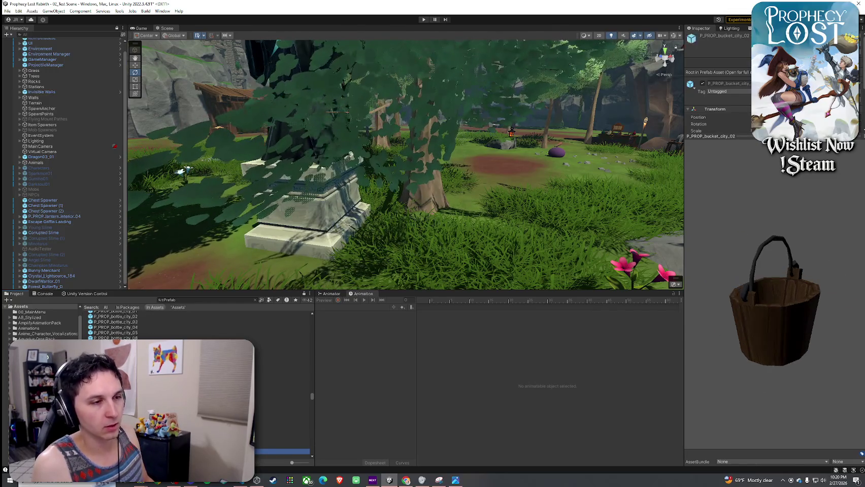
{"action": "key", "text": "Up"}
{"action": "key", "text": "Up"}
{"action": "key", "text": "Up"}
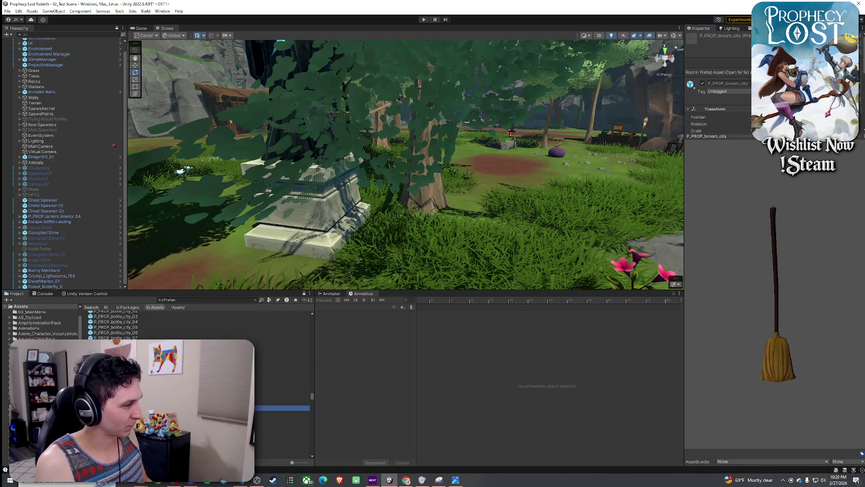
- Preview the bread paddle and interior broom prefabs, rotating each preview
{"action": "key", "text": "Up"}
{"action": "key", "text": "Down"}
{"action": "left_click", "coordinate": [709, 336]}
{"action": "left_click_drag", "start_coordinate": [723, 418], "coordinate": [748, 265]}
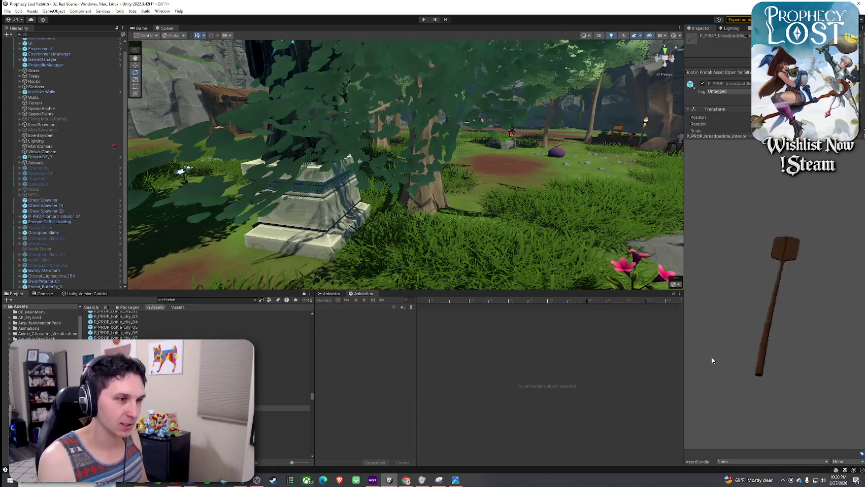
{"action": "left_click_drag", "start_coordinate": [712, 360], "coordinate": [695, 367]}
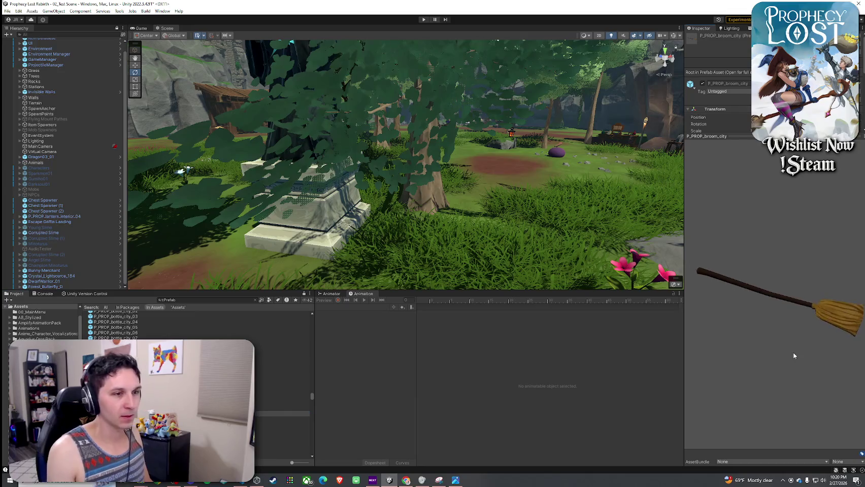
{"action": "key", "text": "Down"}
{"action": "mouse_move", "coordinate": [762, 284]}
{"action": "left_mouse_down"}
{"action": "mouse_move", "coordinate": [736, 295]}
{"action": "mouse_move", "coordinate": [788, 303]}
{"action": "left_mouse_up"}
{"action": "left_click_drag", "start_coordinate": [754, 225], "coordinate": [765, 331]}
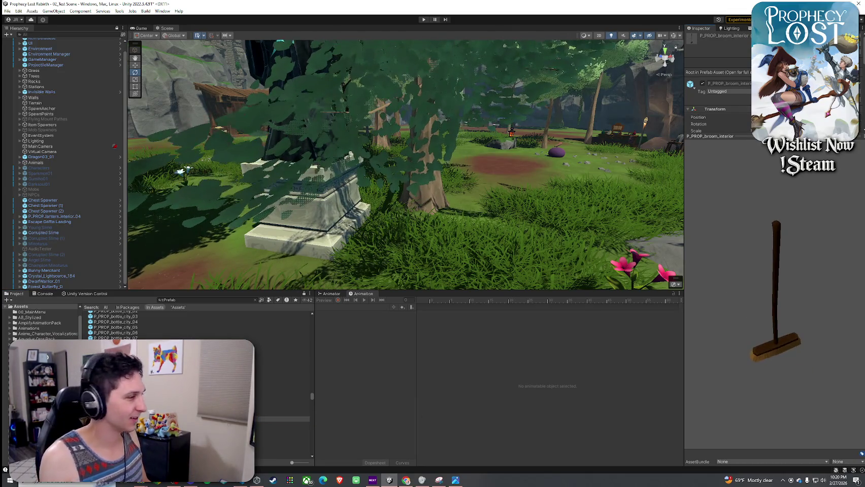
- Step from the city bucket prefabs to P_PROP_bulletinboard_city_01
{"action": "left_click", "coordinate": [264, 419]}
{"action": "key", "text": "Down"}
{"action": "key", "text": "Down"}
{"action": "key", "text": "Down"}
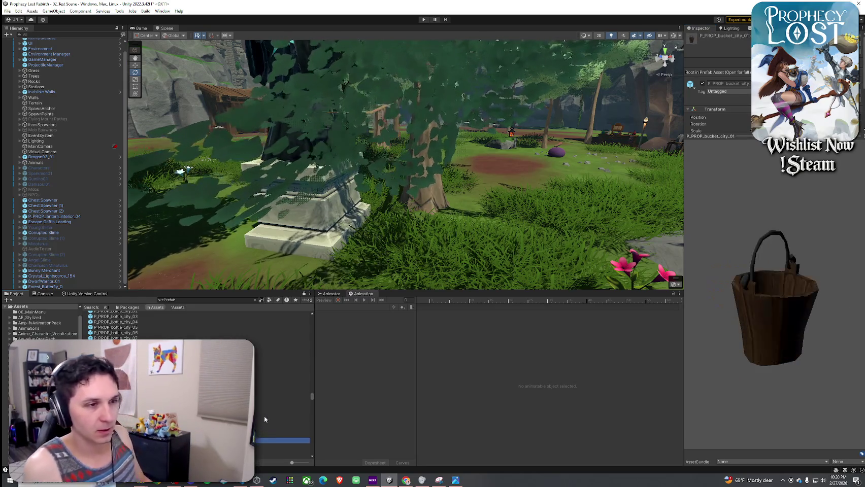
{"action": "key", "text": "Down"}
{"action": "key", "text": "Down"}
{"action": "key", "text": "Down"}
{"action": "key", "text": "Down"}
{"action": "key", "text": "Up"}
{"action": "key", "text": "Up"}
{"action": "key", "text": "Up"}
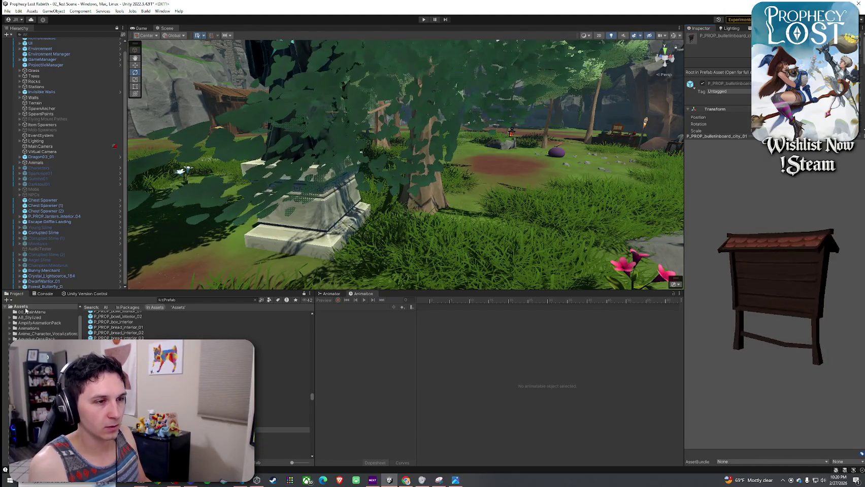
- Place P_PROP_bulletinboard_city_01 on the grass beside the market stall
{"action": "left_click_drag", "start_coordinate": [457, 203], "coordinate": [533, 257]}
{"action": "mouse_move", "coordinate": [282, 430]}
{"action": "left_mouse_down"}
{"action": "mouse_move", "coordinate": [368, 233]}
{"action": "mouse_move", "coordinate": [345, 203]}
{"action": "left_mouse_up"}
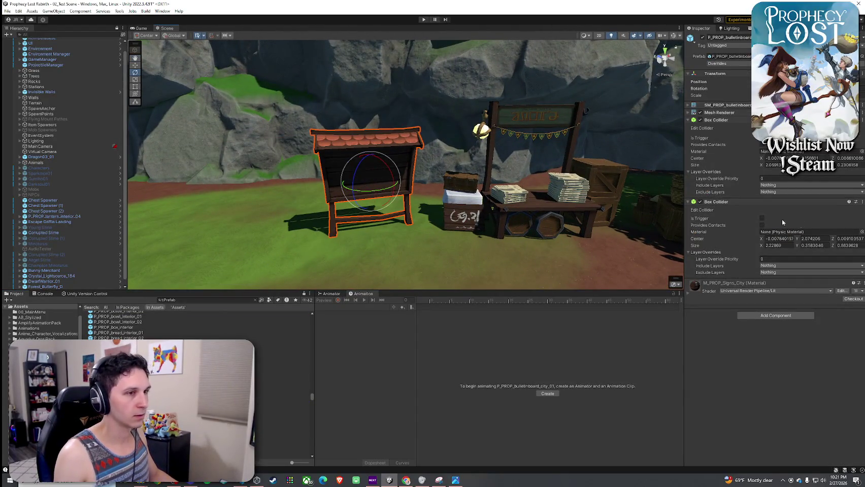
{"action": "left_click_drag", "start_coordinate": [486, 257], "coordinate": [467, 253]}
- Expand the bulletin board's material settings and inspect the Base Map texture choices
{"action": "left_click", "coordinate": [695, 293]}
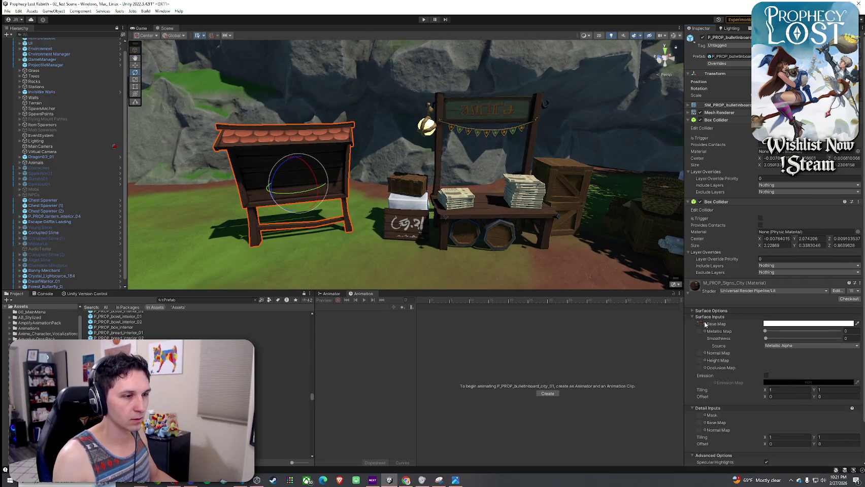
{"action": "left_click", "coordinate": [705, 324]}
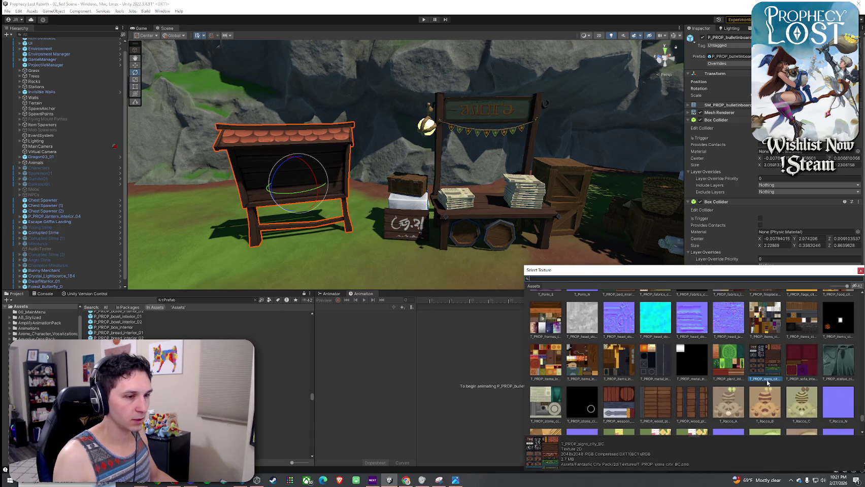
{"action": "left_click", "coordinate": [860, 271]}
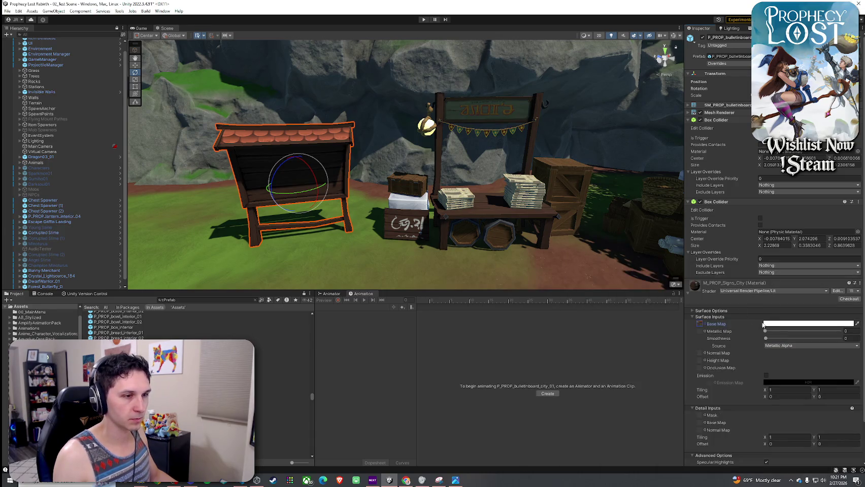
- Switch the material to Toony Colors Pro 2 Hybrid Shader 2 with ramp smoothing 0.802
{"action": "left_click", "coordinate": [758, 292]}
{"action": "left_click", "coordinate": [761, 381]}
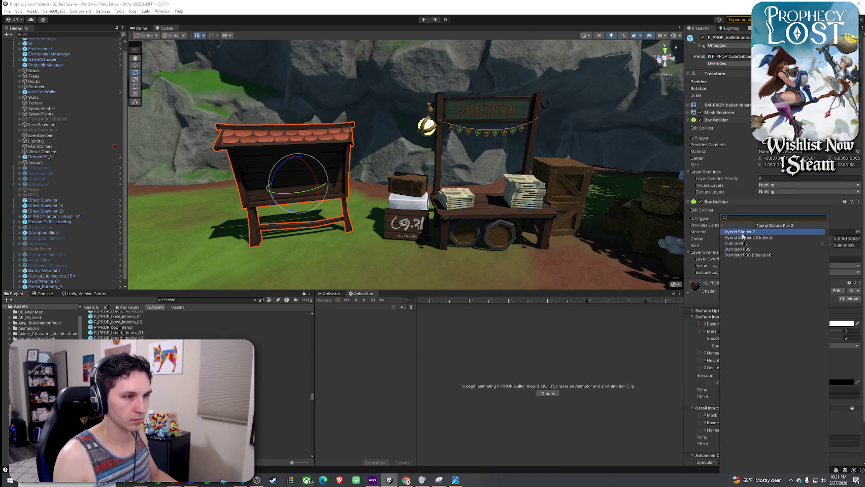
{"action": "left_click", "coordinate": [741, 232]}
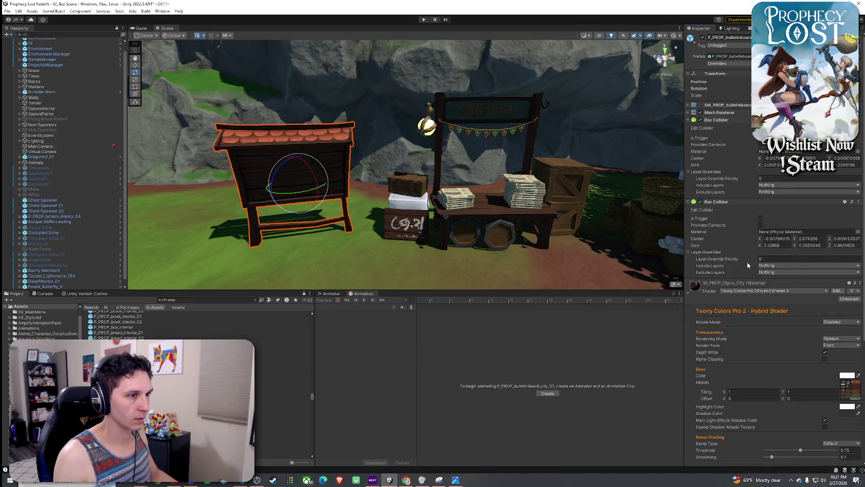
{"action": "left_click", "coordinate": [823, 457]}
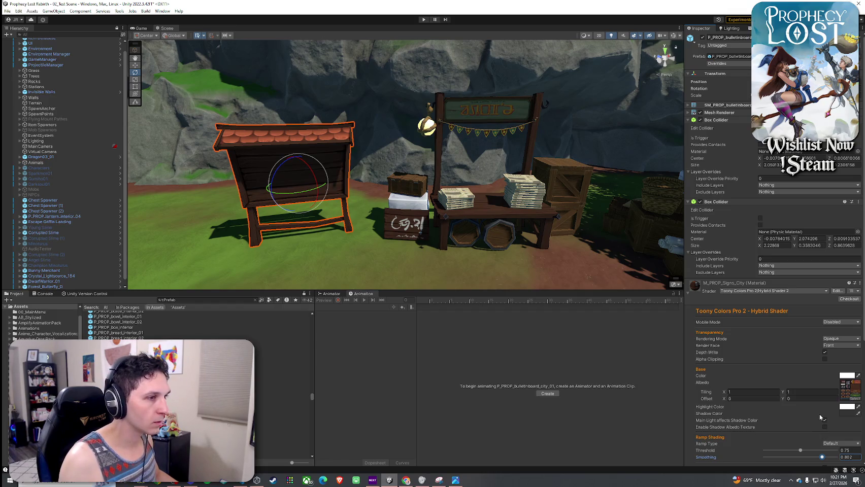
{"action": "key", "text": "ctrl+z"}
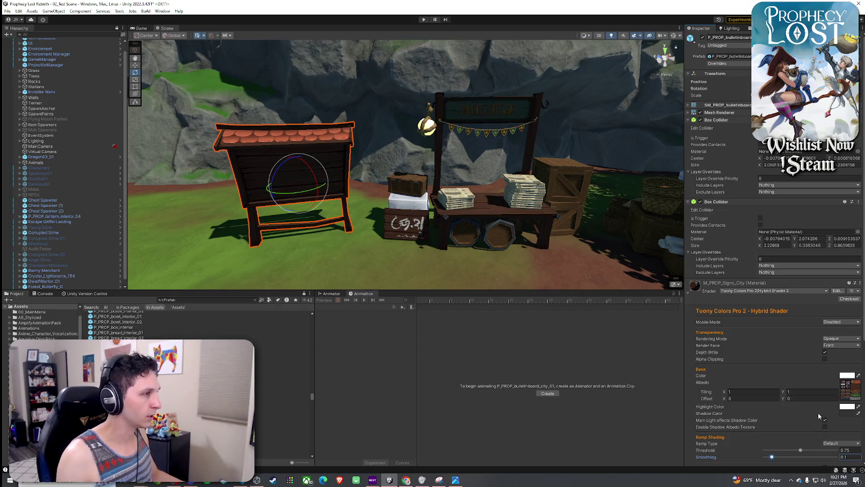
{"action": "key", "text": "ctrl+y"}
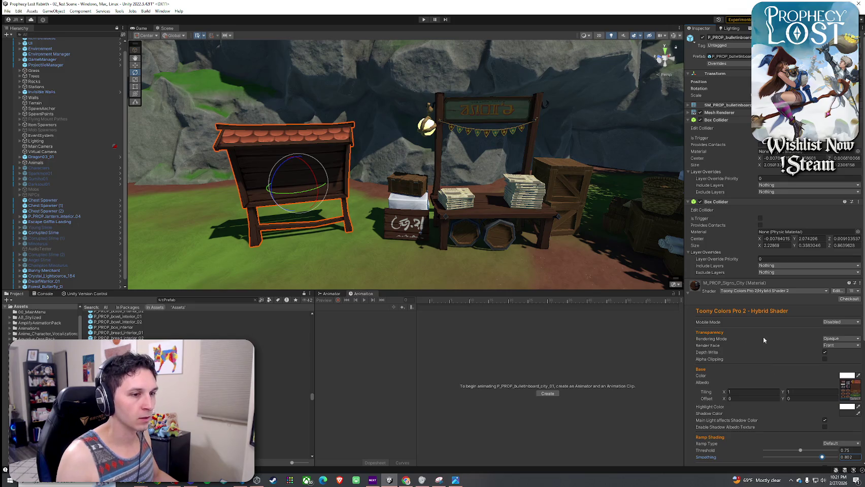
- Toggle Normal Mapping on and back off, then save the scene
{"action": "scroll", "coordinate": [762, 337], "scroll_direction": "down", "scroll_amount": 5}
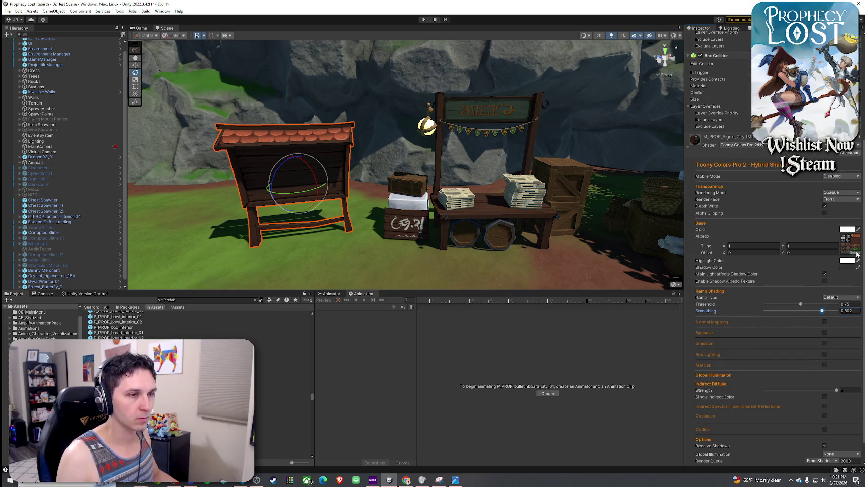
{"action": "left_click", "coordinate": [825, 322]}
{"action": "left_click", "coordinate": [825, 322]}
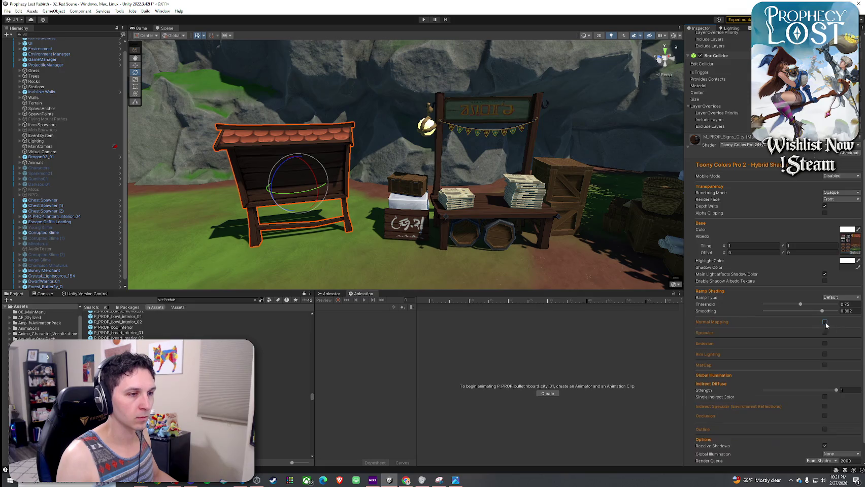
{"action": "left_click", "coordinate": [7, 11]}
{"action": "left_click", "coordinate": [28, 44]}
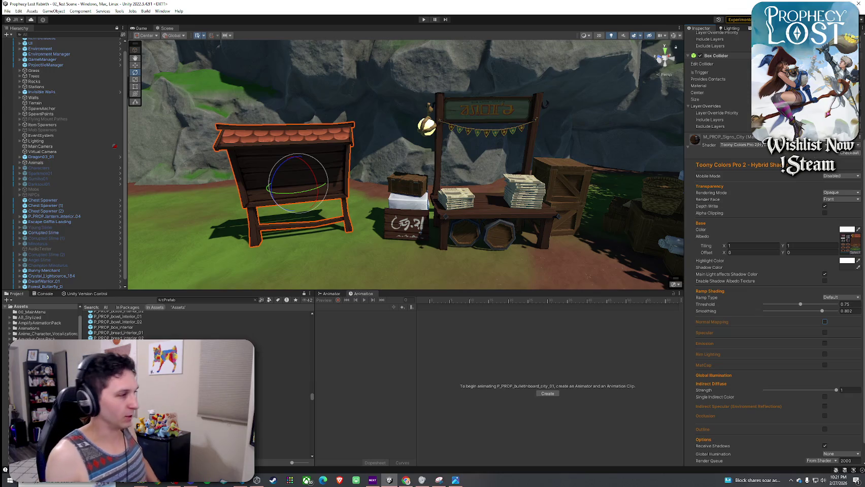
{"action": "left_click", "coordinate": [282, 370]}
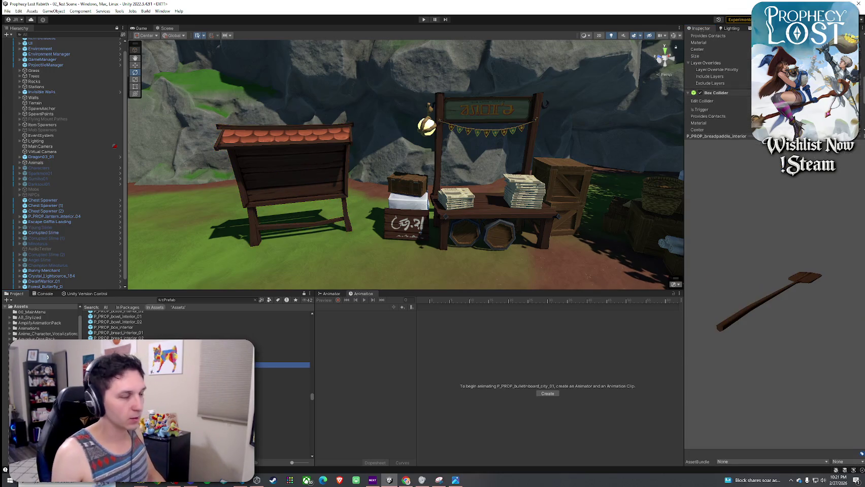
- Preview prefabs from the city broom through cabinets, candles and carts to the chains
{"action": "scroll", "coordinate": [197, 386], "scroll_direction": "up", "scroll_amount": 3}
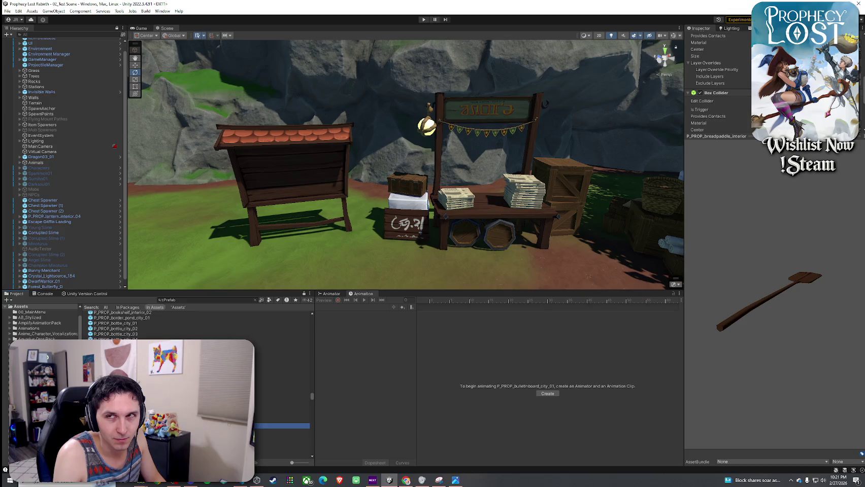
{"action": "left_click", "coordinate": [282, 411]}
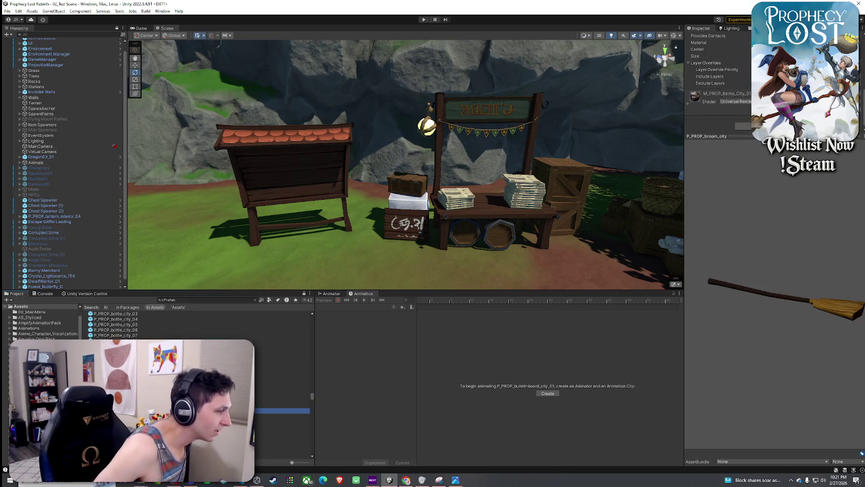
{"action": "key", "text": "Down"}
{"action": "key", "text": "Down"}
{"action": "key", "text": "Down"}
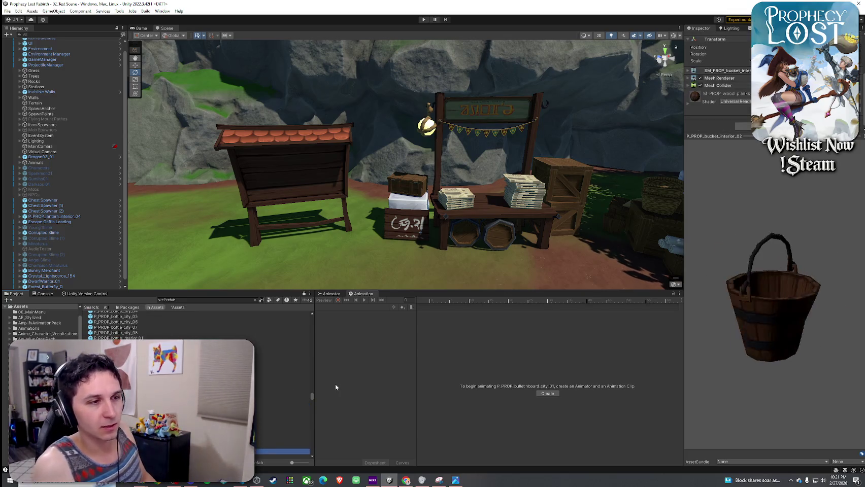
{"action": "key", "text": "Down"}
{"action": "key", "text": "Down"}
{"action": "key", "text": "Down"}
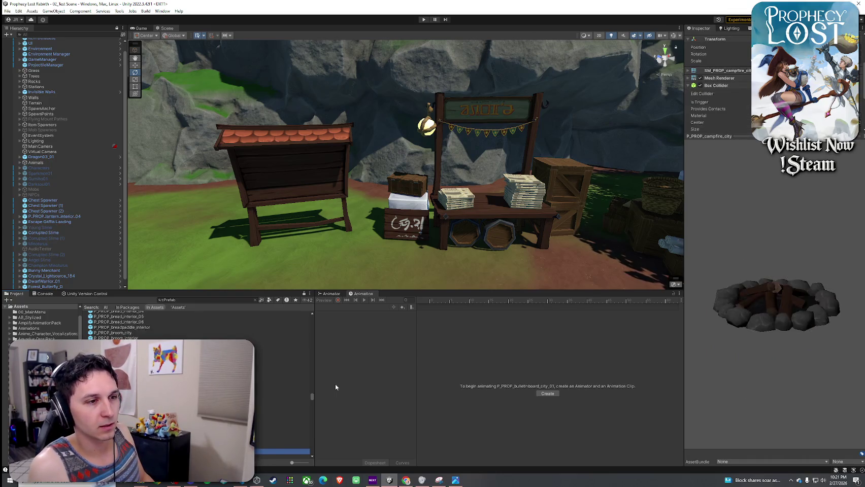
{"action": "key", "text": "Up"}
{"action": "key", "text": "Up"}
{"action": "key", "text": "Up"}
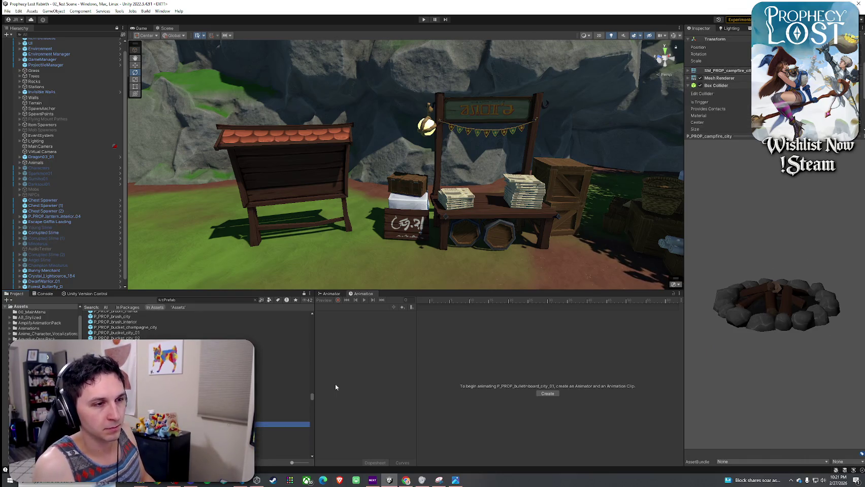
{"action": "key", "text": "Down"}
{"action": "key", "text": "Down"}
{"action": "key", "text": "Down"}
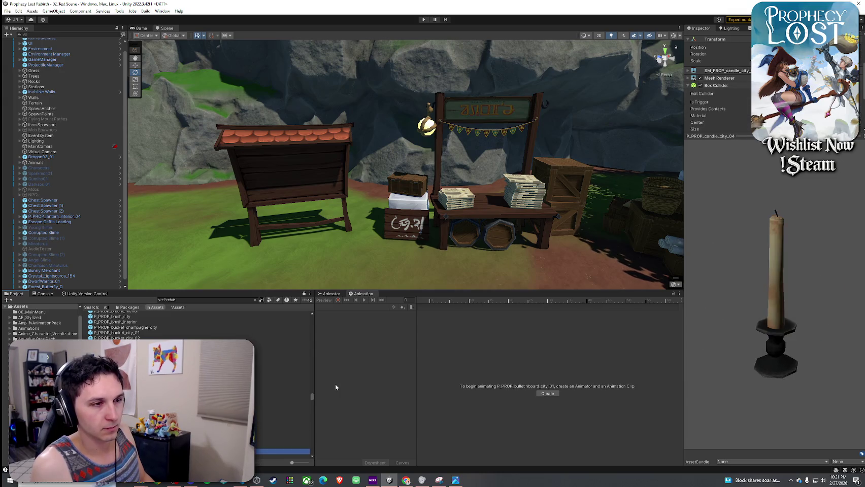
{"action": "key", "text": "Down"}
{"action": "key", "text": "Down"}
{"action": "key", "text": "Down"}
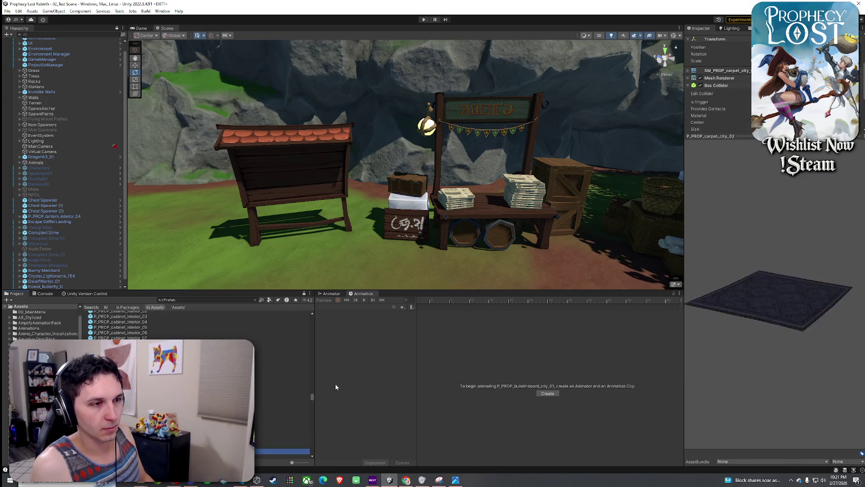
{"action": "key", "text": "Down"}
{"action": "key", "text": "Down"}
{"action": "key", "text": "Down"}
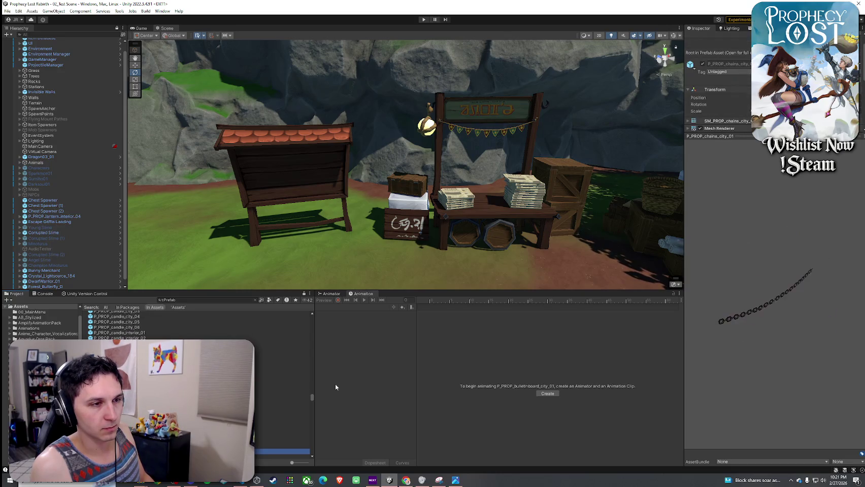
- Preview the cauldron and chest prefabs, rotating the red P_PROP_chest_city_02 to face front
{"action": "key", "text": "Up"}
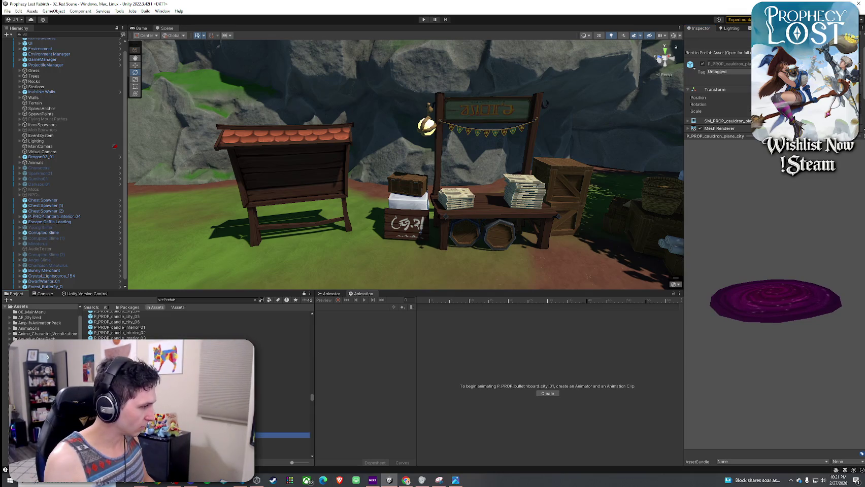
{"action": "key", "text": "Down"}
{"action": "key", "text": "Down"}
{"action": "key", "text": "Down"}
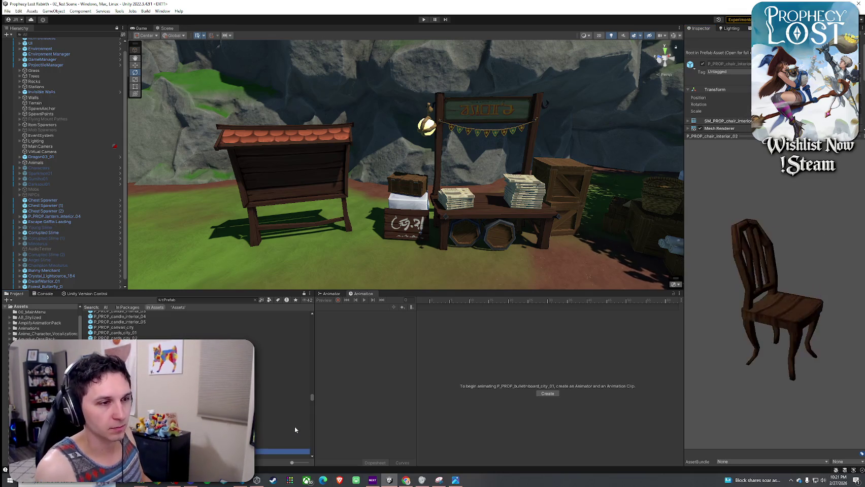
{"action": "key", "text": "Down"}
{"action": "key", "text": "Down"}
{"action": "left_click", "coordinate": [724, 344]}
{"action": "mouse_move", "coordinate": [726, 344]}
{"action": "left_mouse_down"}
{"action": "mouse_move", "coordinate": [656, 311]}
{"action": "mouse_move", "coordinate": [636, 346]}
{"action": "left_mouse_up"}
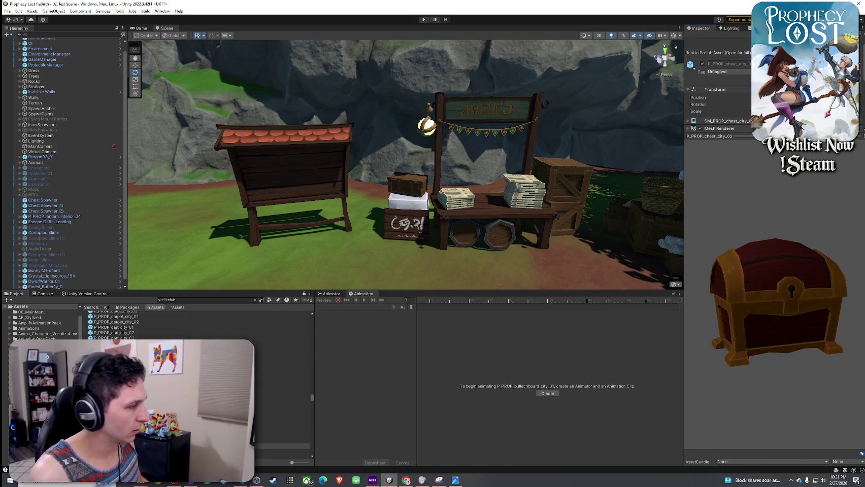
{"action": "key", "text": "Up"}
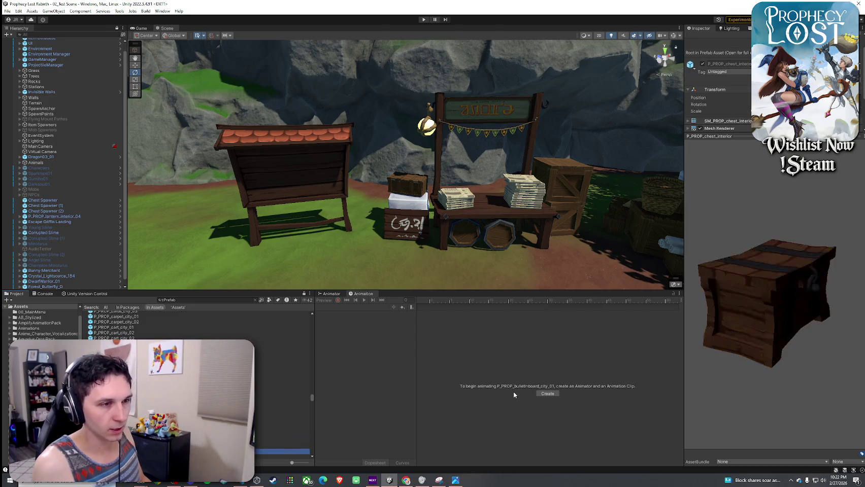
{"action": "key", "text": "Down"}
- Try the red chest prefab on a grassy clearing, then undo the placement
{"action": "left_click_drag", "start_coordinate": [730, 377], "coordinate": [677, 364]}
{"action": "mouse_move", "coordinate": [507, 228]}
{"action": "left_mouse_down"}
{"action": "mouse_move", "coordinate": [355, 203]}
{"action": "mouse_move", "coordinate": [96, 222]}
{"action": "mouse_move", "coordinate": [244, 231]}
{"action": "left_mouse_up"}
{"action": "mouse_move", "coordinate": [114, 354]}
{"action": "left_mouse_down"}
{"action": "mouse_move", "coordinate": [300, 264]}
{"action": "mouse_move", "coordinate": [319, 236]}
{"action": "left_mouse_up"}
{"action": "mouse_move", "coordinate": [262, 227]}
{"action": "left_mouse_down"}
{"action": "mouse_move", "coordinate": [224, 241]}
{"action": "mouse_move", "coordinate": [223, 250]}
{"action": "left_mouse_up"}
{"action": "key", "text": "ctrl+z"}
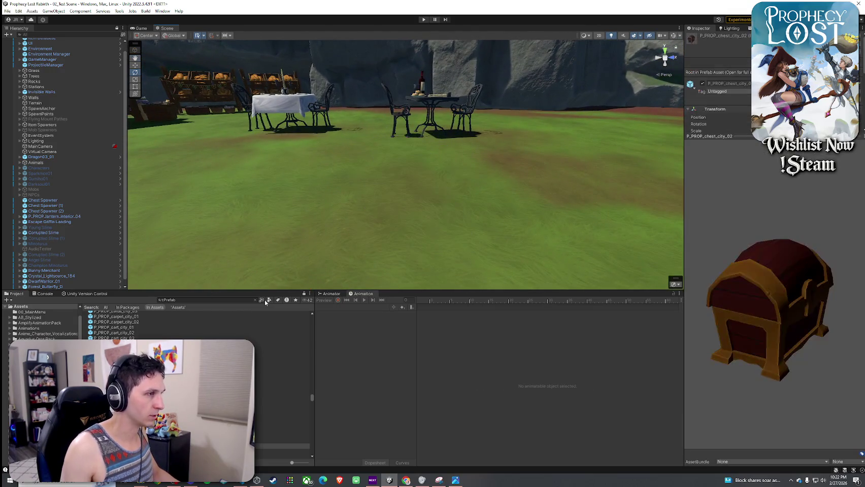
- Preview the prop prefabs from the coins and coin pouch through the food props to the sausages
{"action": "key", "text": "Down"}
{"action": "key", "text": "Down"}
{"action": "key", "text": "Down"}
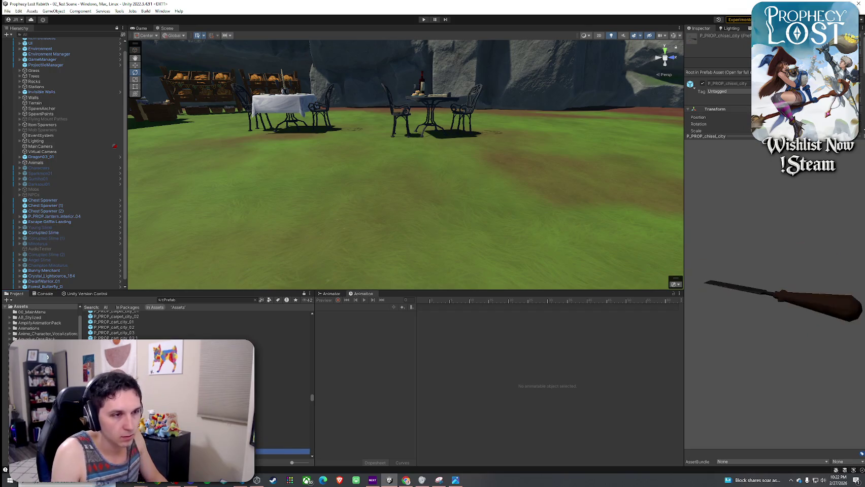
{"action": "key", "text": "Down"}
{"action": "key", "text": "Down"}
{"action": "key", "text": "Down"}
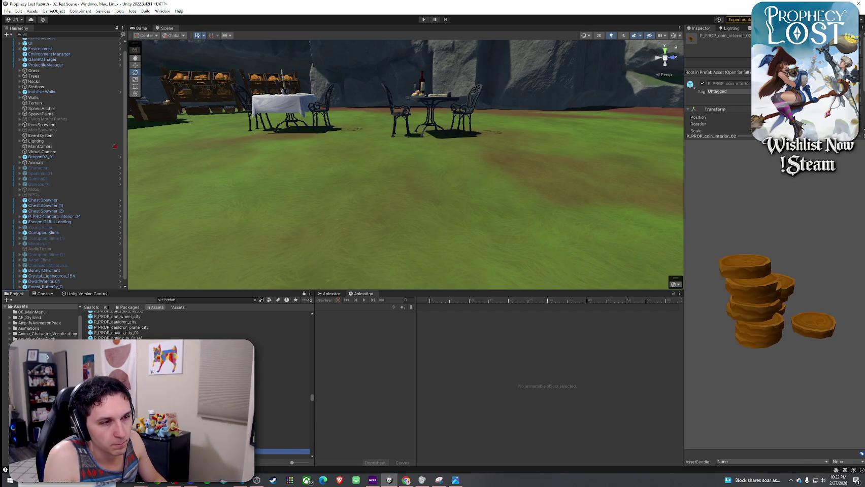
{"action": "key", "text": "Up"}
{"action": "key", "text": "Up"}
{"action": "key", "text": "Up"}
{"action": "left_click", "coordinate": [737, 305]}
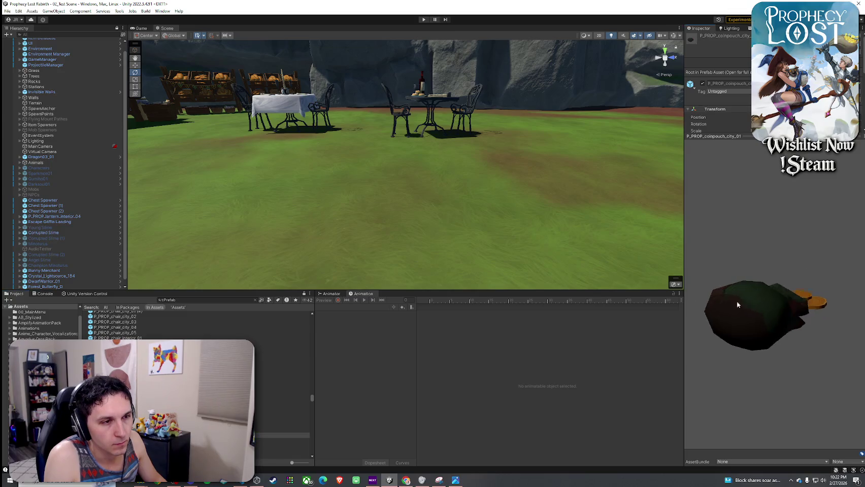
{"action": "key", "text": "Down"}
{"action": "key", "text": "Down"}
{"action": "key", "text": "Down"}
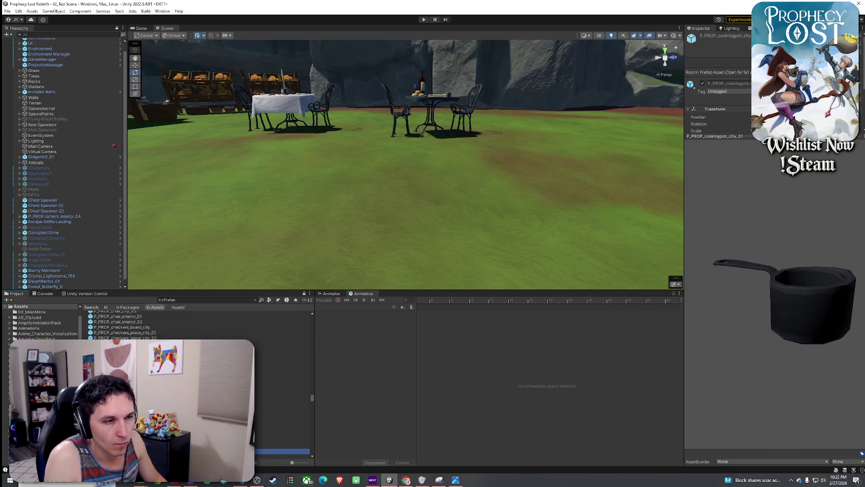
{"action": "key", "text": "Down"}
{"action": "key", "text": "Down"}
{"action": "key", "text": "Down"}
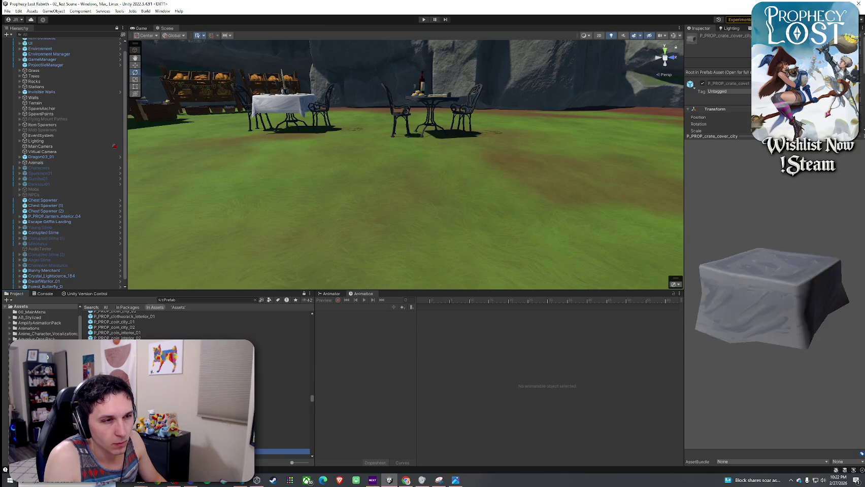
{"action": "key", "text": "Down"}
{"action": "key", "text": "Down"}
{"action": "key", "text": "Down"}
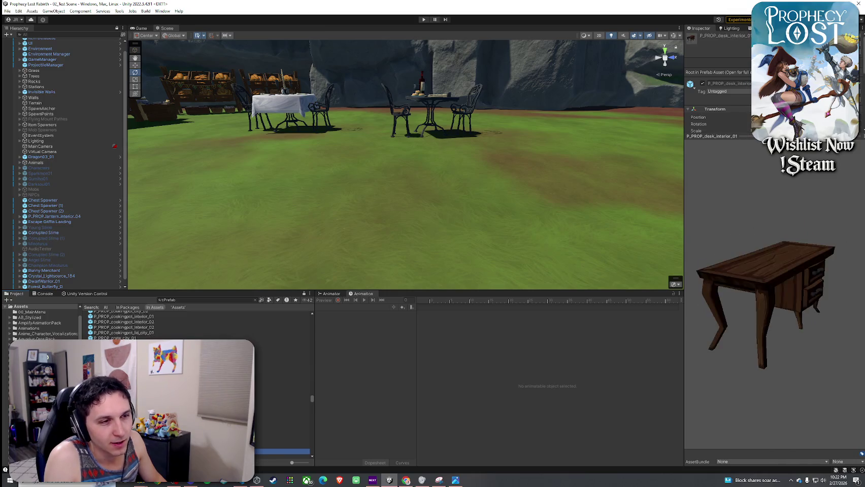
{"action": "key", "text": "Down"}
{"action": "key", "text": "Down"}
{"action": "key", "text": "Down"}
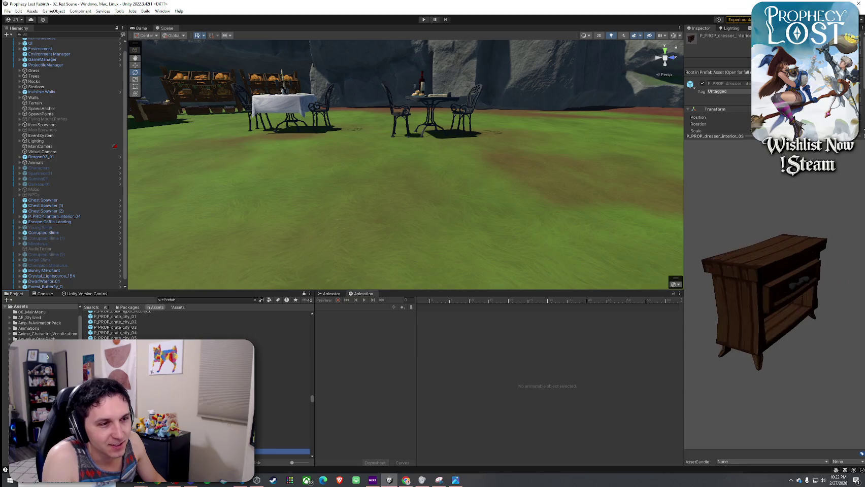
{"action": "key", "text": "Down"}
{"action": "key", "text": "Up"}
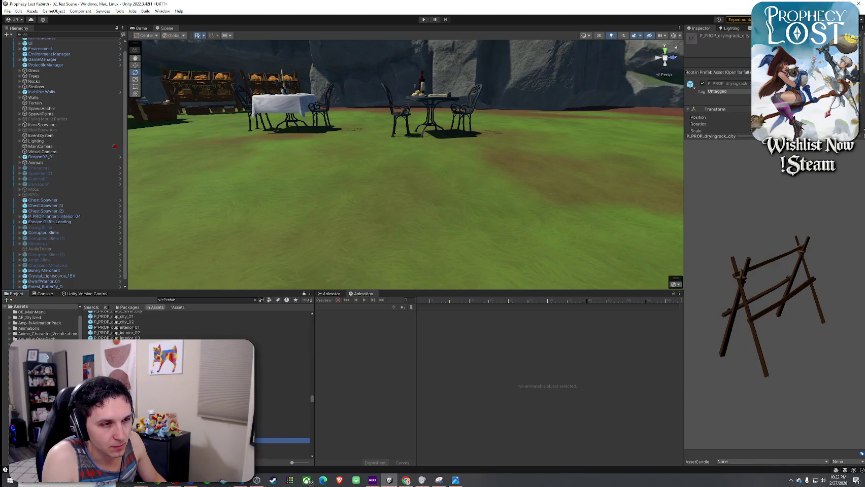
{"action": "key", "text": "Down"}
{"action": "key", "text": "Down"}
{"action": "key", "text": "Down"}
{"action": "key", "text": "Down"}
{"action": "key", "text": "Down"}
{"action": "key", "text": "Down"}
{"action": "key", "text": "Up"}
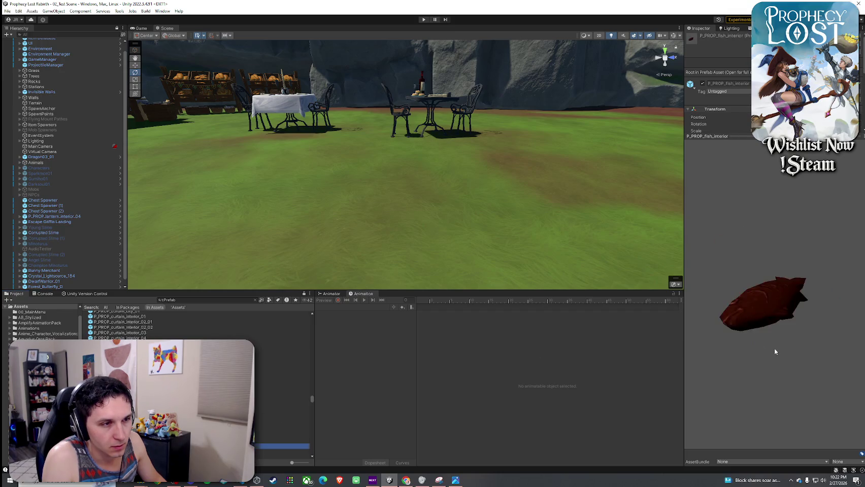
{"action": "key", "text": "Down"}
{"action": "key", "text": "Down"}
{"action": "key", "text": "Down"}
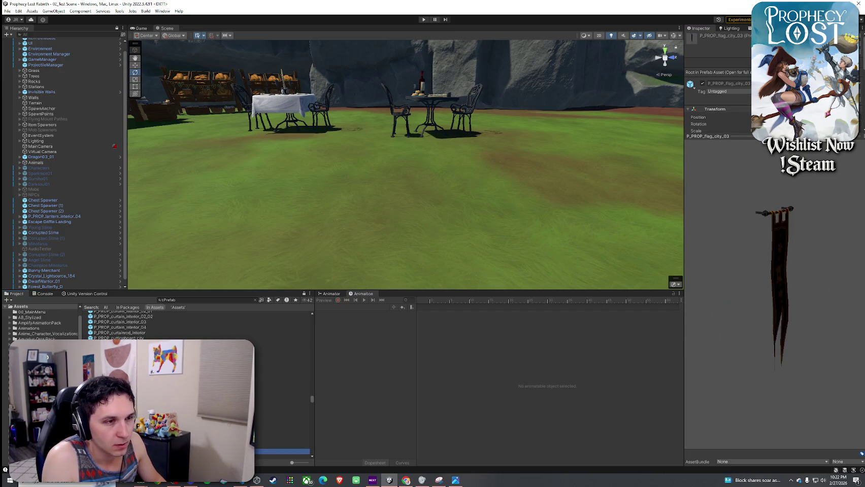
{"action": "key", "text": "Down"}
{"action": "key", "text": "Down"}
{"action": "key", "text": "Down"}
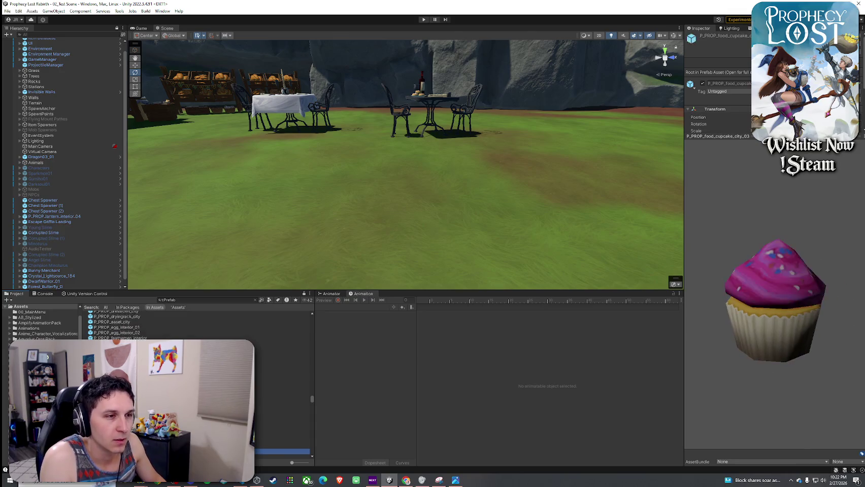
{"action": "key", "text": "Down"}
{"action": "key", "text": "Down"}
{"action": "key", "text": "Down"}
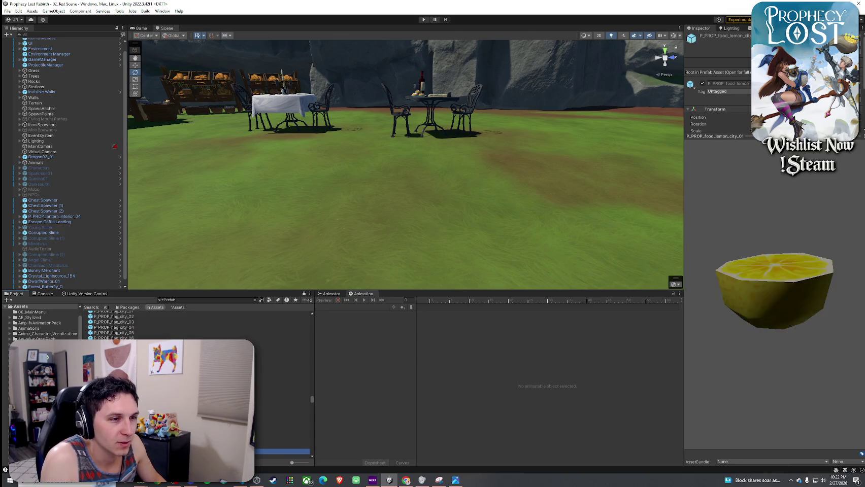
{"action": "key", "text": "Down"}
{"action": "key", "text": "Down"}
{"action": "key", "text": "Down"}
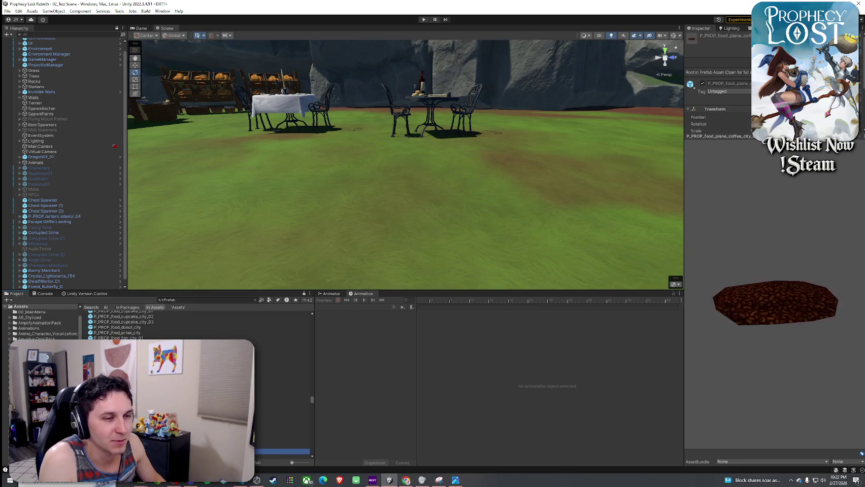
{"action": "key", "text": "Down"}
{"action": "key", "text": "Down"}
{"action": "key", "text": "Down"}
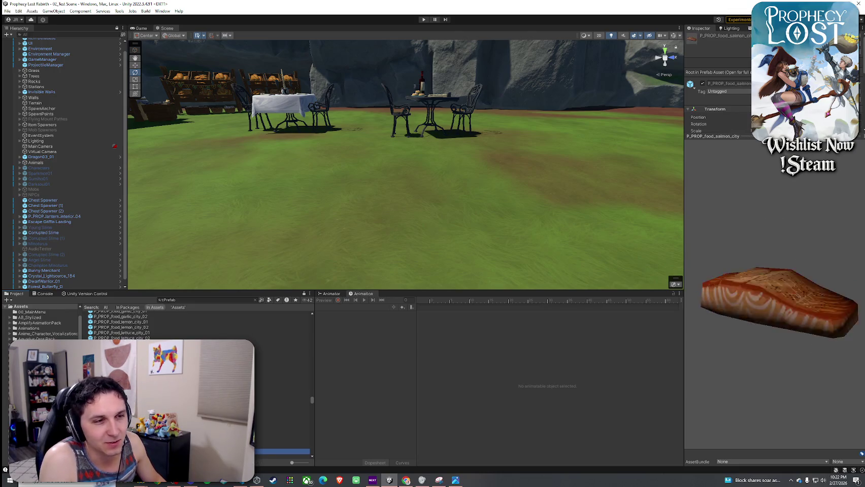
{"action": "key", "text": "Down"}
{"action": "key", "text": "Down"}
{"action": "key", "text": "Down"}
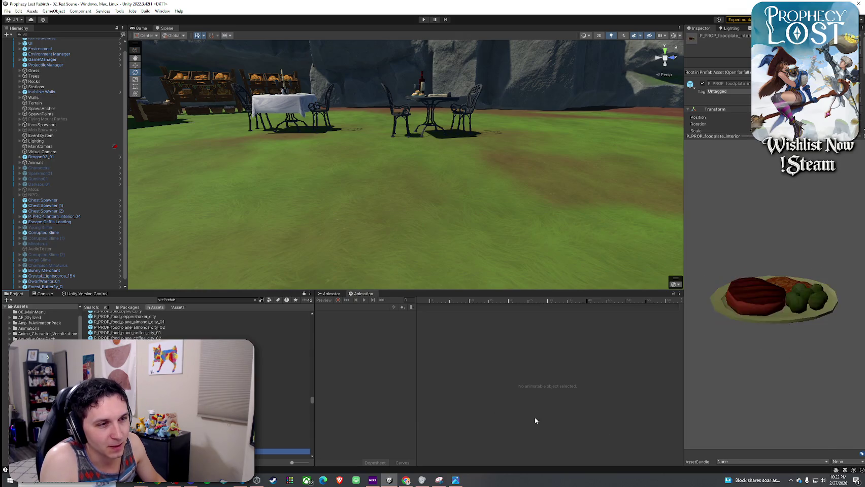
- Inspect the salmon and food plate previews, then browse the forge, hammer, hay, herbs, info boards and ingot
{"action": "left_click_drag", "start_coordinate": [769, 308], "coordinate": [779, 381]}
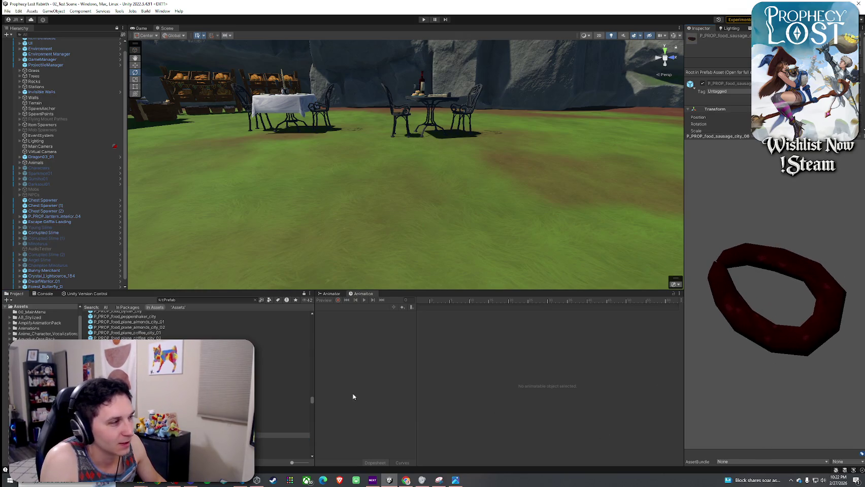
{"action": "key", "text": "Up"}
{"action": "key", "text": "Up"}
{"action": "key", "text": "Up"}
{"action": "left_click", "coordinate": [750, 366]}
{"action": "mouse_move", "coordinate": [750, 367]}
{"action": "left_mouse_down"}
{"action": "mouse_move", "coordinate": [704, 272]}
{"action": "mouse_move", "coordinate": [730, 302]}
{"action": "mouse_move", "coordinate": [714, 320]}
{"action": "mouse_move", "coordinate": [560, 312]}
{"action": "mouse_move", "coordinate": [506, 351]}
{"action": "mouse_move", "coordinate": [498, 257]}
{"action": "mouse_move", "coordinate": [539, 295]}
{"action": "mouse_move", "coordinate": [642, 313]}
{"action": "mouse_move", "coordinate": [433, 321]}
{"action": "left_mouse_up"}
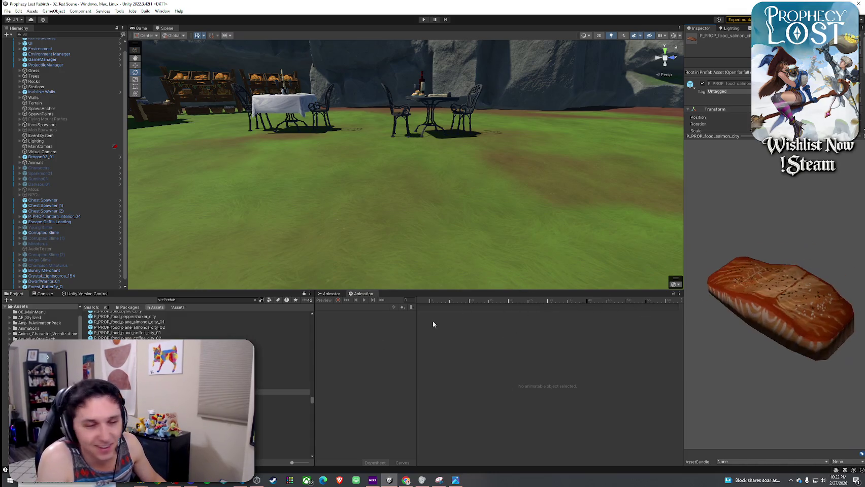
{"action": "key", "text": "Down"}
{"action": "key", "text": "Down"}
{"action": "key", "text": "Down"}
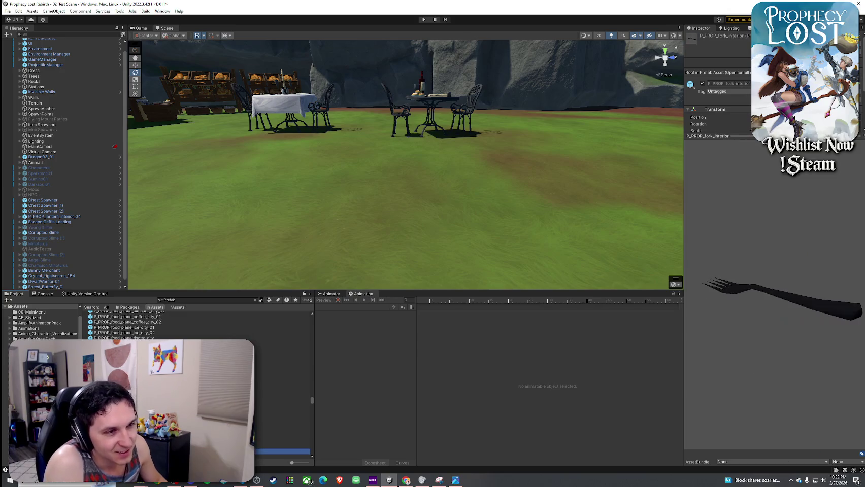
{"action": "left_click_drag", "start_coordinate": [779, 384], "coordinate": [725, 325]}
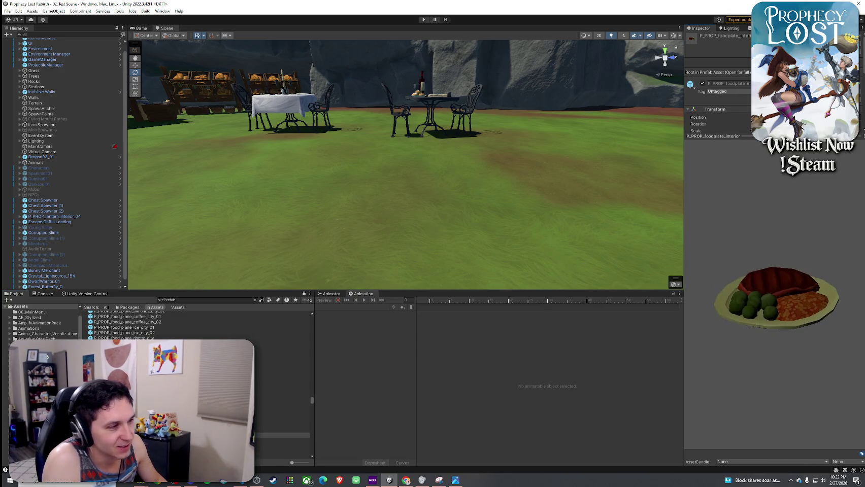
{"action": "key", "text": "Down"}
{"action": "key", "text": "Down"}
{"action": "key", "text": "Down"}
{"action": "key", "text": "Down"}
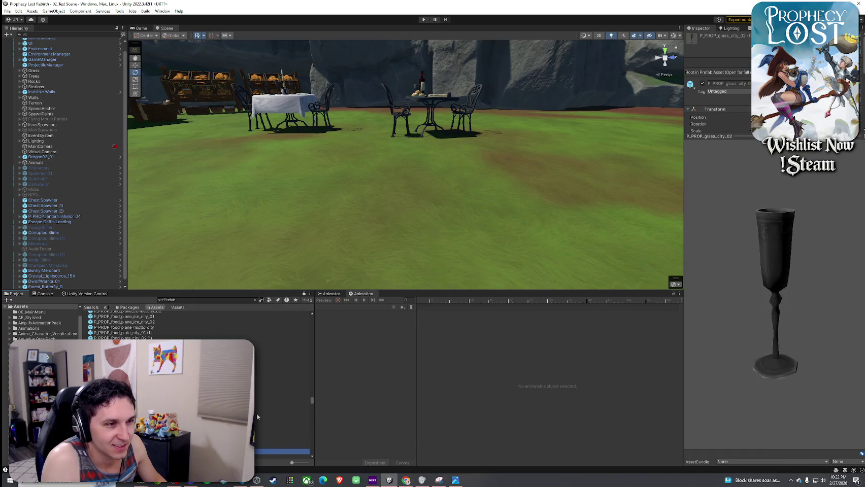
{"action": "key", "text": "Down"}
{"action": "key", "text": "Down"}
{"action": "key", "text": "Down"}
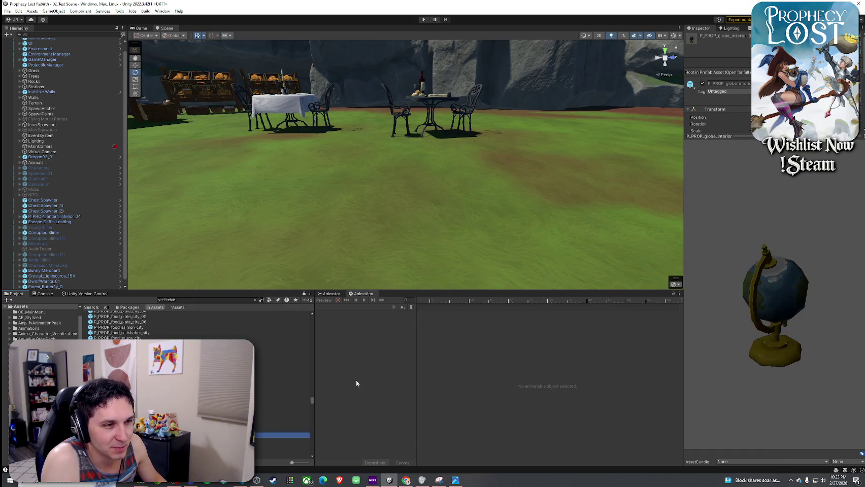
{"action": "key", "text": "Down"}
{"action": "key", "text": "Down"}
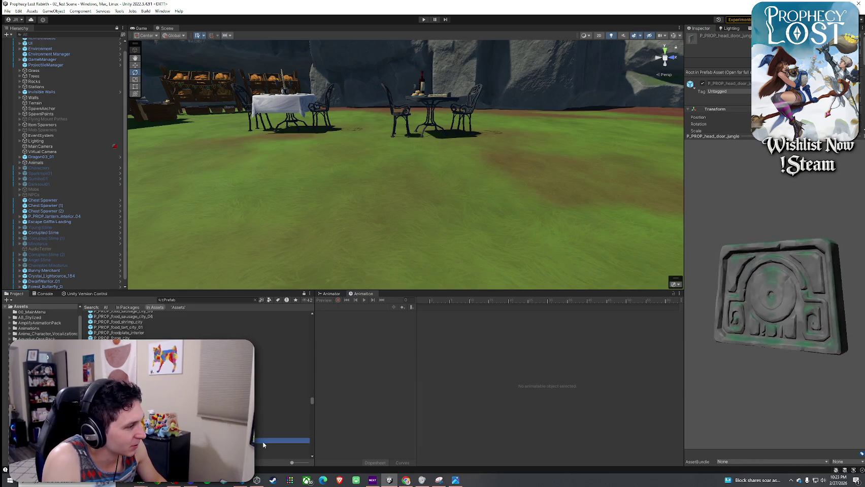
{"action": "key", "text": "Down"}
{"action": "key", "text": "Down"}
{"action": "key", "text": "Down"}
{"action": "key", "text": "Down"}
{"action": "key", "text": "Down"}
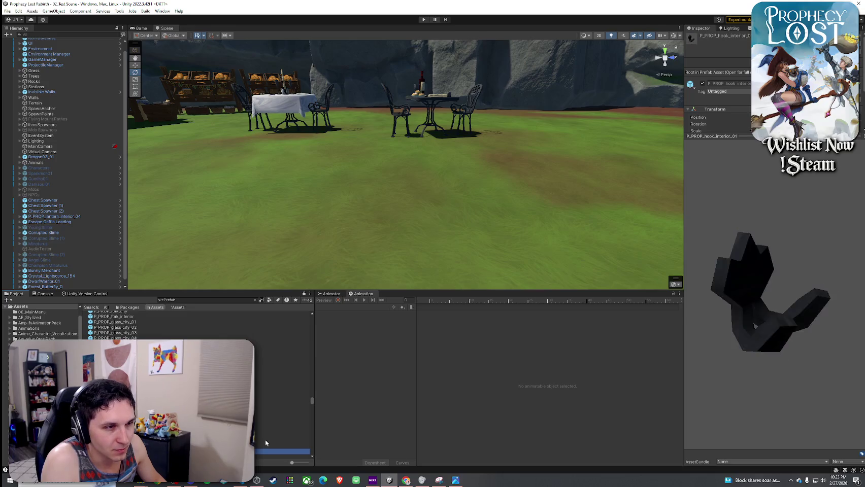
{"action": "key", "text": "Down"}
{"action": "key", "text": "Down"}
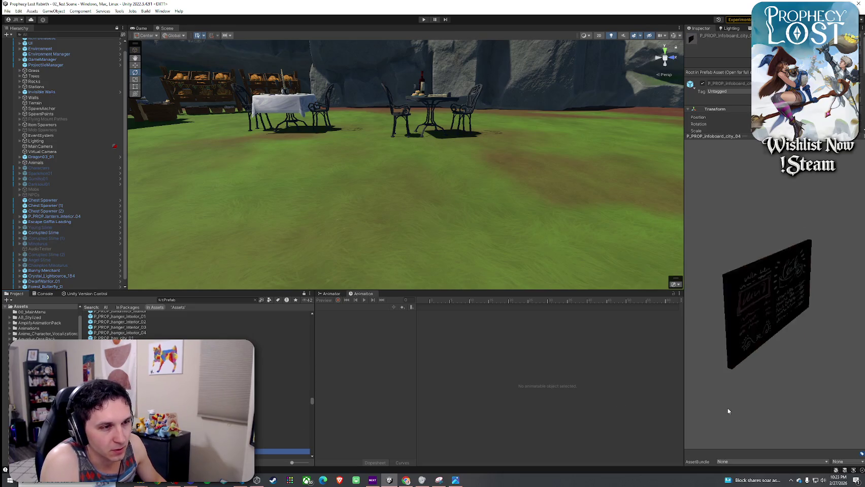
{"action": "key", "text": "Down"}
{"action": "key", "text": "Down"}
{"action": "key", "text": "Down"}
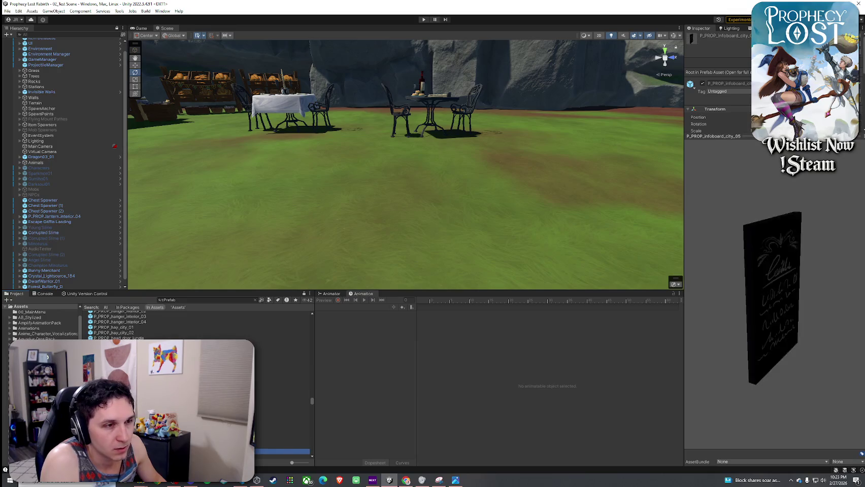
{"action": "key", "text": "Down"}
{"action": "key", "text": "Down"}
{"action": "key", "text": "Down"}
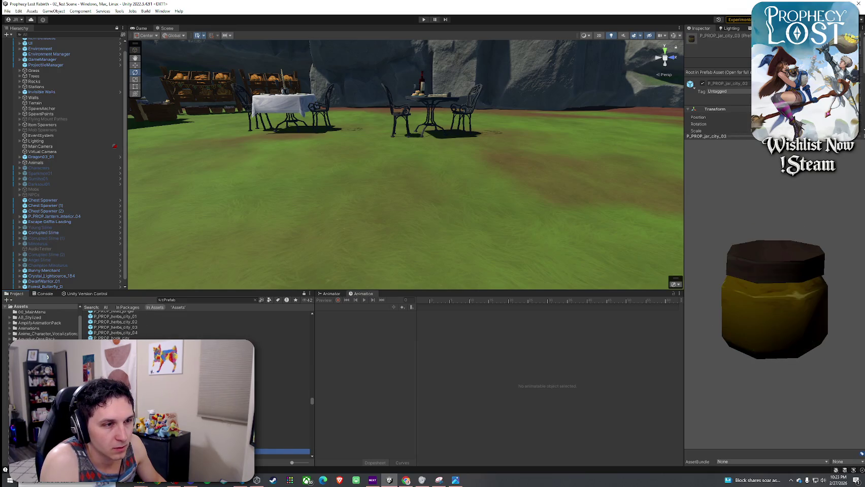
- Preview the jars, kettle, knives, lanterns and market stall, ending on the wooden mailbox prefab
{"action": "left_click", "coordinate": [802, 336]}
{"action": "mouse_move", "coordinate": [802, 336]}
{"action": "left_mouse_down"}
{"action": "mouse_move", "coordinate": [841, 304]}
{"action": "mouse_move", "coordinate": [792, 314]}
{"action": "left_mouse_up"}
{"action": "left_click", "coordinate": [282, 451]}
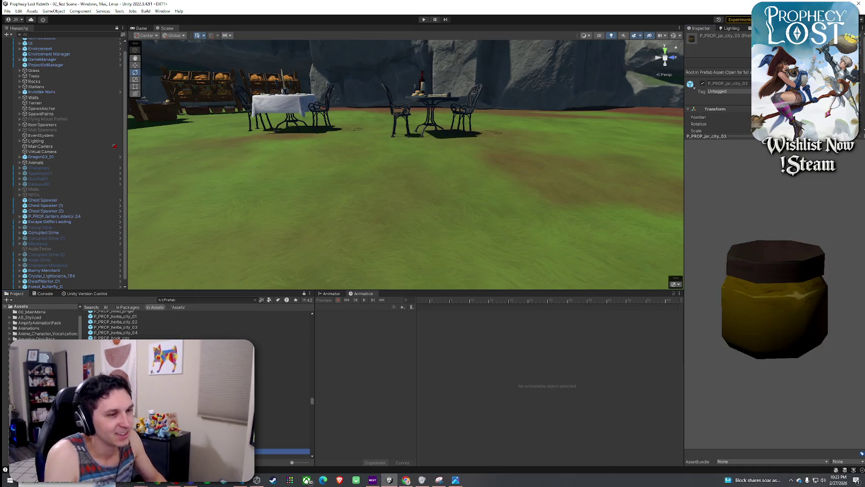
{"action": "key", "text": "Down"}
{"action": "key", "text": "Down"}
{"action": "key", "text": "Down"}
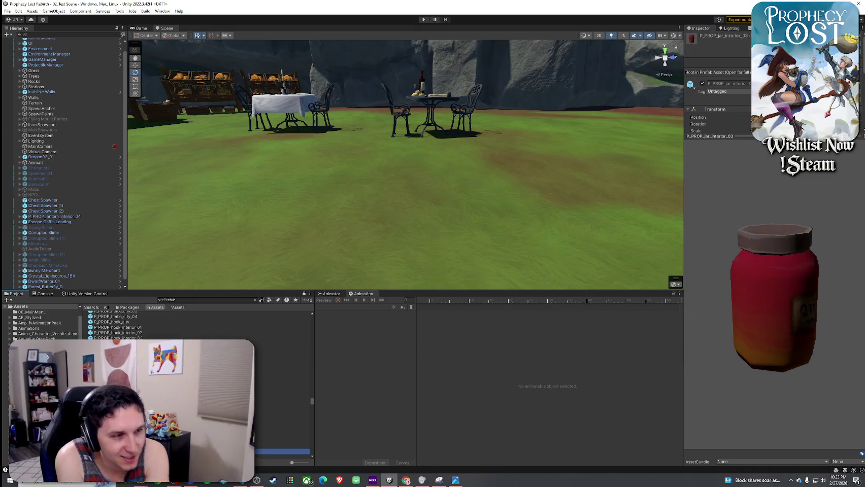
{"action": "key", "text": "Down"}
{"action": "key", "text": "Down"}
{"action": "key", "text": "Down"}
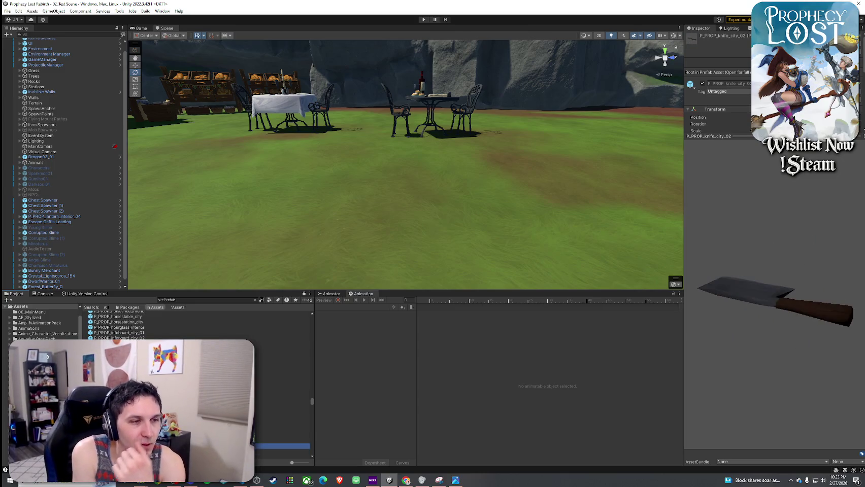
{"action": "key", "text": "Down"}
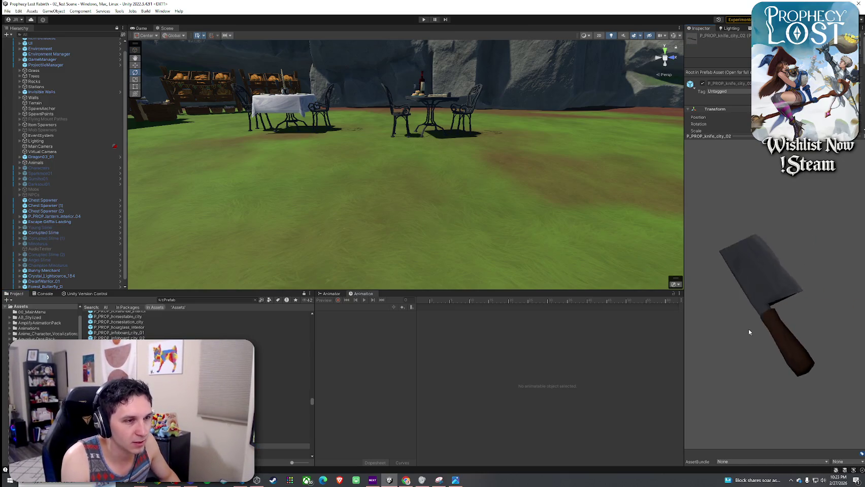
{"action": "key", "text": "Down"}
{"action": "key", "text": "Down"}
{"action": "key", "text": "Down"}
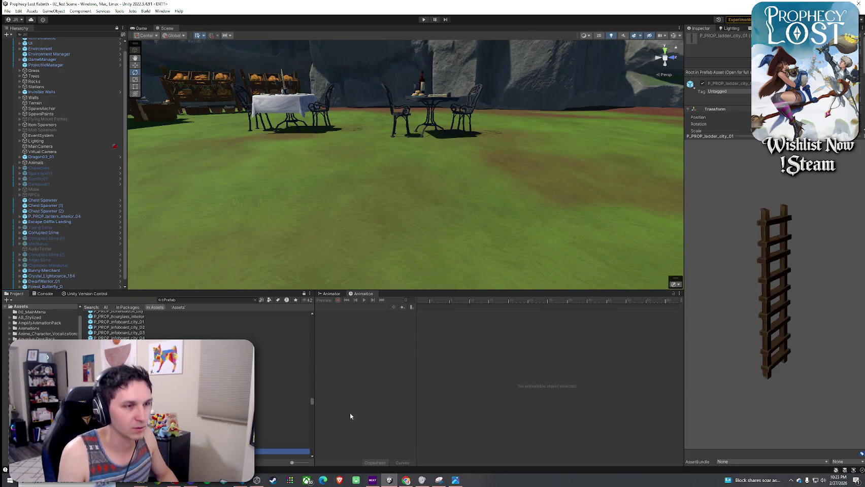
{"action": "key", "text": "Down"}
{"action": "key", "text": "Down"}
{"action": "key", "text": "Down"}
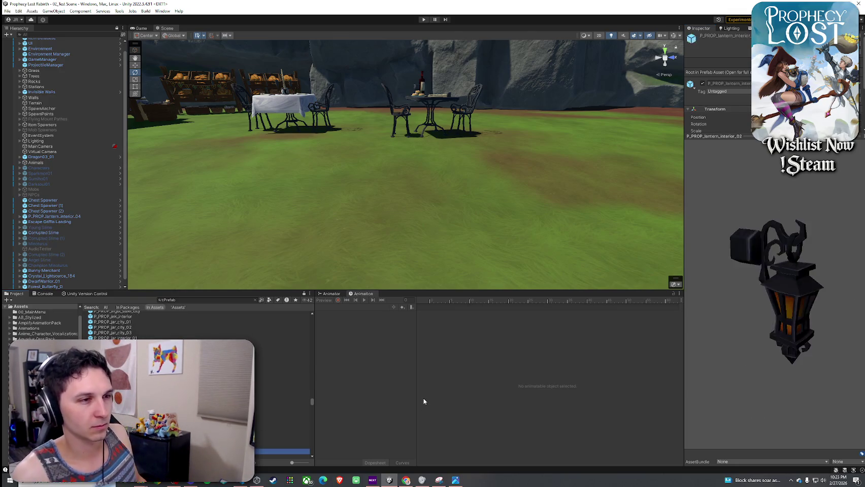
{"action": "key", "text": "Up"}
{"action": "key", "text": "Up"}
{"action": "key", "text": "Up"}
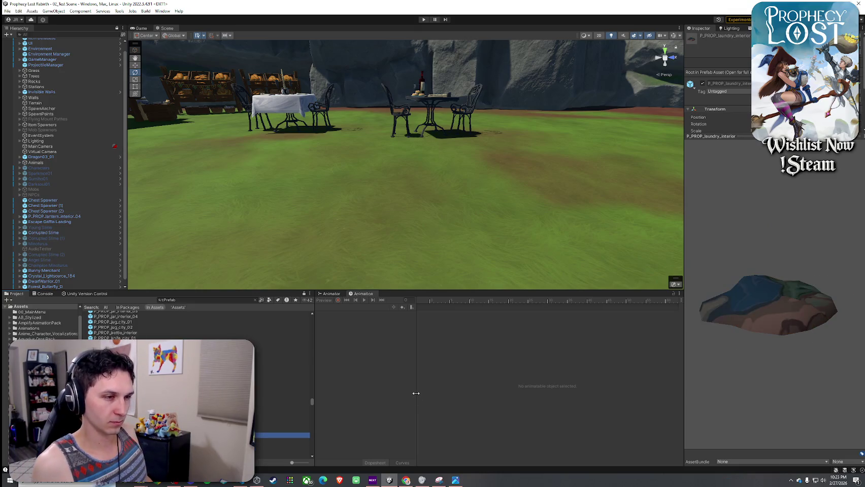
{"action": "key", "text": "Down"}
{"action": "key", "text": "Down"}
{"action": "key", "text": "Down"}
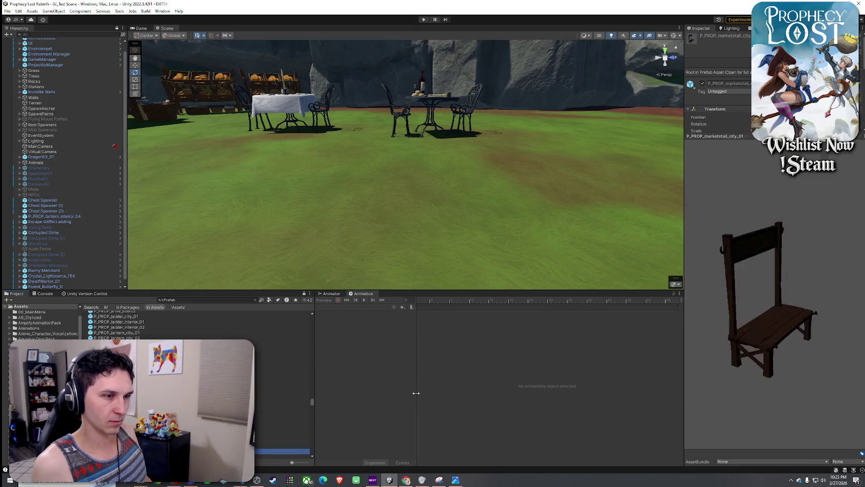
{"action": "key", "text": "Up"}
{"action": "key", "text": "Up"}
{"action": "key", "text": "Up"}
{"action": "key", "text": "Up"}
{"action": "key", "text": "Up"}
{"action": "key", "text": "Up"}
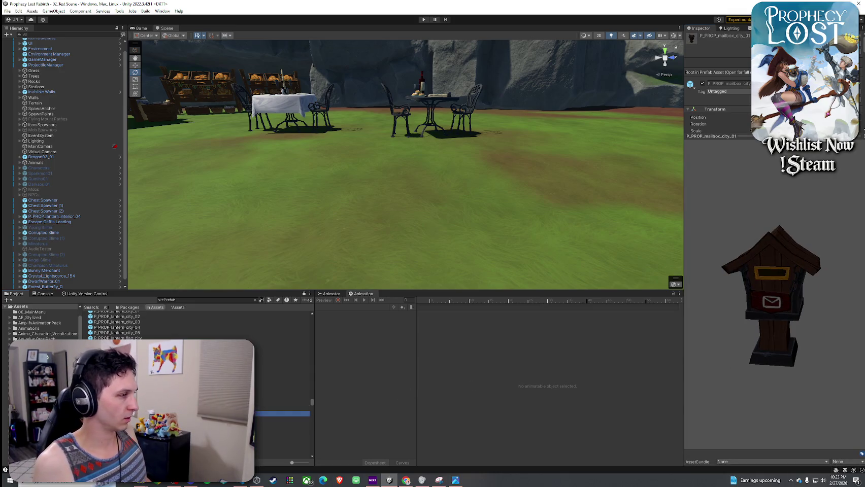
{"action": "key", "text": "Down"}
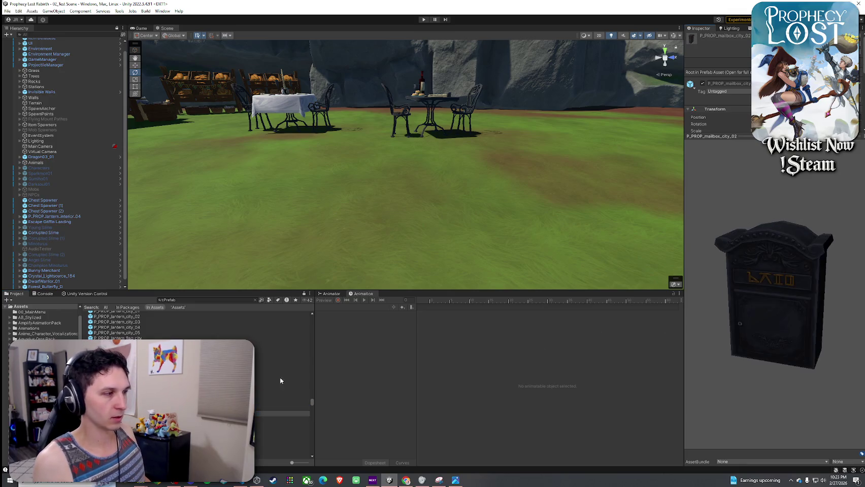
{"action": "key", "text": "Down"}
- Place the wooden mailbox in front of the rock wall with its envelope side forward
{"action": "mouse_move", "coordinate": [415, 254]}
{"action": "left_mouse_down"}
{"action": "mouse_move", "coordinate": [202, 219]}
{"action": "mouse_move", "coordinate": [192, 198]}
{"action": "mouse_move", "coordinate": [275, 256]}
{"action": "left_mouse_up"}
{"action": "left_click_drag", "start_coordinate": [116, 408], "coordinate": [424, 210]}
{"action": "left_click_drag", "start_coordinate": [408, 179], "coordinate": [352, 275]}
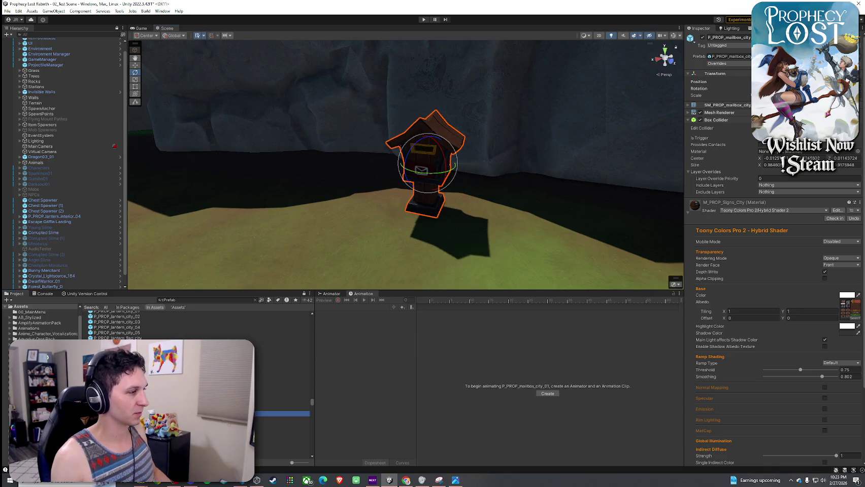
- Preview the mirror, mortar, paint palette, portrait, pie, pillow, plant pot and round rug props
{"action": "key", "text": "Down"}
{"action": "key", "text": "Down"}
{"action": "key", "text": "Down"}
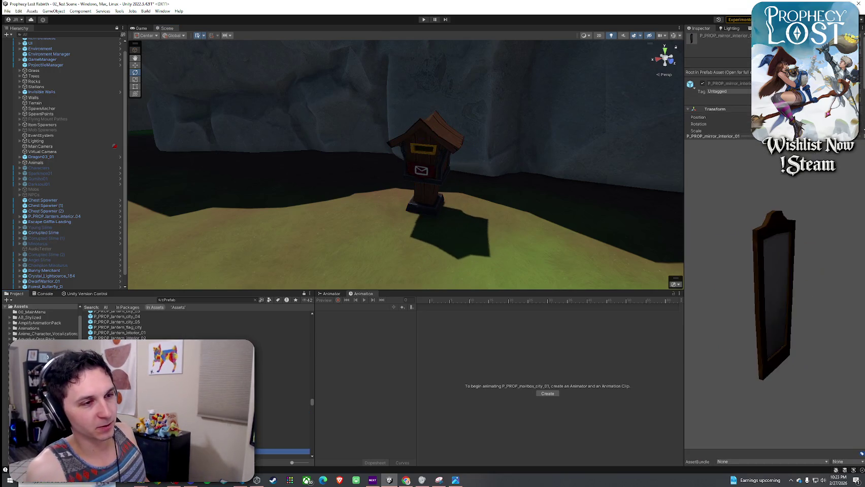
{"action": "key", "text": "Down"}
{"action": "left_click", "coordinate": [643, 358]}
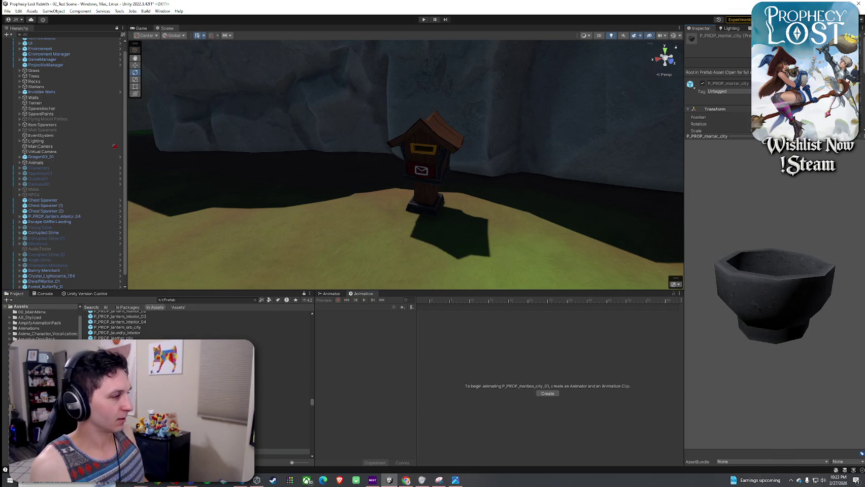
{"action": "key", "text": "Down"}
{"action": "key", "text": "Down"}
{"action": "key", "text": "Down"}
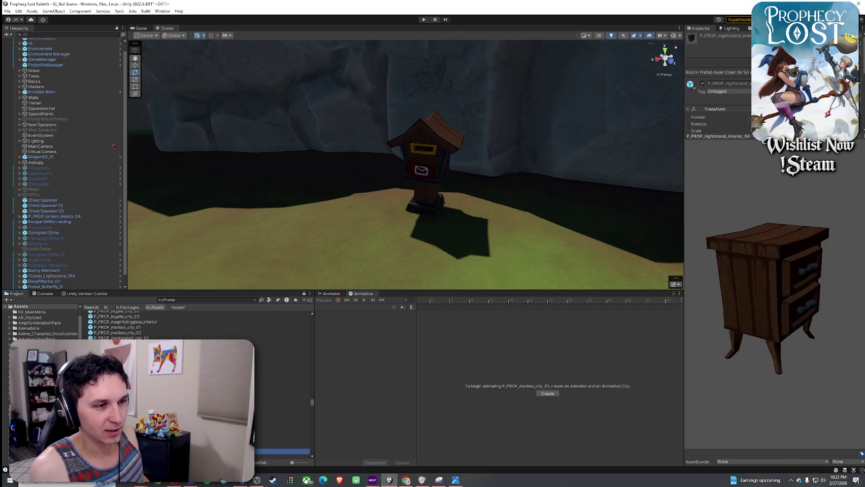
{"action": "key", "text": "Down"}
{"action": "key", "text": "Down"}
{"action": "key", "text": "Down"}
{"action": "key", "text": "Up"}
{"action": "key", "text": "Up"}
{"action": "key", "text": "Up"}
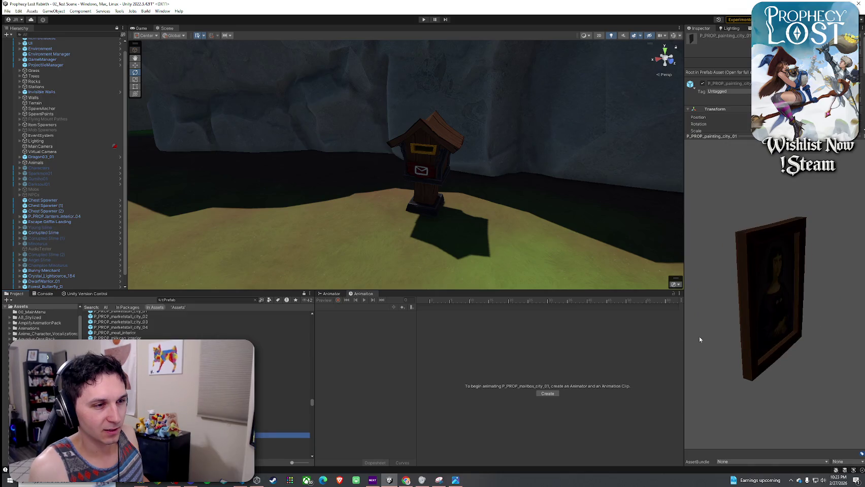
{"action": "left_click", "coordinate": [589, 344]}
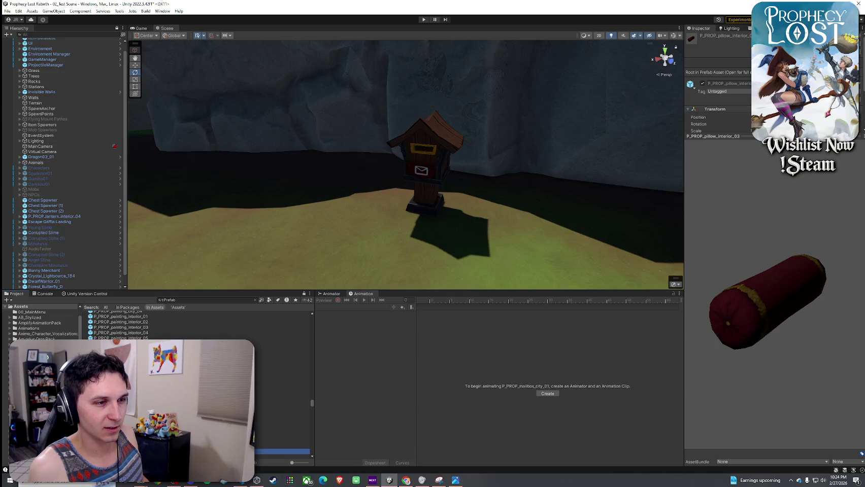
{"action": "key", "text": "Up"}
{"action": "key", "text": "Up"}
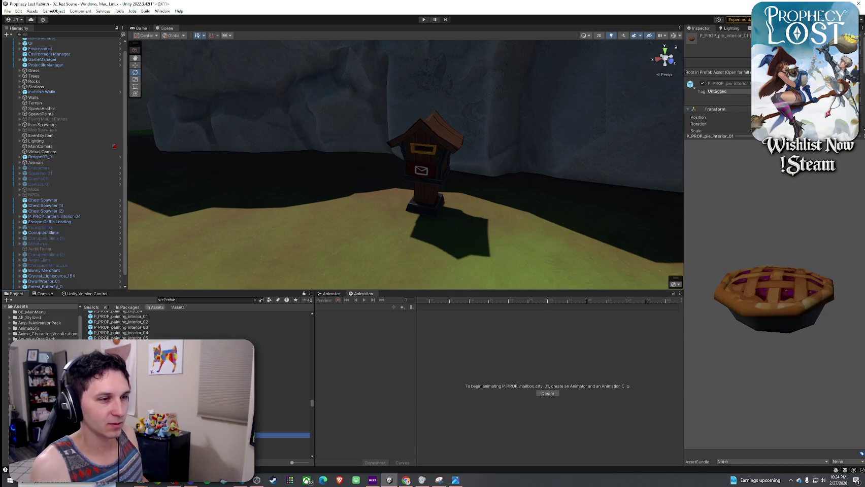
{"action": "key", "text": "Down"}
{"action": "key", "text": "Down"}
{"action": "key", "text": "Down"}
{"action": "key", "text": "Down"}
{"action": "key", "text": "Down"}
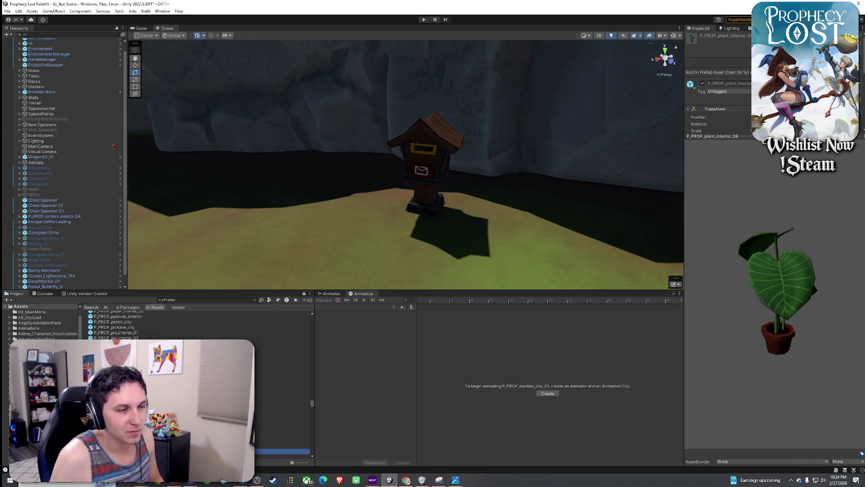
{"action": "key", "text": "Down"}
{"action": "key", "text": "Down"}
{"action": "key", "text": "Down"}
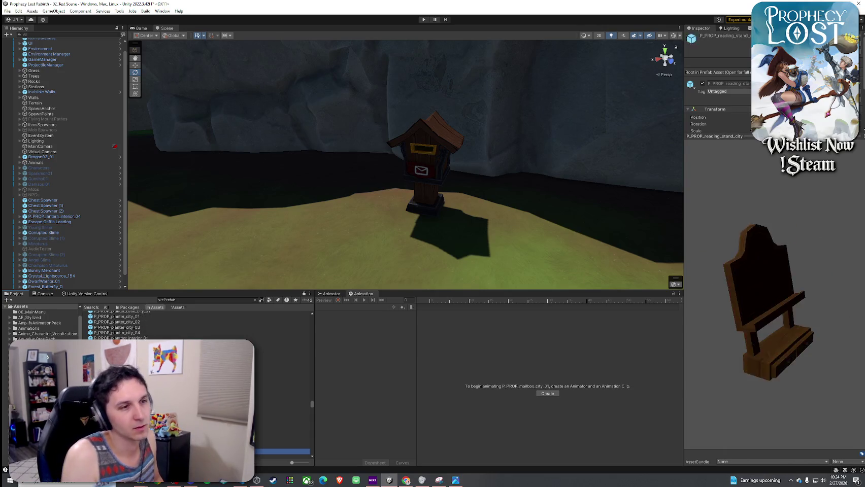
{"action": "key", "text": "Down"}
{"action": "key", "text": "Down"}
{"action": "key", "text": "Down"}
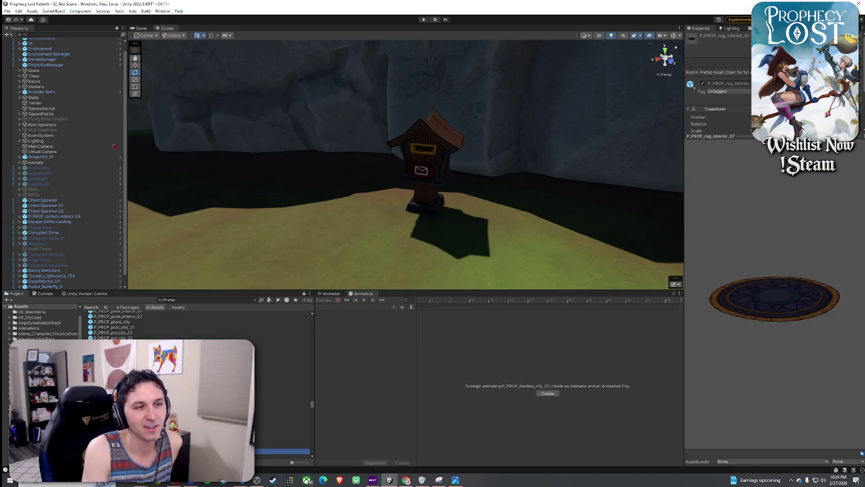
- Continue through the saw, scissors, shovel, sign, spinning wheel, stove, tables and teapot to the thread spool
{"action": "key", "text": "Down"}
{"action": "key", "text": "Down"}
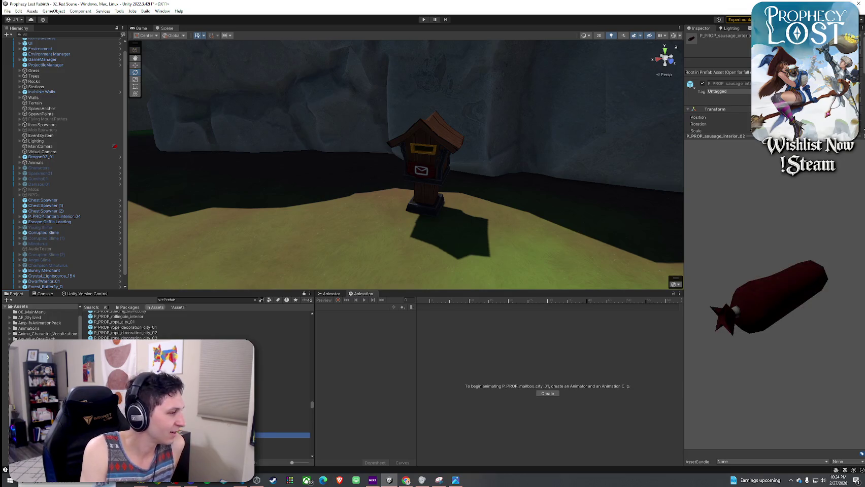
{"action": "key", "text": "Down"}
{"action": "key", "text": "Down"}
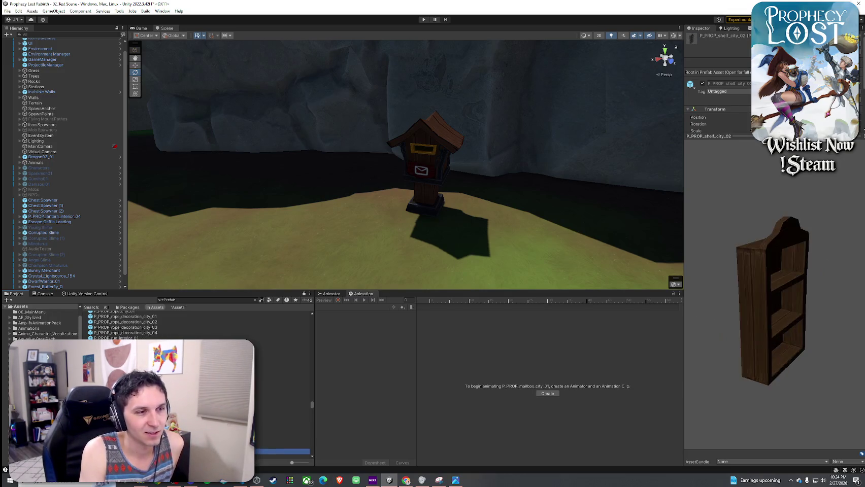
{"action": "key", "text": "Down"}
{"action": "key", "text": "Down"}
{"action": "key", "text": "Down"}
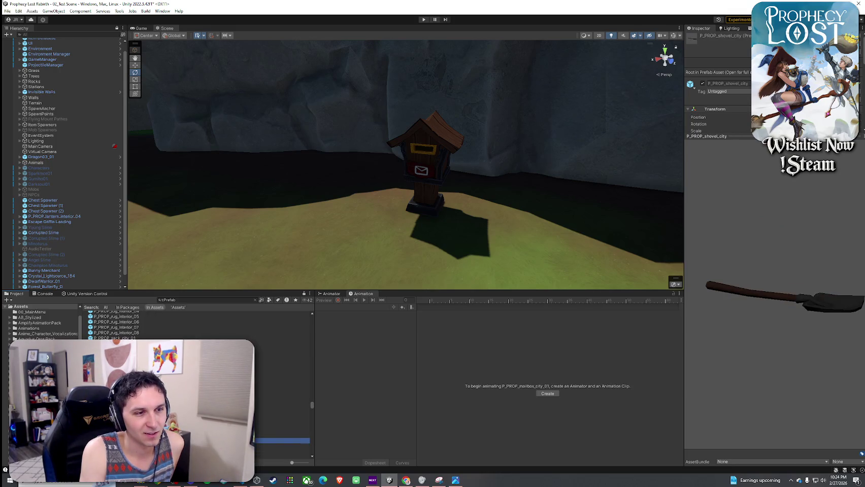
{"action": "key", "text": "Down"}
{"action": "key", "text": "Down"}
{"action": "key", "text": "Down"}
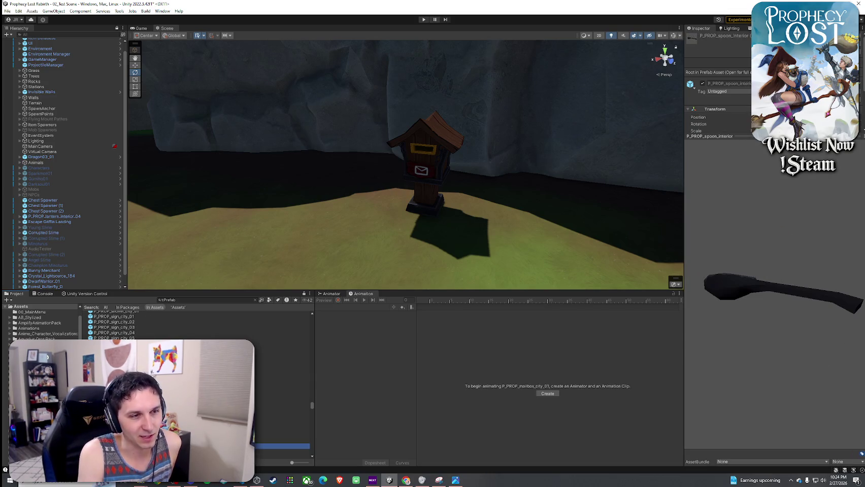
{"action": "key", "text": "Up"}
{"action": "key", "text": "Down"}
{"action": "key", "text": "Up"}
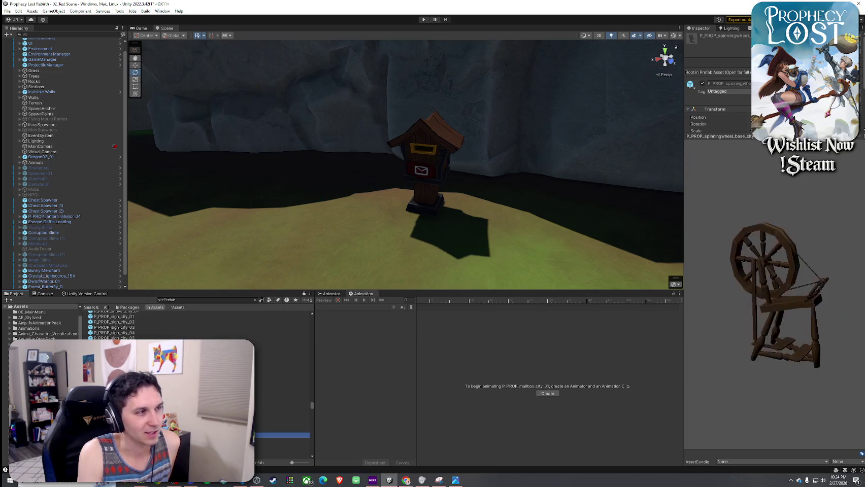
{"action": "key", "text": "Down"}
{"action": "key", "text": "Down"}
{"action": "key", "text": "Down"}
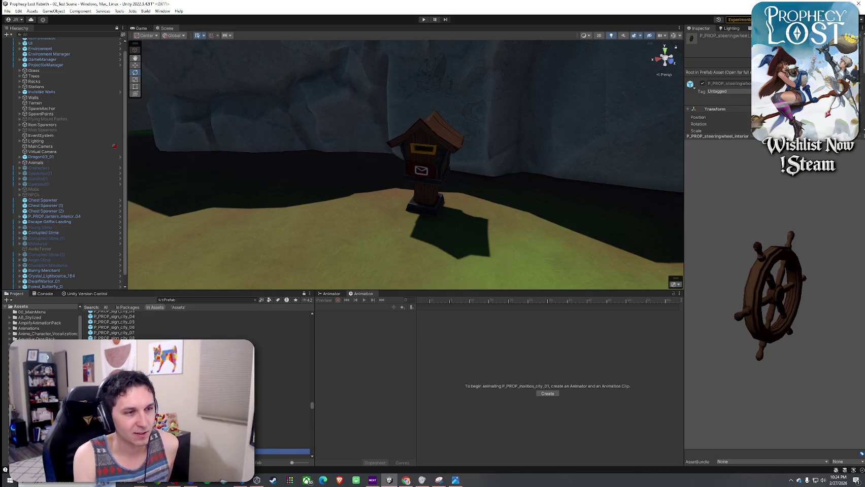
{"action": "key", "text": "Down"}
{"action": "key", "text": "Down"}
{"action": "key", "text": "Down"}
{"action": "key", "text": "Down"}
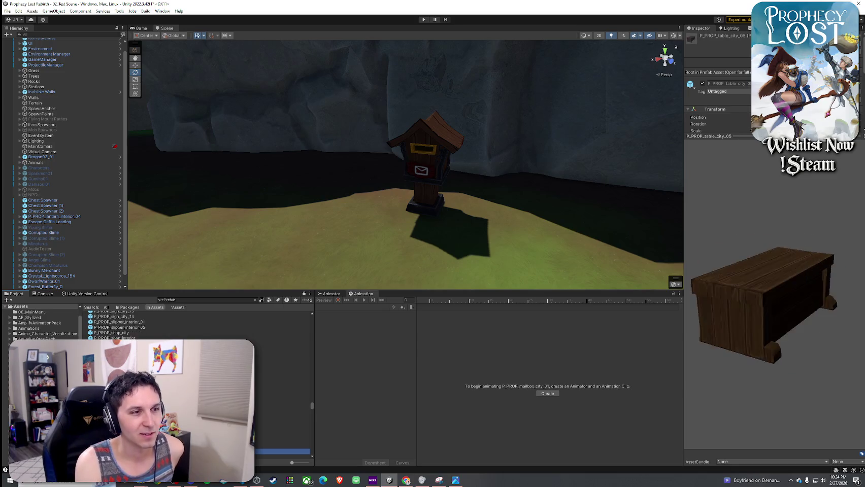
{"action": "key", "text": "Down"}
{"action": "key", "text": "Down"}
{"action": "key", "text": "Down"}
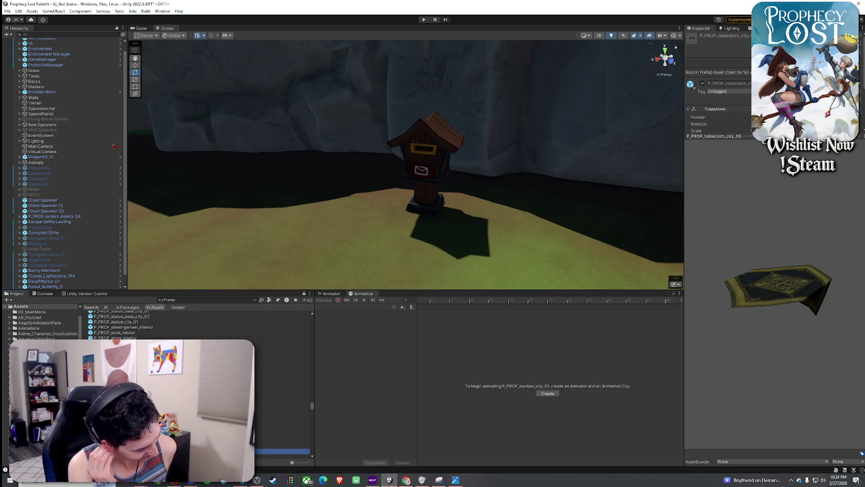
{"action": "key", "text": "Down"}
{"action": "key", "text": "Down"}
{"action": "key", "text": "Down"}
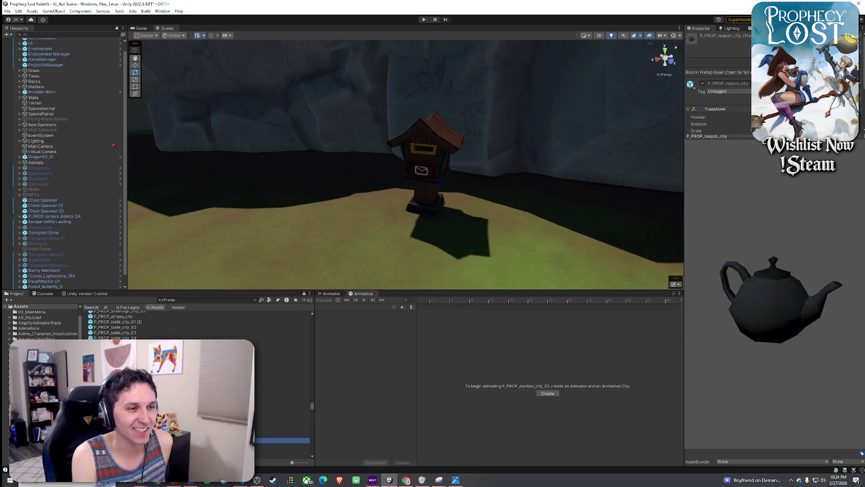
{"action": "key", "text": "Down"}
{"action": "key", "text": "Down"}
{"action": "key", "text": "Down"}
{"action": "key", "text": "Down"}
{"action": "key", "text": "Down"}
{"action": "key", "text": "Down"}
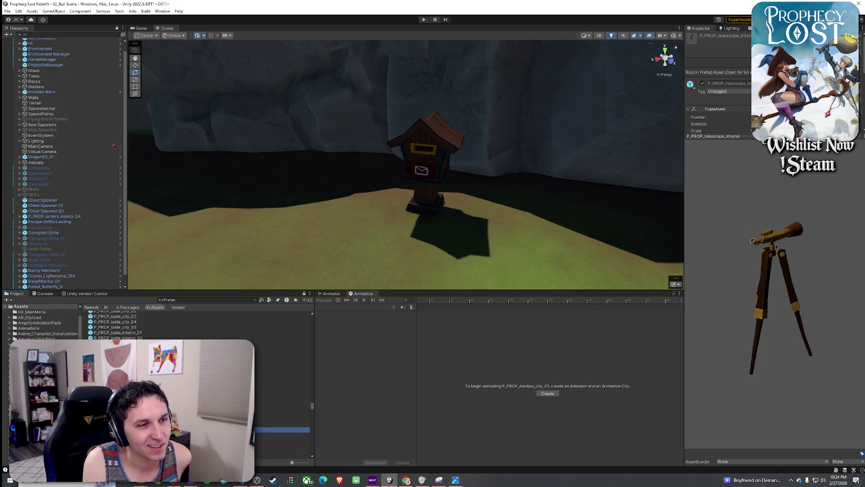
- Place the telescope prefab near the rocky cliff edge
{"action": "left_click_drag", "start_coordinate": [355, 243], "coordinate": [238, 242]}
{"action": "left_click", "coordinate": [282, 430]}
{"action": "left_click_drag", "start_coordinate": [327, 232], "coordinate": [350, 229]}
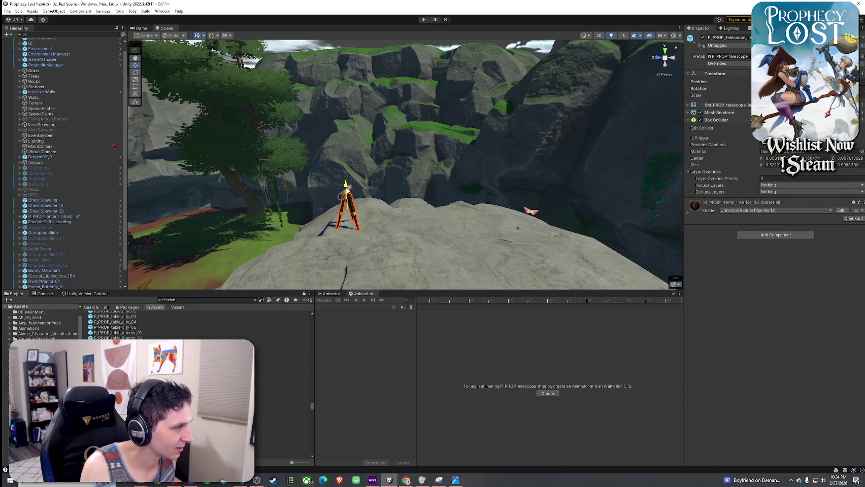
- Frame the telescope and rotate it with the E tool to point another way
{"action": "key", "text": "f"}
{"action": "key", "text": "e"}
{"action": "mouse_move", "coordinate": [321, 215]}
{"action": "left_mouse_down"}
{"action": "mouse_move", "coordinate": [275, 205]}
{"action": "mouse_move", "coordinate": [314, 197]}
{"action": "mouse_move", "coordinate": [299, 171]}
{"action": "mouse_move", "coordinate": [266, 166]}
{"action": "mouse_move", "coordinate": [456, 159]}
{"action": "left_mouse_up"}
{"action": "left_click", "coordinate": [456, 159]}
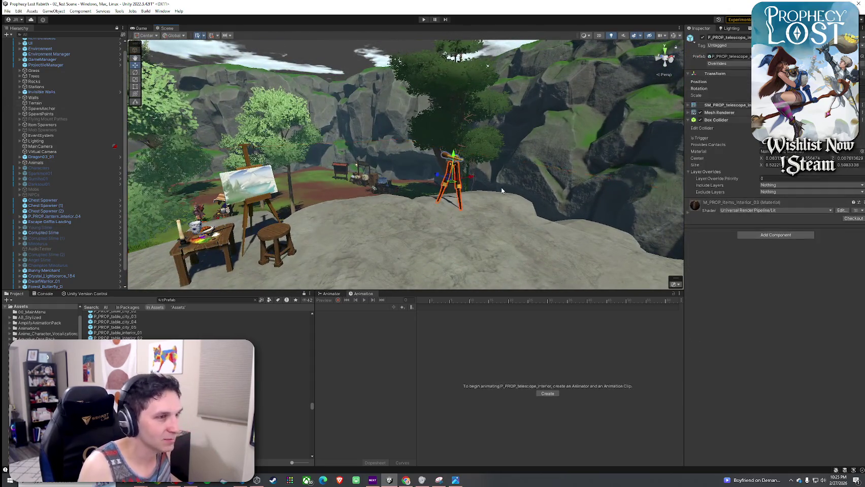
{"action": "left_click", "coordinate": [740, 210]}
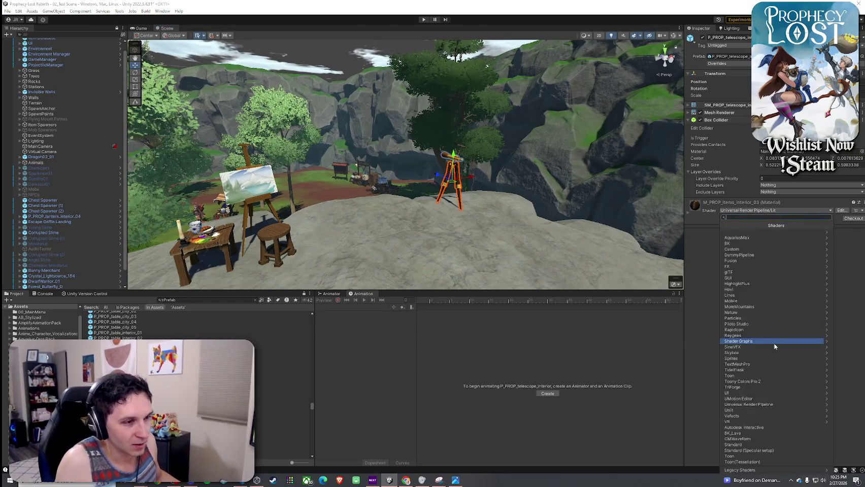
- Set the telescope material's shader to Toony Colors Pro 2 > Hybrid Shader 2
{"action": "left_click", "coordinate": [689, 189]}
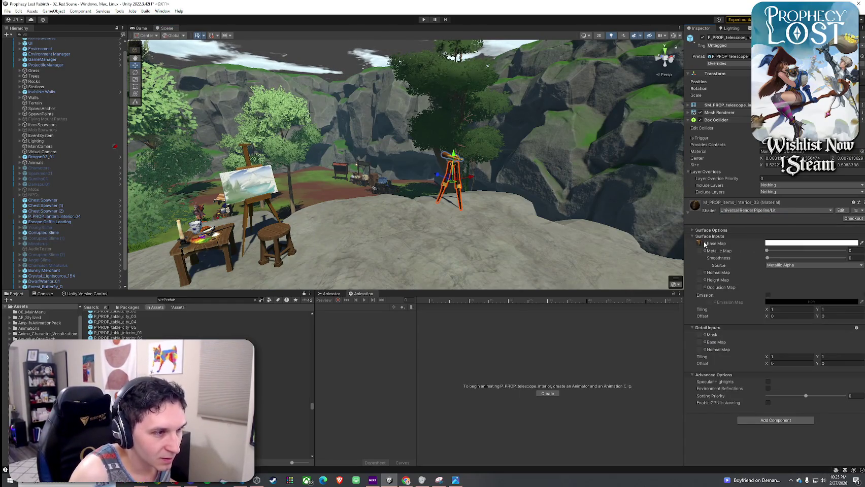
{"action": "left_click", "coordinate": [704, 244]}
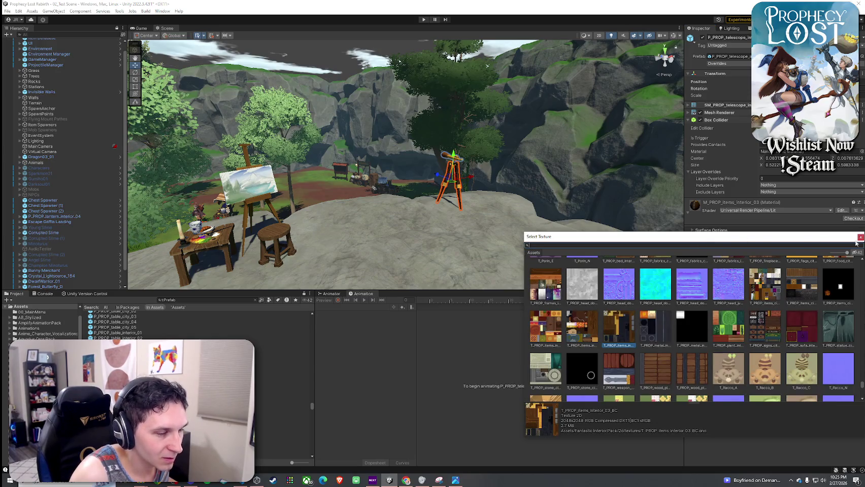
{"action": "left_click", "coordinate": [860, 237]}
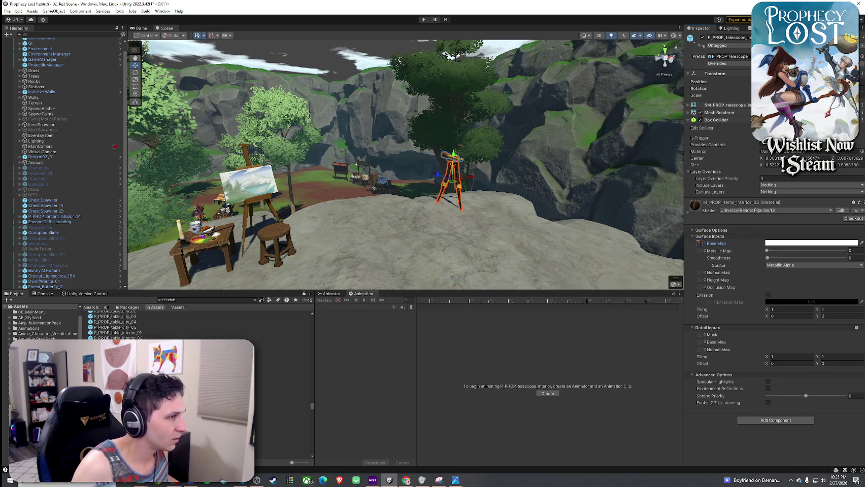
{"action": "left_click", "coordinate": [745, 211]}
{"action": "left_click", "coordinate": [691, 216]}
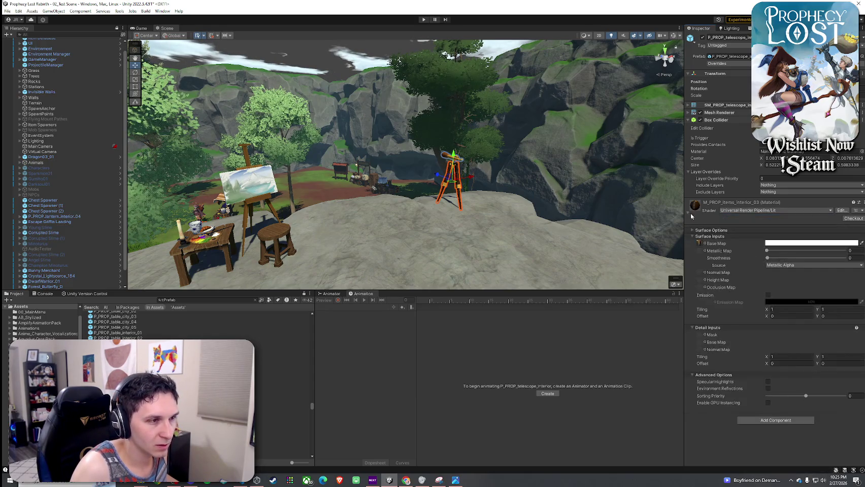
{"action": "left_click", "coordinate": [758, 210]}
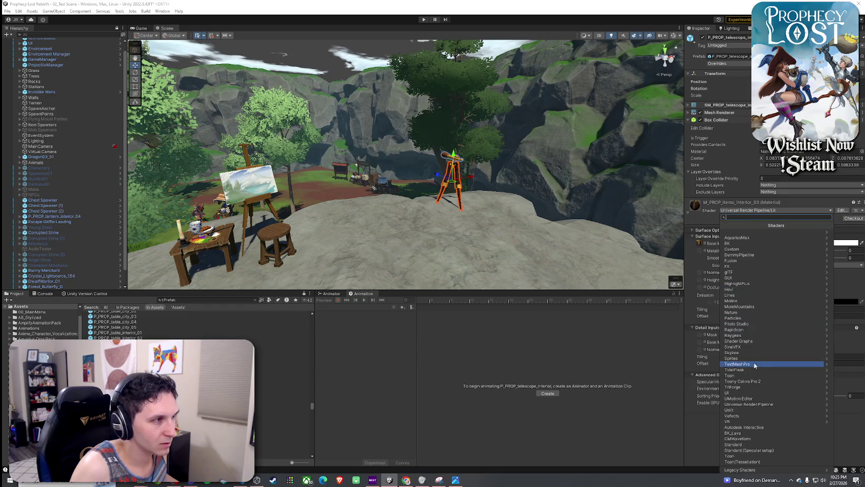
{"action": "left_click", "coordinate": [704, 244]}
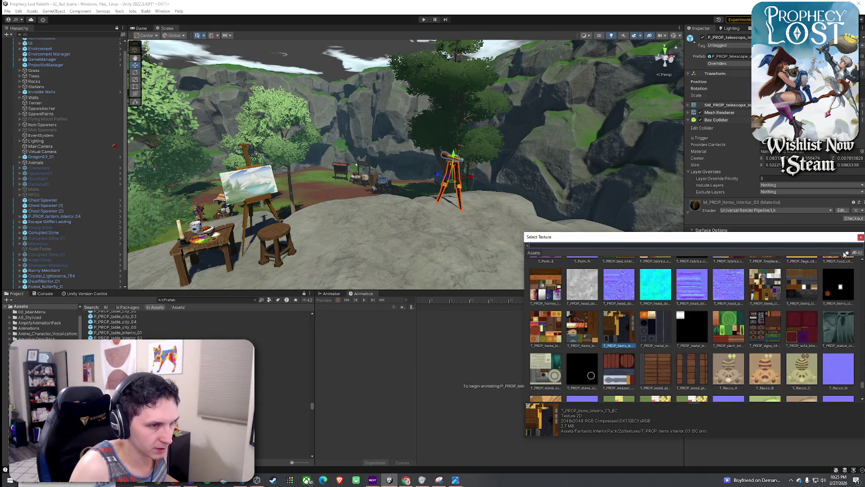
{"action": "left_click", "coordinate": [861, 237]}
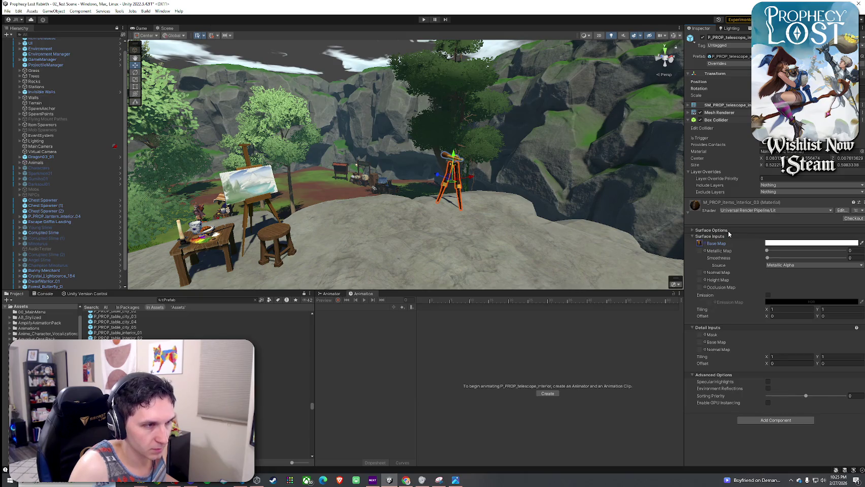
{"action": "left_click", "coordinate": [749, 211]}
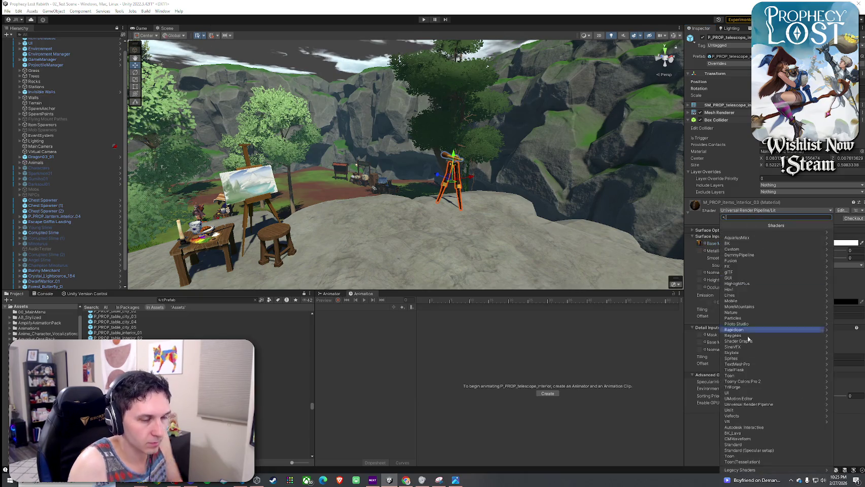
{"action": "left_click", "coordinate": [746, 381]}
{"action": "left_click", "coordinate": [738, 232]}
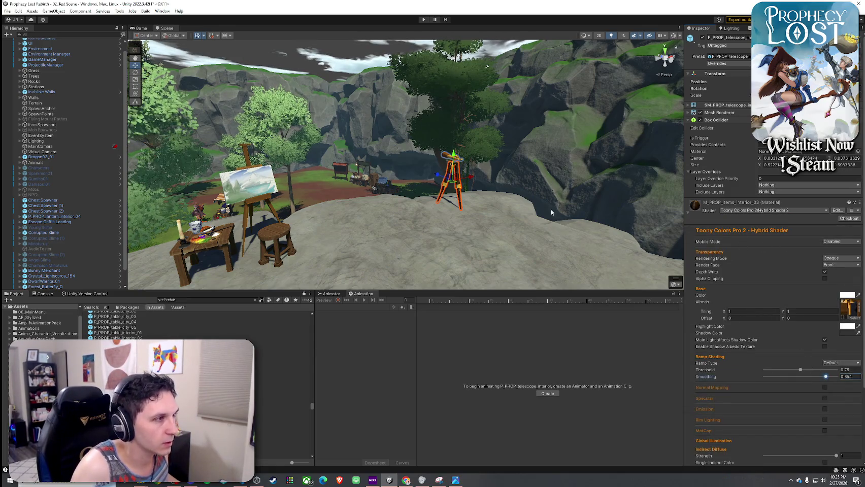
- Frame the telescope, orbit back over the camp area, and resume previewing prop prefabs
{"action": "key", "text": "f"}
{"action": "left_click", "coordinate": [586, 189]}
{"action": "mouse_move", "coordinate": [586, 189]}
{"action": "left_mouse_down"}
{"action": "mouse_move", "coordinate": [386, 209]}
{"action": "mouse_move", "coordinate": [484, 194]}
{"action": "left_mouse_up"}
{"action": "left_click", "coordinate": [257, 365]}
{"action": "key", "text": "Down"}
{"action": "key", "text": "Down"}
{"action": "key", "text": "Down"}
- Preview the towel, trophy, deer skull, wardrobe and woodworking station prefabs, turning their previews
{"action": "key", "text": "Down"}
{"action": "key", "text": "Down"}
{"action": "key", "text": "Down"}
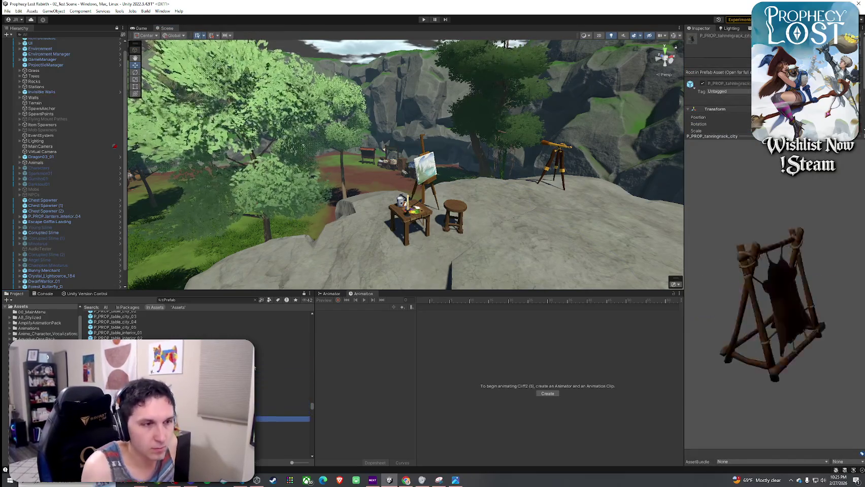
{"action": "key", "text": "Down"}
{"action": "key", "text": "Down"}
{"action": "key", "text": "Down"}
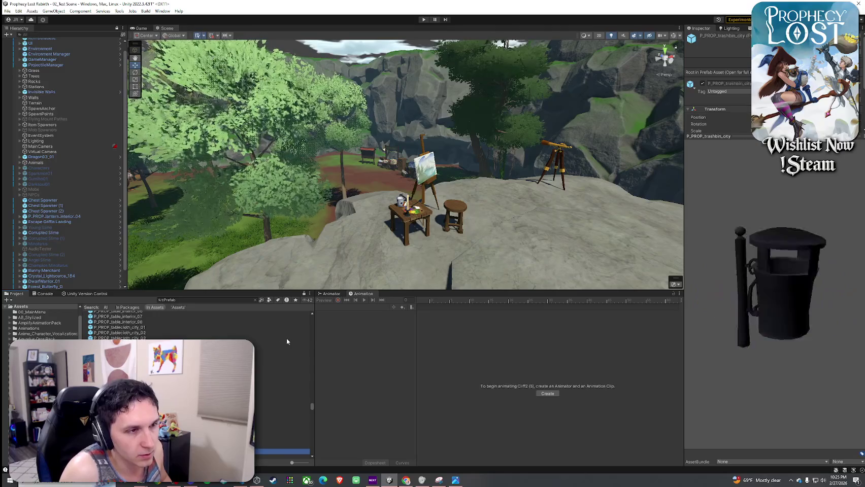
{"action": "mouse_move", "coordinate": [765, 318]}
{"action": "left_mouse_down"}
{"action": "mouse_move", "coordinate": [791, 319]}
{"action": "mouse_move", "coordinate": [746, 318]}
{"action": "mouse_move", "coordinate": [776, 319]}
{"action": "left_mouse_up"}
{"action": "key", "text": "Down"}
{"action": "key", "text": "Down"}
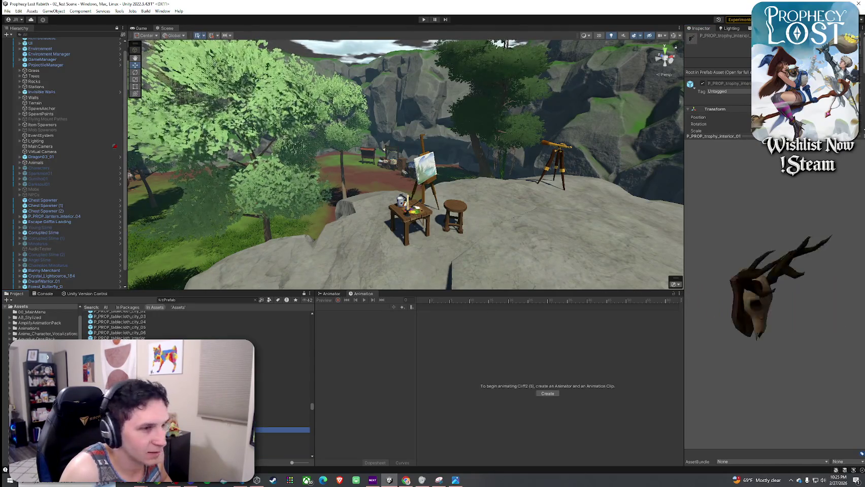
{"action": "key", "text": "Up"}
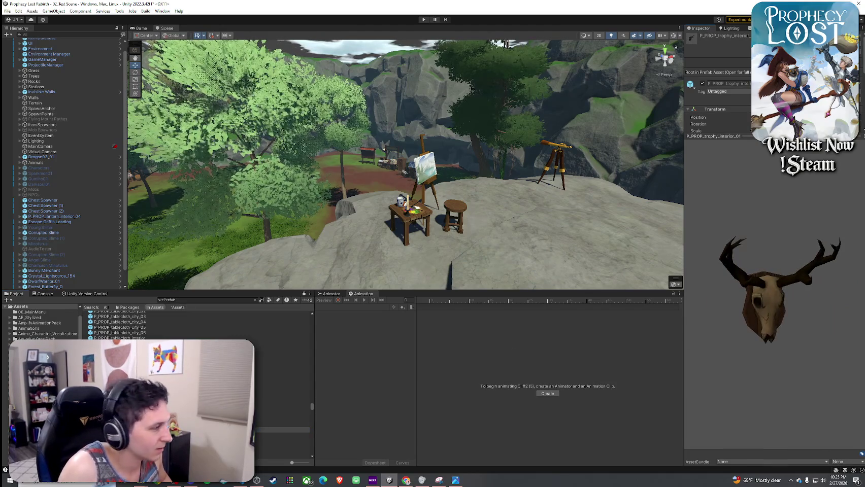
{"action": "key", "text": "Down"}
{"action": "key", "text": "Down"}
{"action": "key", "text": "Down"}
{"action": "key", "text": "Down"}
{"action": "key", "text": "Down"}
{"action": "key", "text": "Down"}
{"action": "key", "text": "Down"}
{"action": "key", "text": "Down"}
{"action": "key", "text": "Down"}
{"action": "key", "text": "Down"}
{"action": "mouse_move", "coordinate": [751, 305]}
{"action": "left_mouse_down"}
{"action": "mouse_move", "coordinate": [731, 304]}
{"action": "mouse_move", "coordinate": [761, 289]}
{"action": "mouse_move", "coordinate": [745, 339]}
{"action": "mouse_move", "coordinate": [771, 337]}
{"action": "left_mouse_up"}
{"action": "key", "text": "Down"}
{"action": "key", "text": "Down"}
{"action": "key", "text": "Down"}
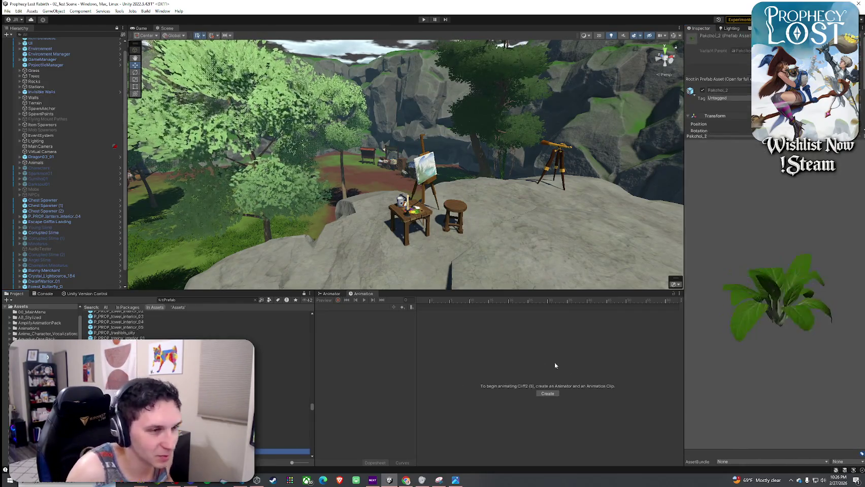
- Browse palm trees, rock peaks, katana, swords and pine trees to the pirate prefab, rotating its preview
{"action": "key", "text": "Down"}
{"action": "key", "text": "Down"}
{"action": "key", "text": "Down"}
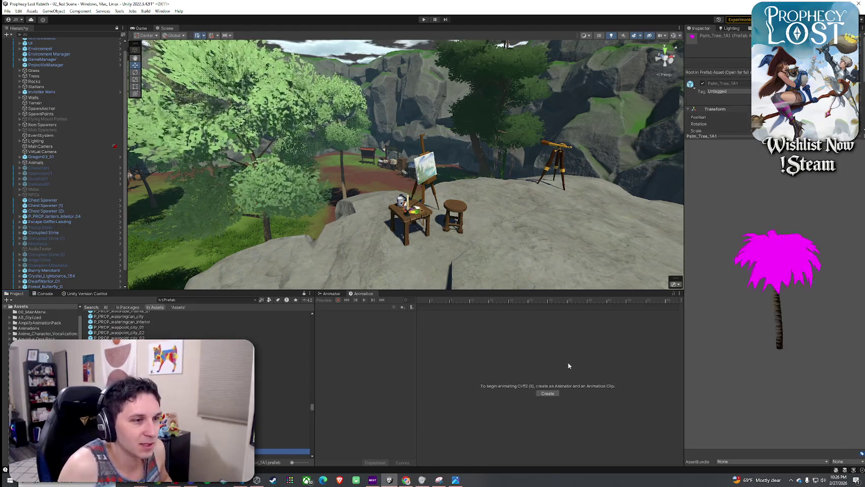
{"action": "key", "text": "Down"}
{"action": "key", "text": "Down"}
{"action": "key", "text": "Down"}
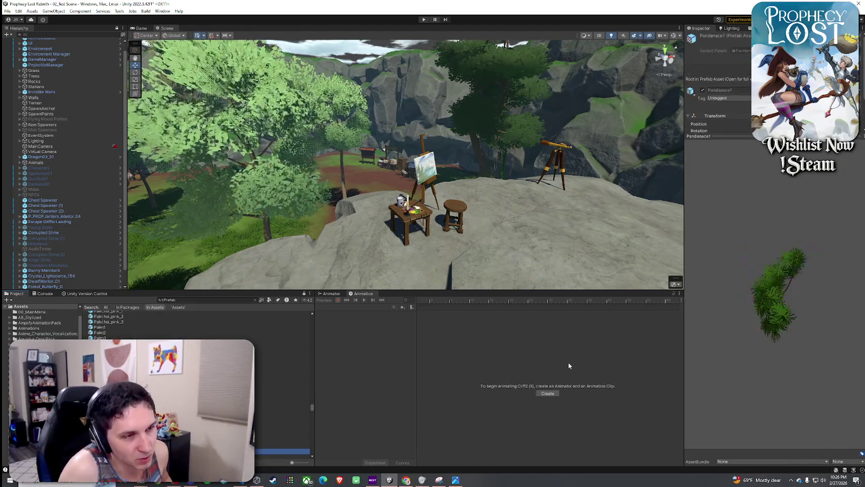
{"action": "key", "text": "Down"}
{"action": "key", "text": "Down"}
{"action": "key", "text": "Down"}
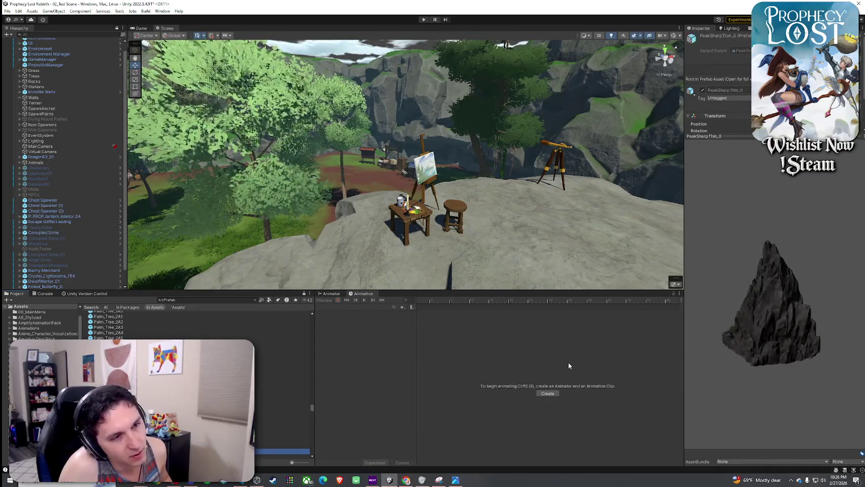
{"action": "key", "text": "Down"}
{"action": "key", "text": "Down"}
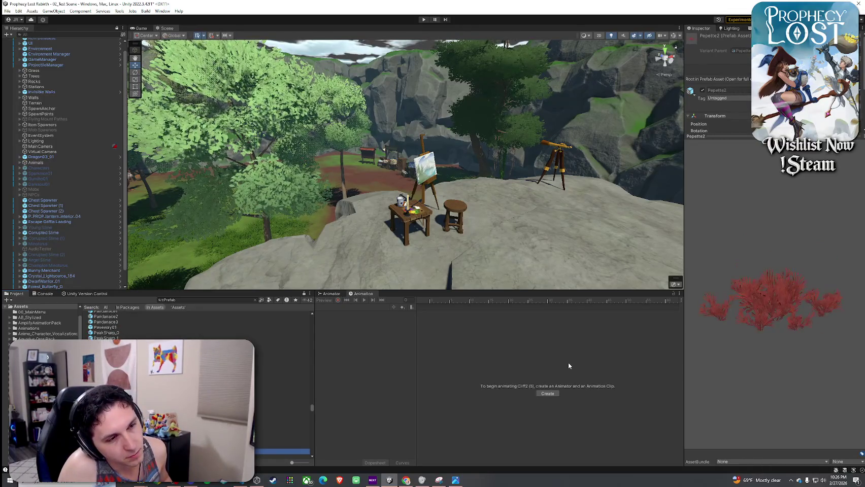
{"action": "key", "text": "Down"}
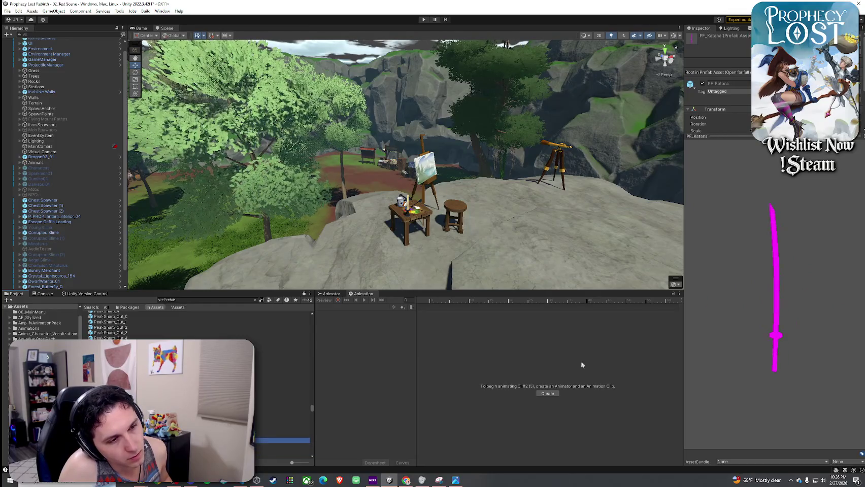
{"action": "key", "text": "Down"}
{"action": "key", "text": "Down"}
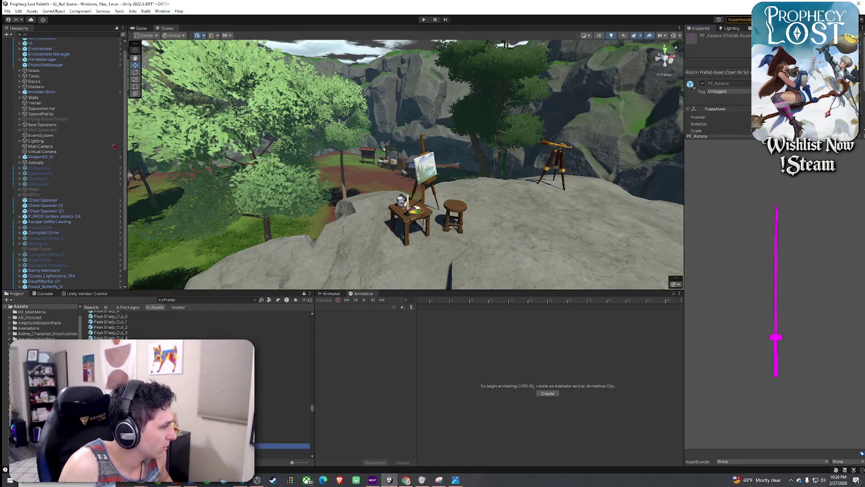
{"action": "key", "text": "Down"}
{"action": "key", "text": "Down"}
{"action": "key", "text": "Down"}
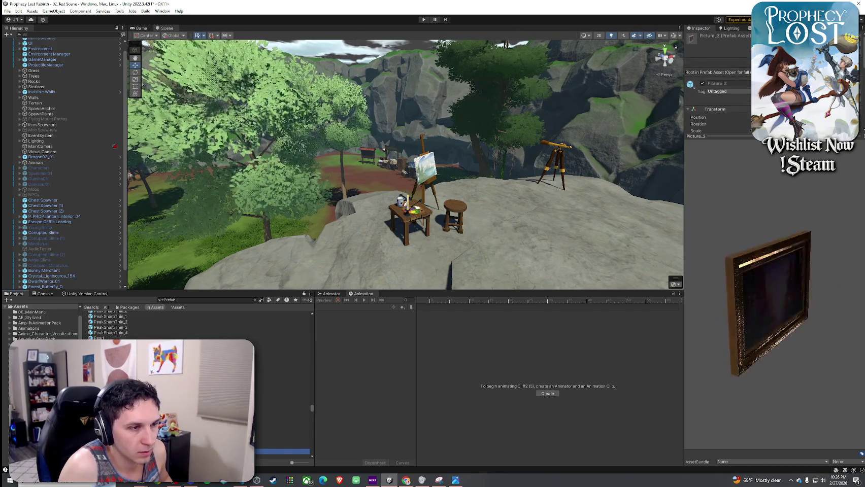
{"action": "key", "text": "Down"}
{"action": "key", "text": "Down"}
{"action": "key", "text": "Down"}
{"action": "key", "text": "Down"}
{"action": "key", "text": "Down"}
{"action": "key", "text": "Down"}
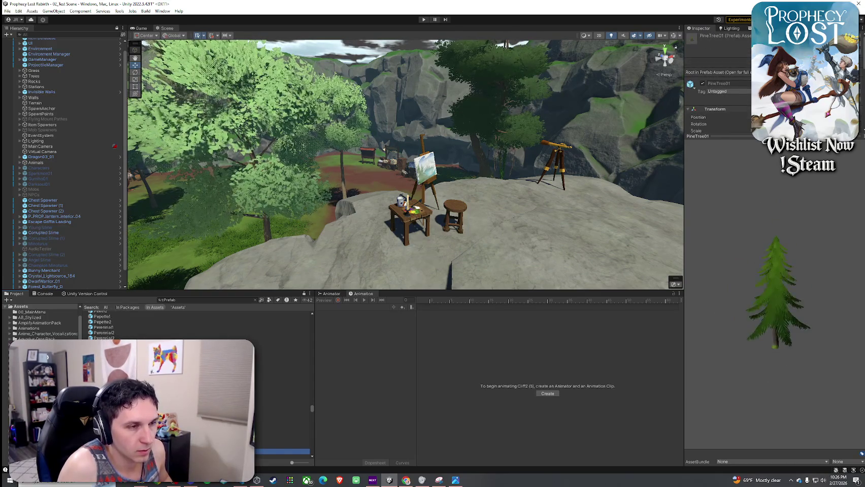
{"action": "key", "text": "Down"}
{"action": "key", "text": "Down"}
{"action": "key", "text": "Down"}
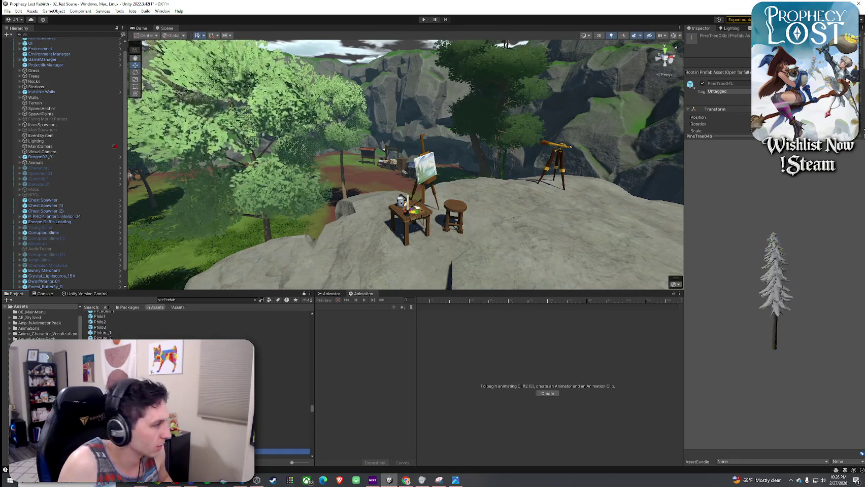
{"action": "scroll", "coordinate": [198, 386], "scroll_direction": "down", "scroll_amount": 1}
{"action": "key", "text": "Down"}
{"action": "key", "text": "Down"}
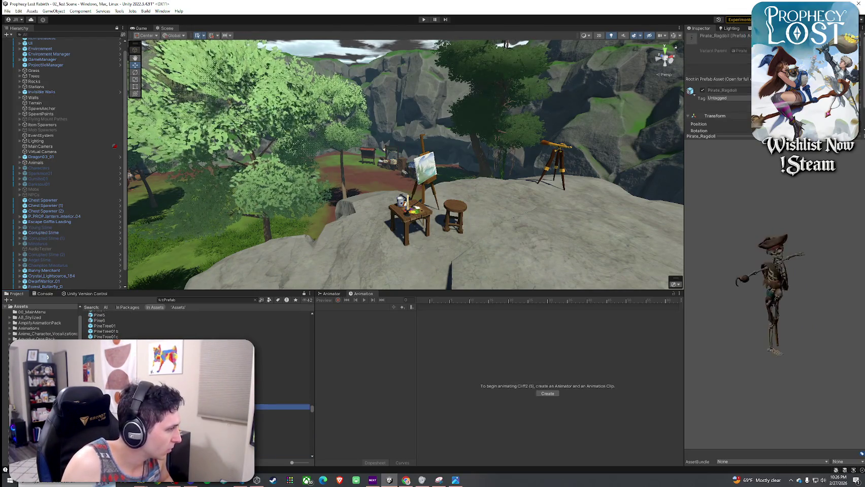
{"action": "mouse_move", "coordinate": [741, 305]}
{"action": "left_mouse_down"}
{"action": "mouse_move", "coordinate": [765, 246]}
{"action": "mouse_move", "coordinate": [787, 246]}
{"action": "left_mouse_up"}
- Try the Pirate_Ragdoll prefab next to the telescope, then undo the placement
{"action": "left_click", "coordinate": [284, 407]}
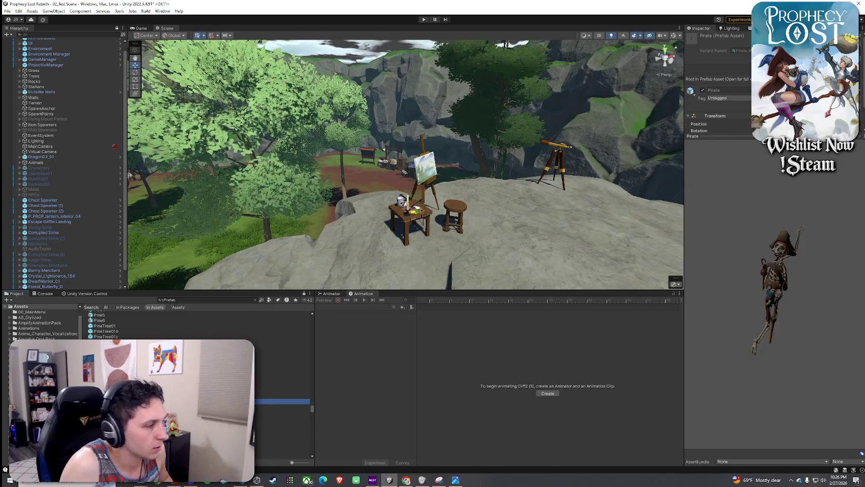
{"action": "mouse_move", "coordinate": [282, 406]}
{"action": "left_mouse_down"}
{"action": "mouse_move", "coordinate": [416, 232]}
{"action": "mouse_move", "coordinate": [535, 234]}
{"action": "left_mouse_up"}
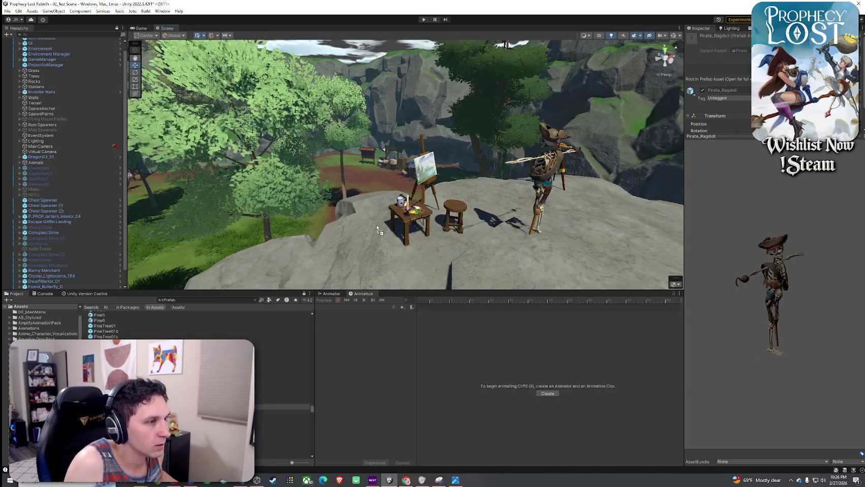
{"action": "key", "text": "f"}
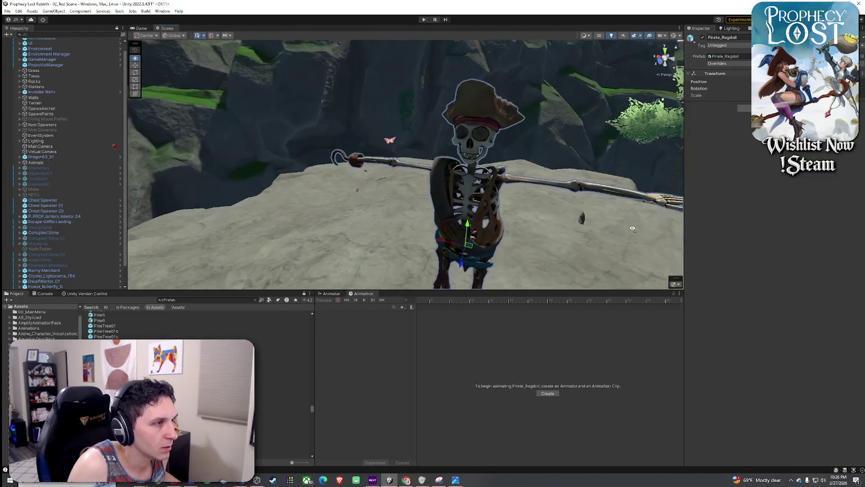
{"action": "left_click_drag", "start_coordinate": [631, 229], "coordinate": [647, 233]}
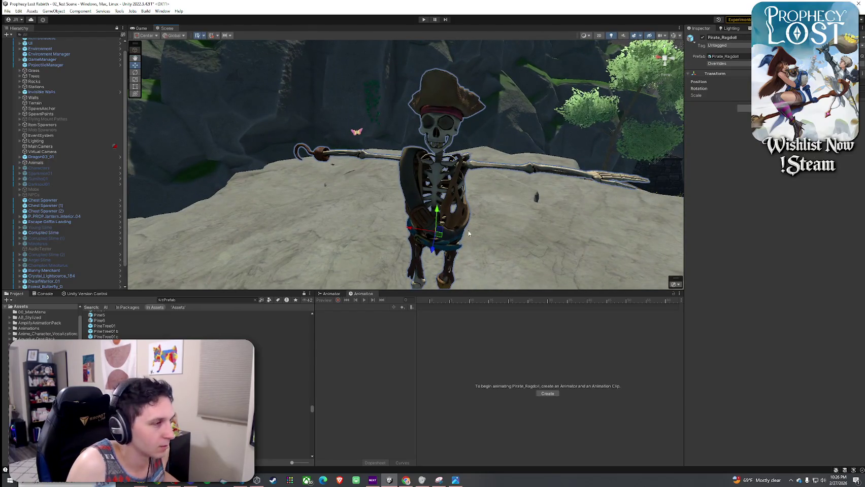
{"action": "key", "text": "ctrl+z"}
- Preview prefabs from Platopo_A and Player 1 down to the Poho_B blob
{"action": "key", "text": "Down"}
{"action": "key", "text": "Down"}
{"action": "key", "text": "Down"}
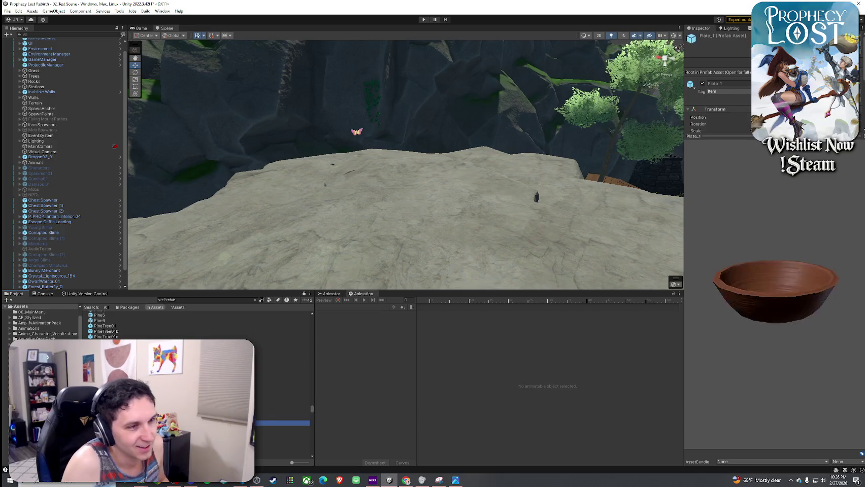
{"action": "key", "text": "Up"}
{"action": "key", "text": "Up"}
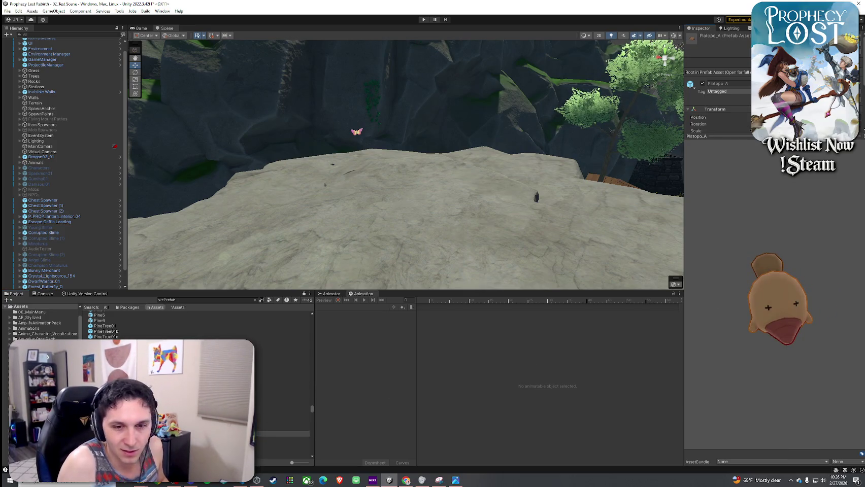
{"action": "key", "text": "Down"}
{"action": "key", "text": "Down"}
{"action": "key", "text": "Down"}
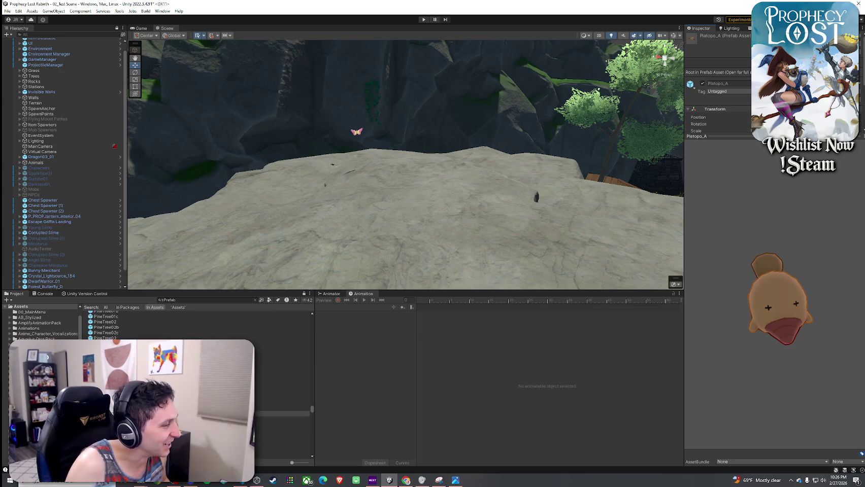
{"action": "key", "text": "Down"}
{"action": "key", "text": "Down"}
{"action": "key", "text": "Down"}
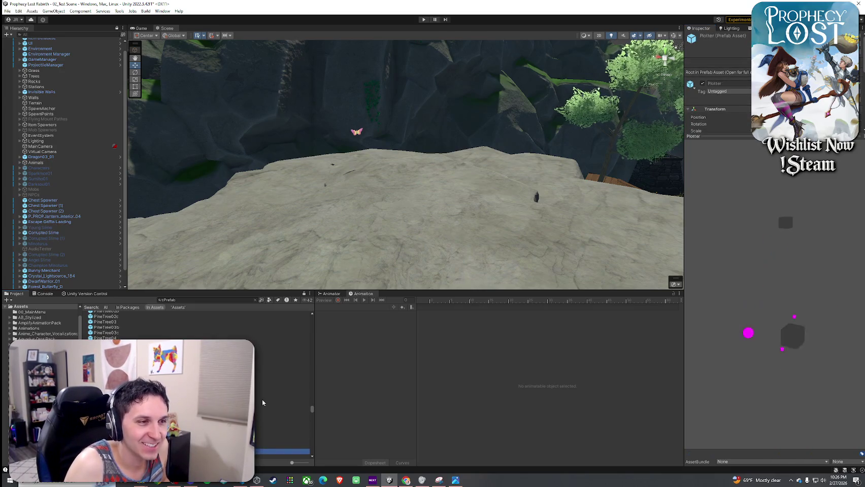
{"action": "key", "text": "Down"}
{"action": "key", "text": "Down"}
{"action": "key", "text": "Down"}
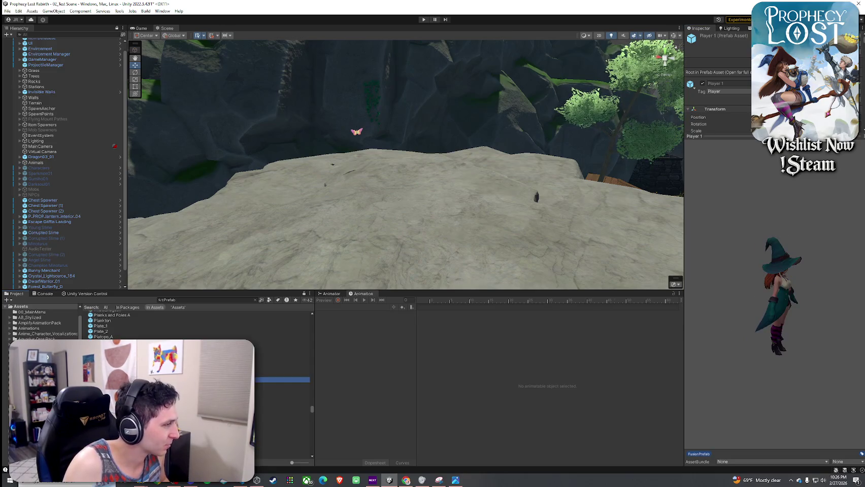
{"action": "key", "text": "Down"}
{"action": "key", "text": "Up"}
{"action": "left_click", "coordinate": [639, 300]}
- Preview the Poho_F, Poho_C and Poho_D blobs, then select and spin the Polearm2_2_2 preview
{"action": "key", "text": "Down"}
{"action": "key", "text": "Down"}
{"action": "key", "text": "Down"}
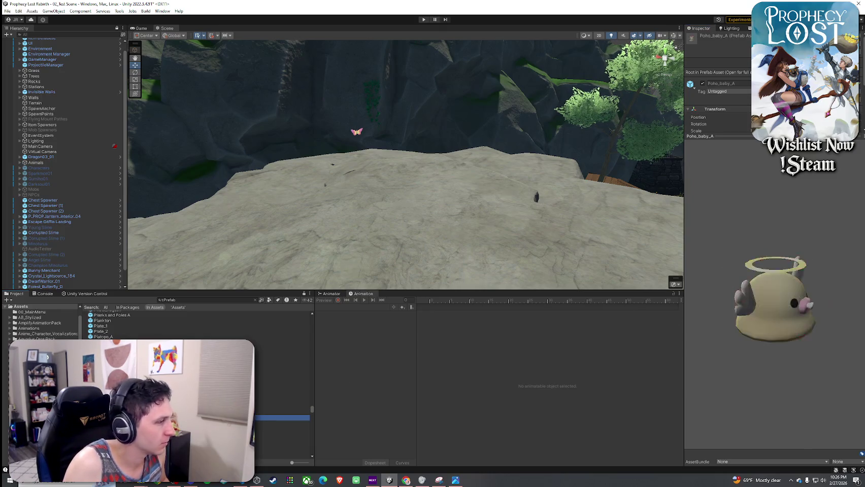
{"action": "key", "text": "Up"}
{"action": "key", "text": "Up"}
{"action": "key", "text": "Up"}
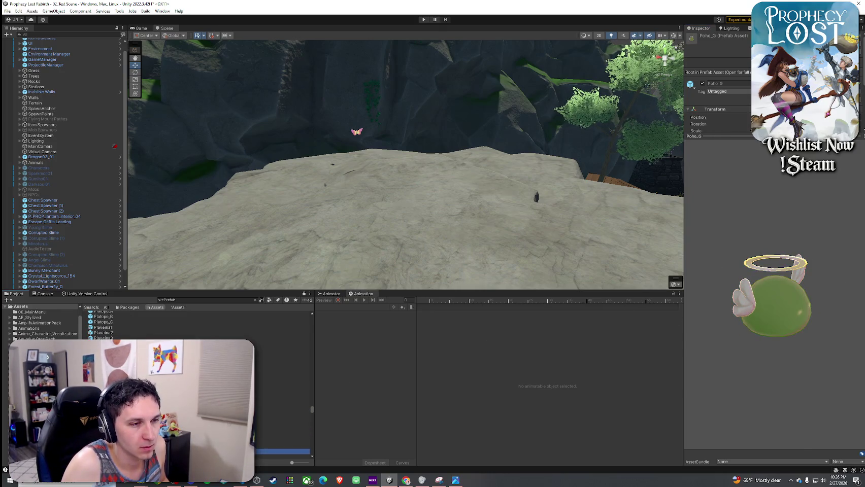
{"action": "key", "text": "Down"}
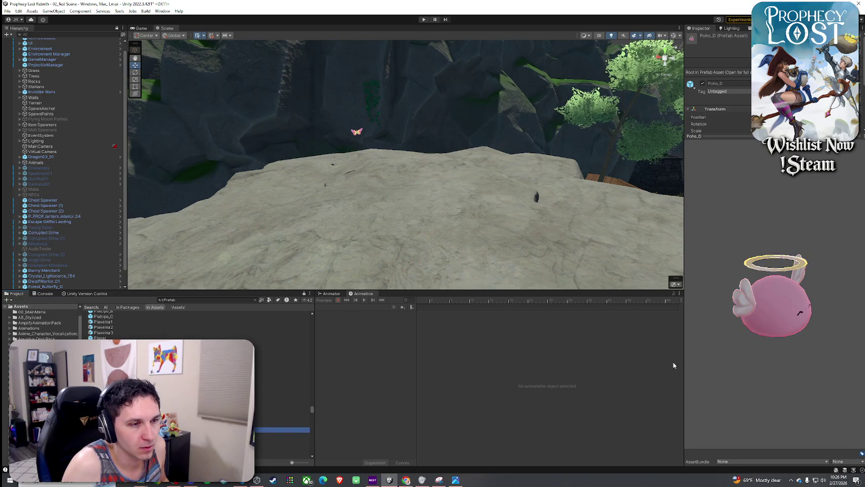
{"action": "left_click", "coordinate": [660, 357]}
{"action": "key", "text": "Down"}
{"action": "key", "text": "Down"}
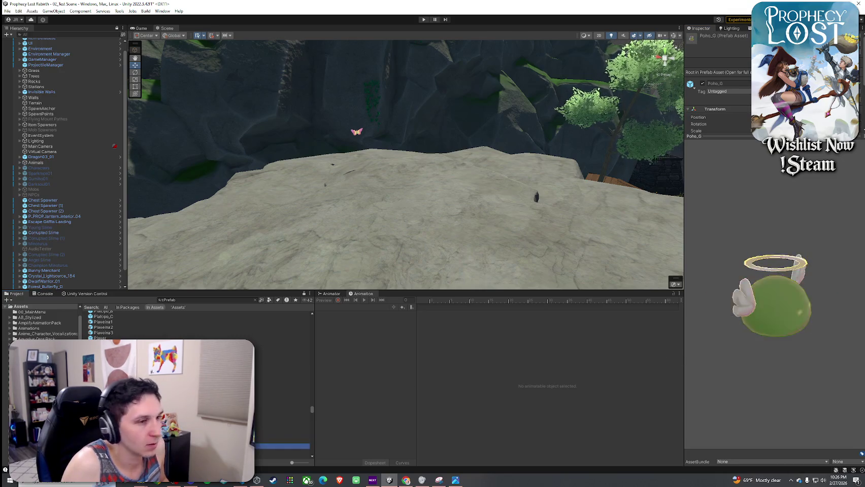
{"action": "left_click", "coordinate": [757, 319]}
{"action": "mouse_move", "coordinate": [758, 319]}
{"action": "left_mouse_down"}
{"action": "mouse_move", "coordinate": [707, 294]}
{"action": "mouse_move", "coordinate": [720, 320]}
{"action": "left_mouse_up"}
- Stand Polearm2_2_2 upright on the rock, then preview the next polearm, PolearmWarrior
{"action": "mouse_move", "coordinate": [101, 355]}
{"action": "left_mouse_down"}
{"action": "mouse_move", "coordinate": [378, 238]}
{"action": "mouse_move", "coordinate": [374, 248]}
{"action": "left_mouse_up"}
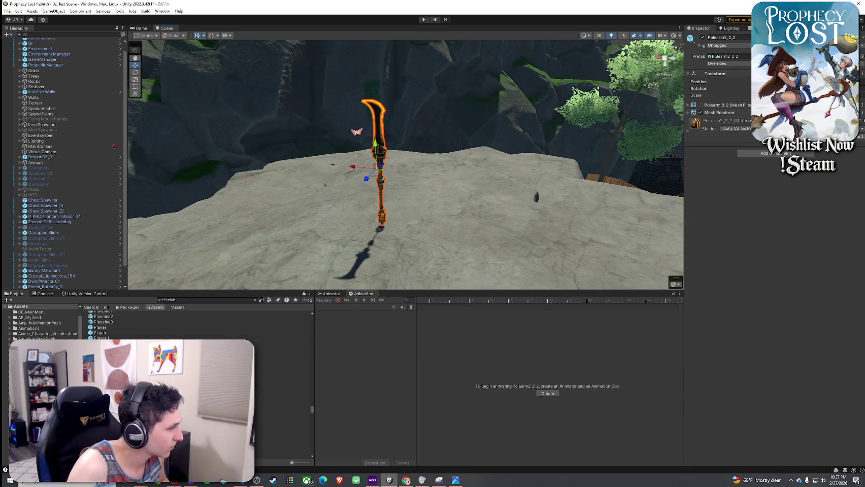
{"action": "left_click", "coordinate": [282, 446]}
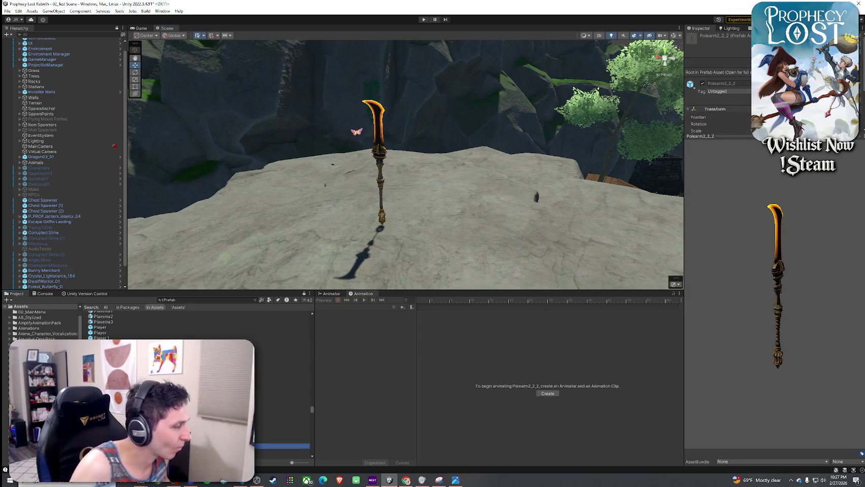
{"action": "key", "text": "Down"}
{"action": "key", "text": "Down"}
{"action": "key", "text": "Down"}
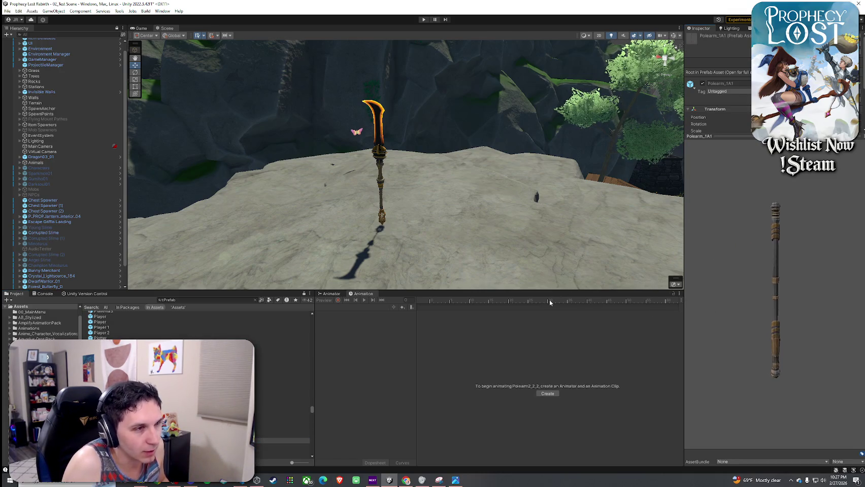
- Browse the prefabs from Poho_F past Pot_4 and Prick 3 back to the upright Potion_Health preview
{"action": "key", "text": "Up"}
{"action": "key", "text": "Up"}
{"action": "key", "text": "Up"}
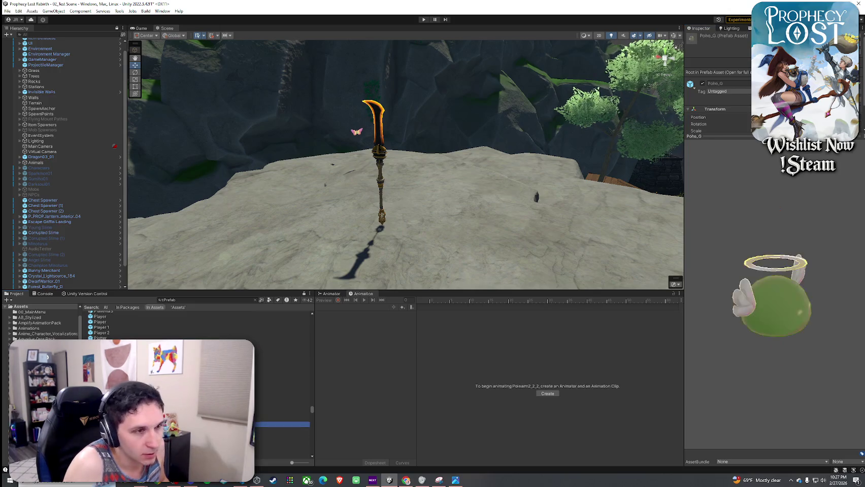
{"action": "key", "text": "Down"}
{"action": "key", "text": "Down"}
{"action": "key", "text": "Down"}
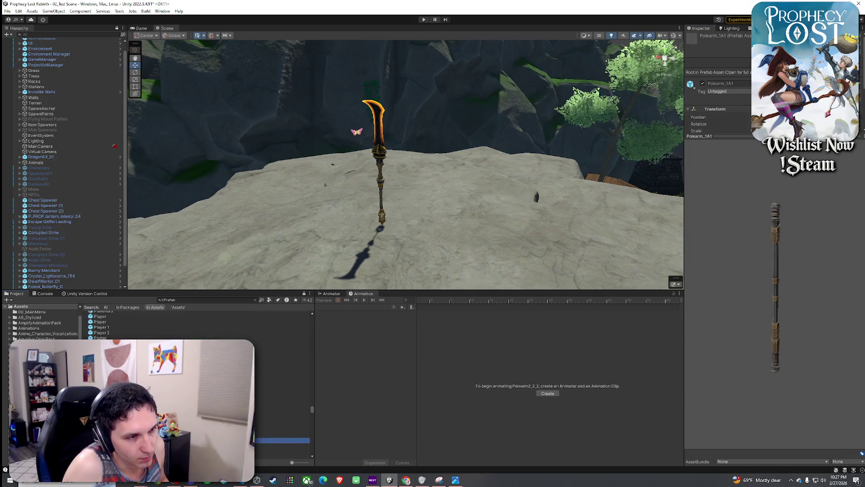
{"action": "key", "text": "Up"}
{"action": "key", "text": "Up"}
{"action": "key", "text": "Up"}
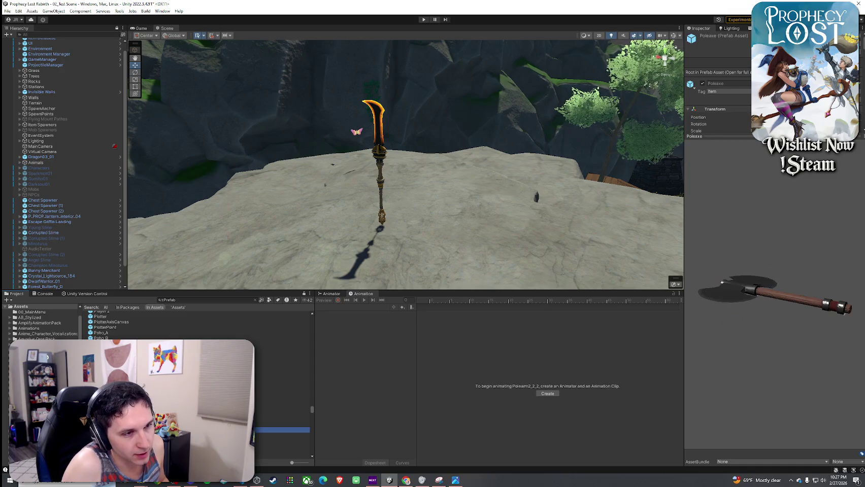
{"action": "key", "text": "Down"}
{"action": "key", "text": "Down"}
{"action": "key", "text": "Down"}
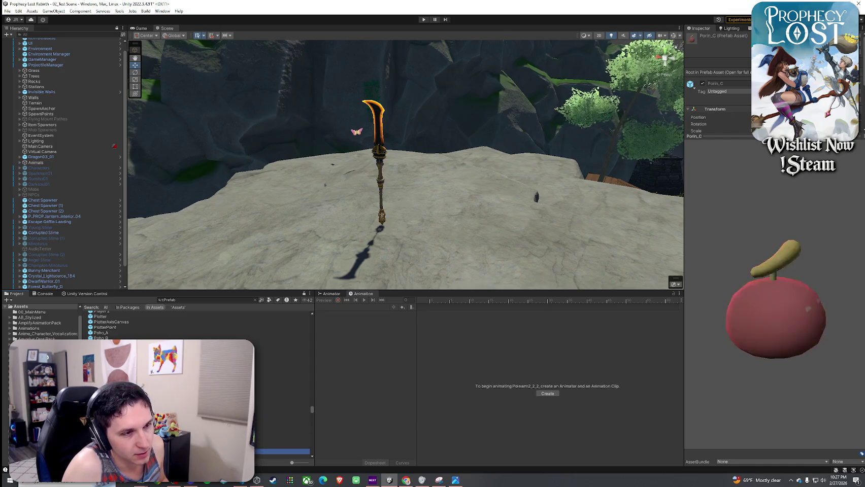
{"action": "key", "text": "Down"}
{"action": "key", "text": "Down"}
{"action": "key", "text": "Down"}
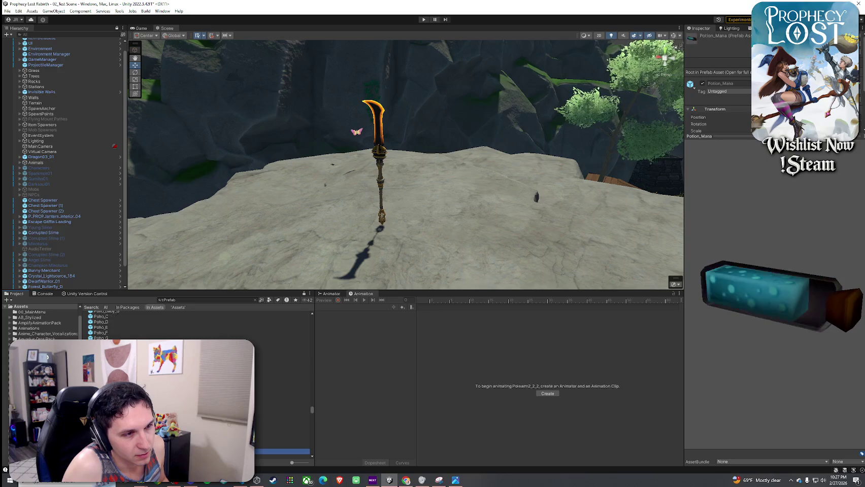
{"action": "key", "text": "Up"}
{"action": "key", "text": "Up"}
{"action": "key", "text": "Up"}
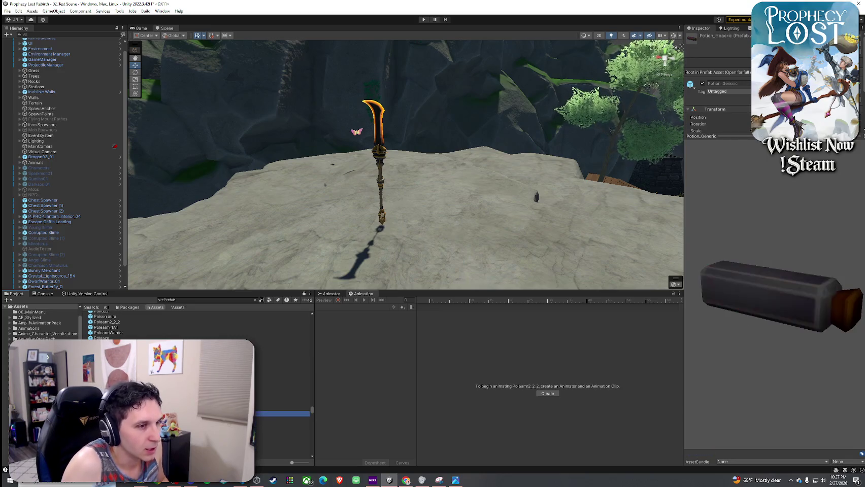
{"action": "mouse_move", "coordinate": [736, 315]}
{"action": "left_mouse_down"}
{"action": "mouse_move", "coordinate": [801, 240]}
{"action": "mouse_move", "coordinate": [736, 158]}
{"action": "mouse_move", "coordinate": [739, 281]}
{"action": "mouse_move", "coordinate": [760, 339]}
{"action": "mouse_move", "coordinate": [551, 349]}
{"action": "left_mouse_up"}
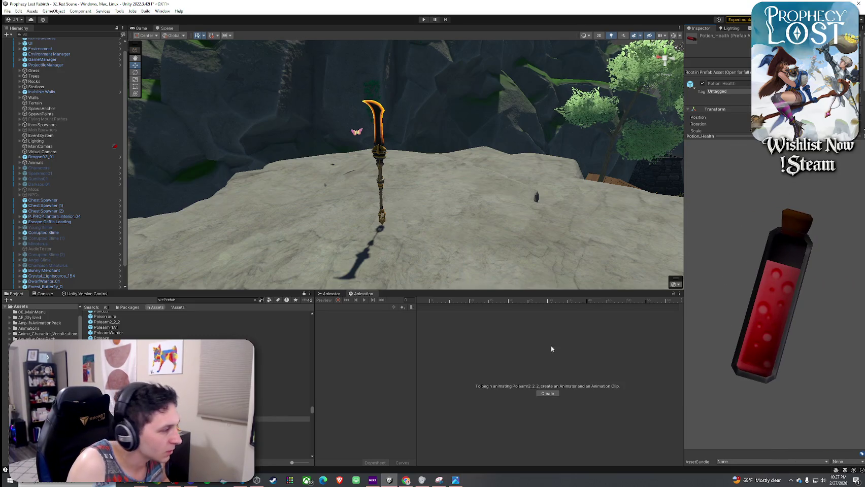
{"action": "left_click_drag", "start_coordinate": [209, 226], "coordinate": [375, 244]}
- Bring the table, easel and telescope into view and drop Potion_Berserk onto the wooden stool
{"action": "left_click", "coordinate": [284, 408]}
{"action": "left_click_drag", "start_coordinate": [750, 213], "coordinate": [752, 294]}
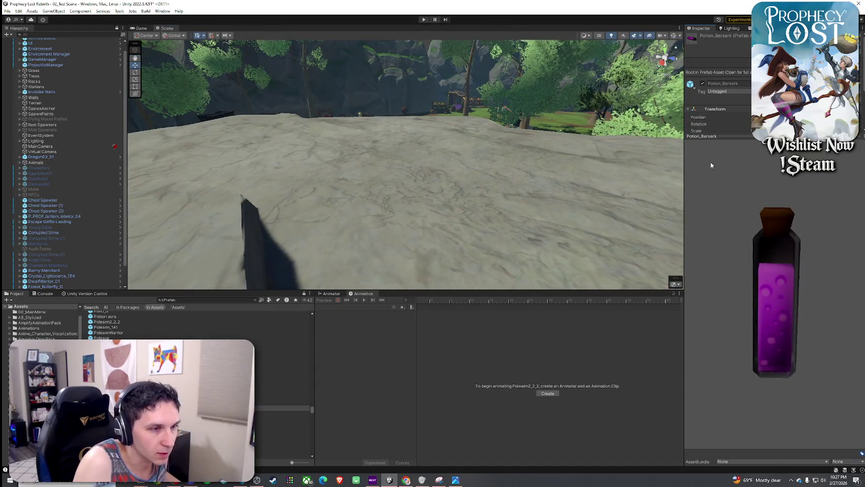
{"action": "left_click_drag", "start_coordinate": [304, 195], "coordinate": [307, 252]}
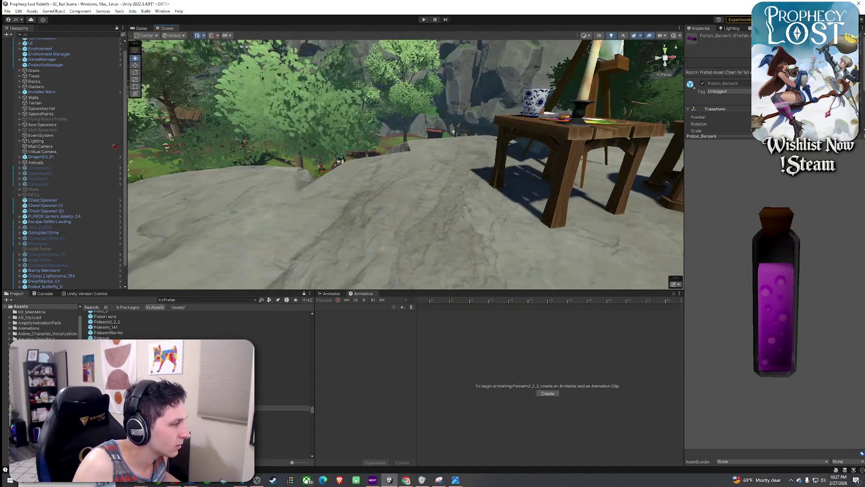
{"action": "left_click_drag", "start_coordinate": [453, 132], "coordinate": [477, 144]}
{"action": "mouse_move", "coordinate": [359, 260]}
{"action": "left_mouse_down"}
{"action": "mouse_move", "coordinate": [364, 207]}
{"action": "mouse_move", "coordinate": [325, 251]}
{"action": "left_mouse_up"}
{"action": "mouse_move", "coordinate": [284, 408]}
{"action": "left_mouse_down"}
{"action": "mouse_move", "coordinate": [314, 284]}
{"action": "mouse_move", "coordinate": [393, 152]}
{"action": "mouse_move", "coordinate": [390, 162]}
{"action": "left_mouse_up"}
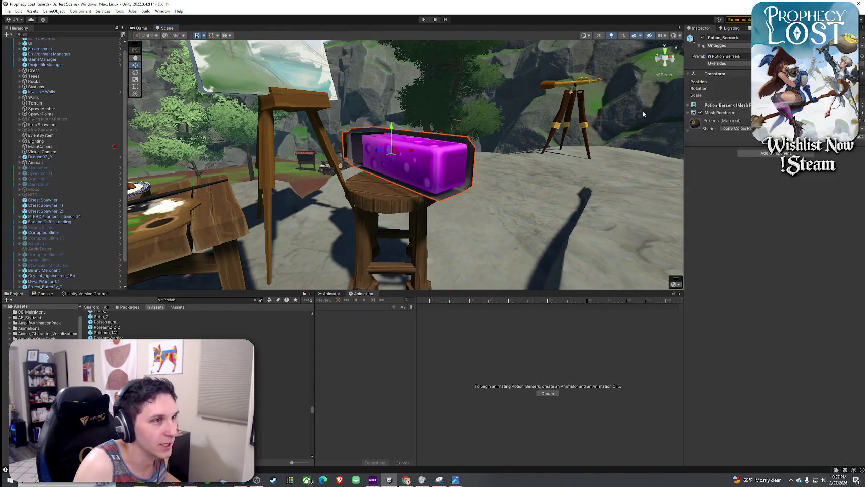
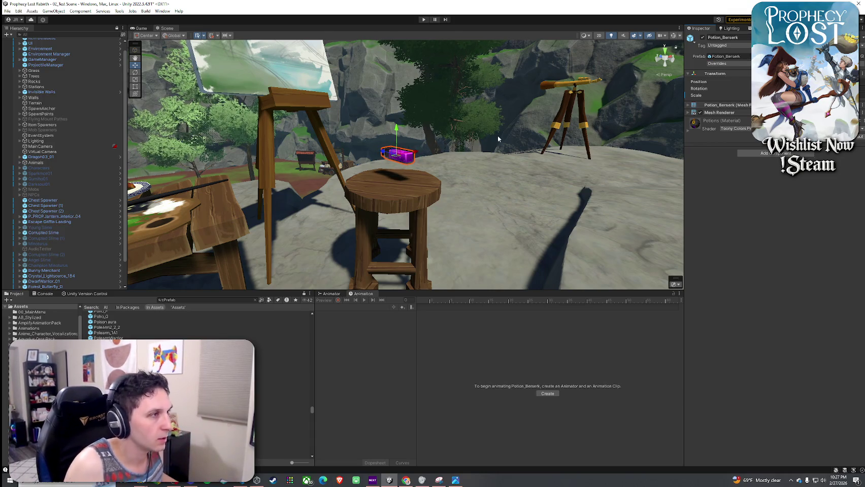
- Lower the purple Potion_Berserk onto the stool top
{"action": "left_click", "coordinate": [717, 63]}
{"action": "left_click", "coordinate": [536, 134]}
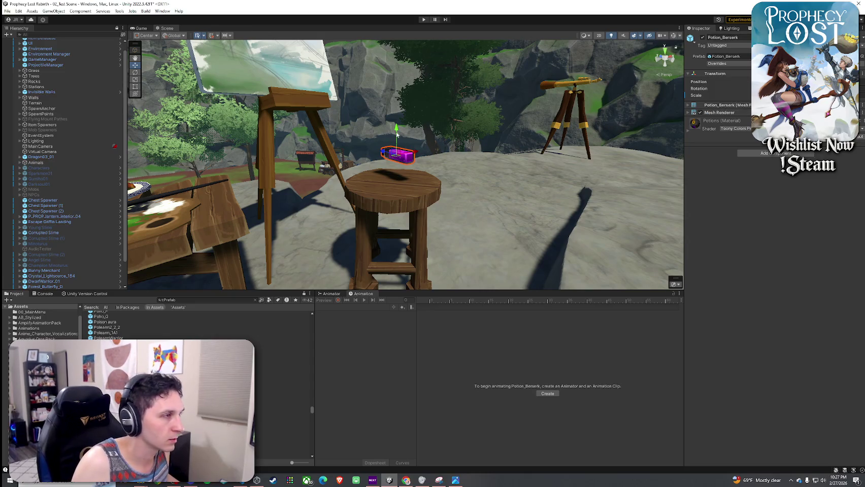
{"action": "left_click_drag", "start_coordinate": [397, 144], "coordinate": [397, 150]}
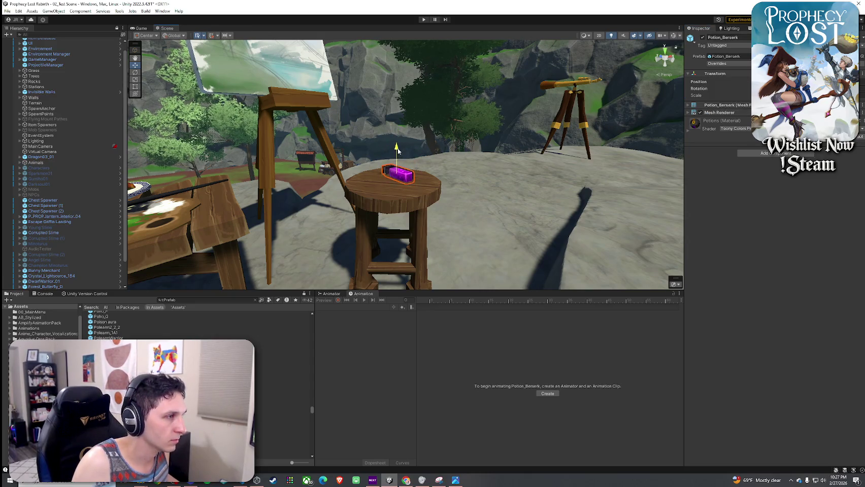
{"action": "key", "text": "f"}
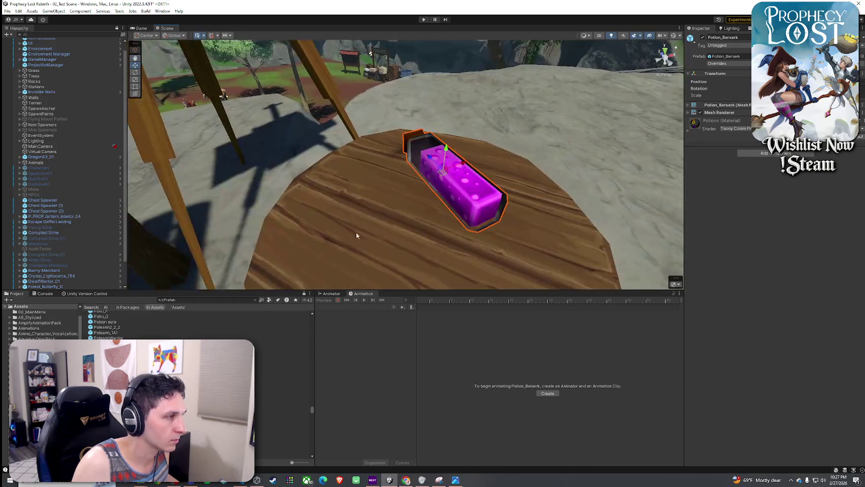
{"action": "scroll", "coordinate": [102, 324], "scroll_direction": "down", "scroll_amount": 2}
- Place the red Potion_Health prefab on the stool
{"action": "mouse_move", "coordinate": [101, 355]}
{"action": "left_mouse_down"}
{"action": "mouse_move", "coordinate": [152, 324]}
{"action": "mouse_move", "coordinate": [377, 248]}
{"action": "mouse_move", "coordinate": [381, 218]}
{"action": "left_mouse_up"}
{"action": "scroll", "coordinate": [381, 219], "scroll_direction": "down", "scroll_amount": 5}
{"action": "key", "text": "ctrl+z"}
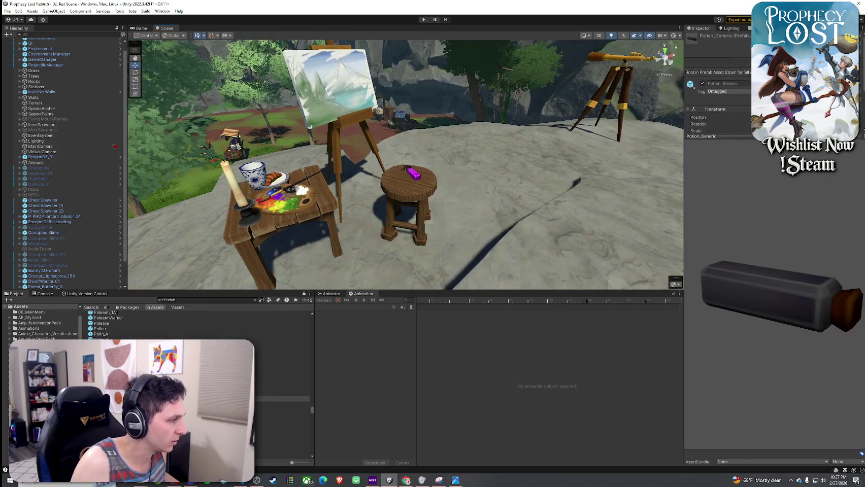
{"action": "mouse_move", "coordinate": [285, 404]}
{"action": "left_mouse_down"}
{"action": "mouse_move", "coordinate": [406, 243]}
{"action": "mouse_move", "coordinate": [409, 178]}
{"action": "left_mouse_up"}
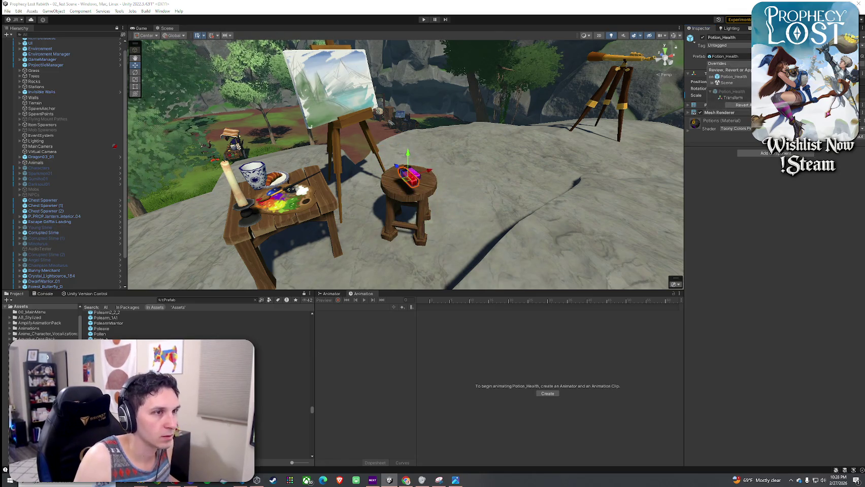
- Add the cyan Potion_Mana to the stool and restore its normal size
{"action": "left_click", "coordinate": [282, 415]}
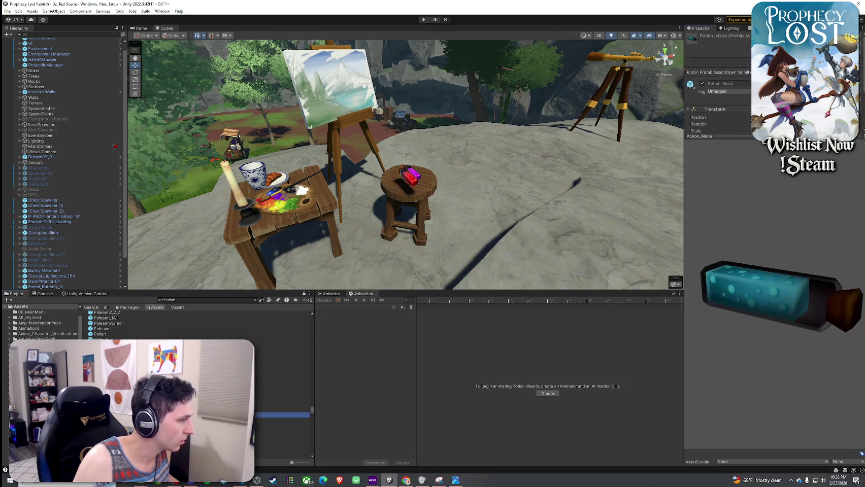
{"action": "mouse_move", "coordinate": [281, 415]}
{"action": "left_mouse_down"}
{"action": "mouse_move", "coordinate": [396, 251]}
{"action": "mouse_move", "coordinate": [414, 183]}
{"action": "left_mouse_up"}
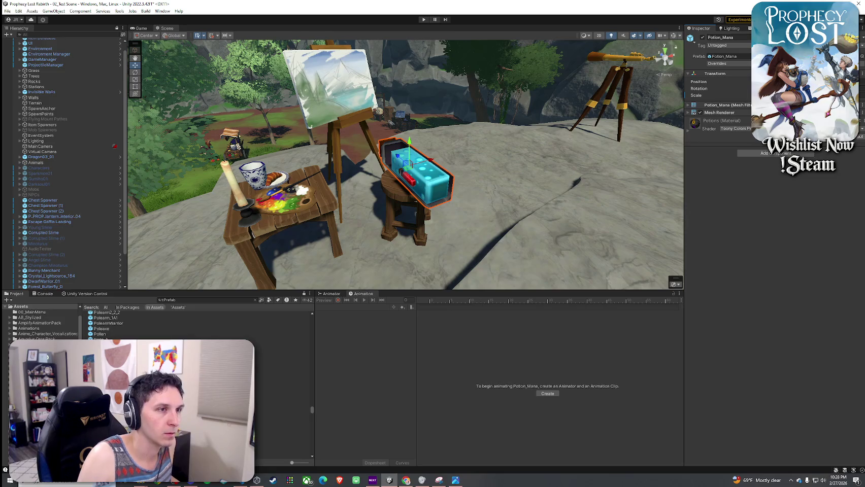
{"action": "key", "text": "ctrl+z"}
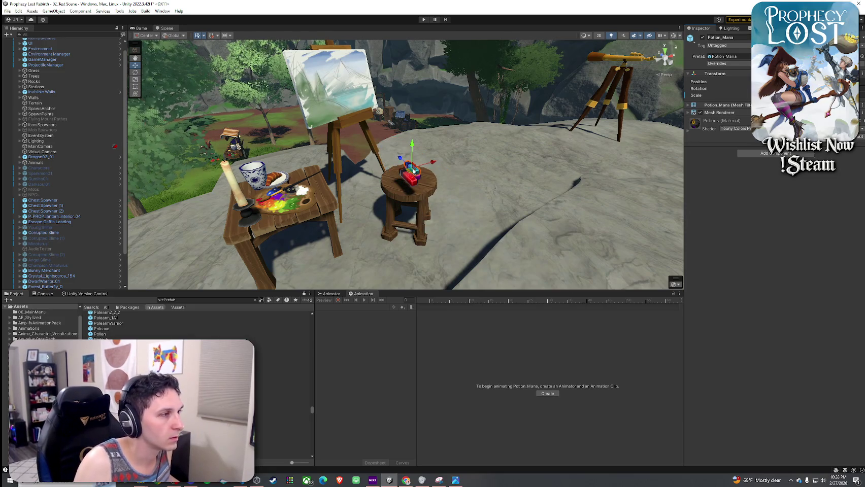
{"action": "scroll", "coordinate": [392, 178], "scroll_direction": "up", "scroll_amount": 3}
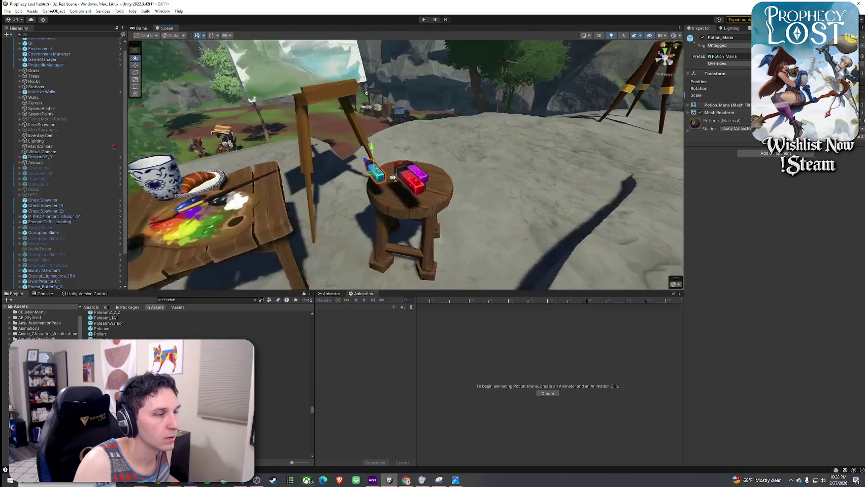
{"action": "scroll", "coordinate": [392, 178], "scroll_direction": "up", "scroll_amount": 3}
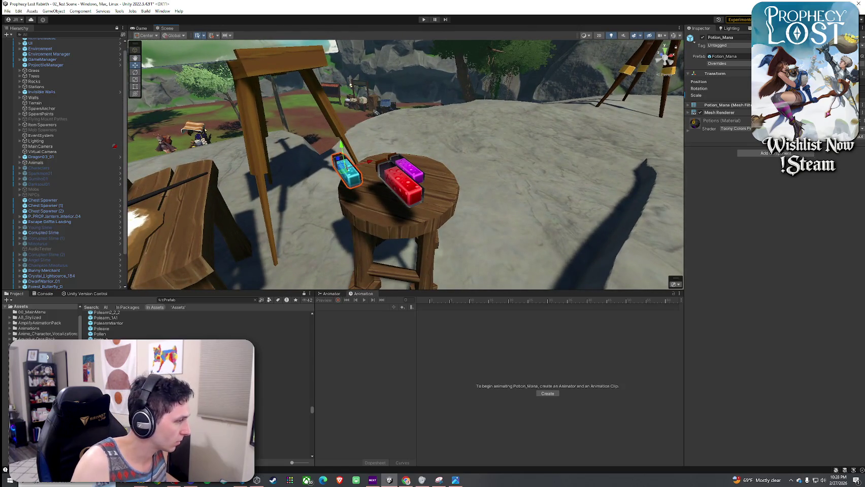
{"action": "left_click", "coordinate": [282, 394]}
{"action": "left_click", "coordinate": [282, 401]}
{"action": "left_click", "coordinate": [283, 394]}
{"action": "left_click", "coordinate": [719, 92]}
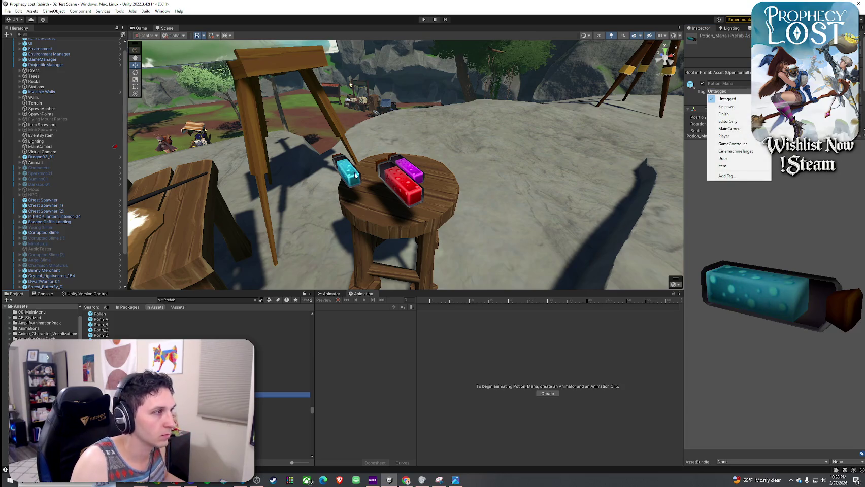
{"action": "left_click", "coordinate": [356, 175]}
{"action": "scroll", "coordinate": [106, 260], "scroll_direction": "down", "scroll_amount": 3}
- Drop the Potion_Stamina prefab into the scene near the stool
{"action": "left_click", "coordinate": [56, 286]}
{"action": "left_click", "coordinate": [717, 64]}
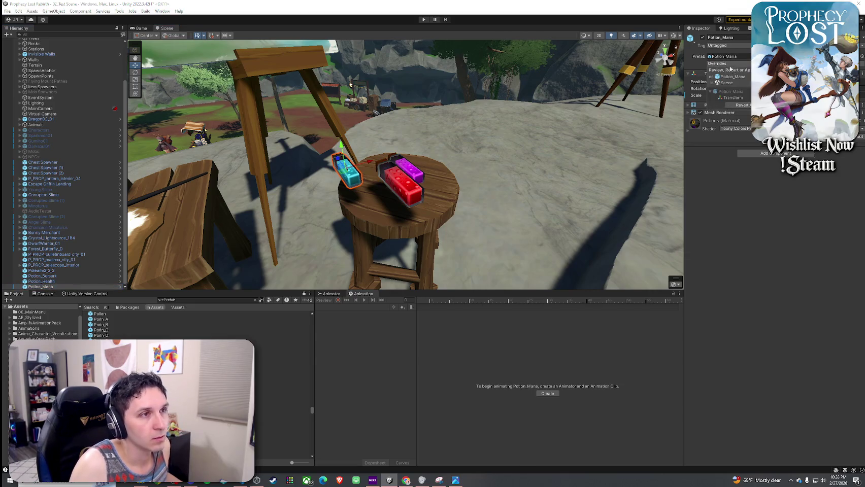
{"action": "key", "text": "Escape"}
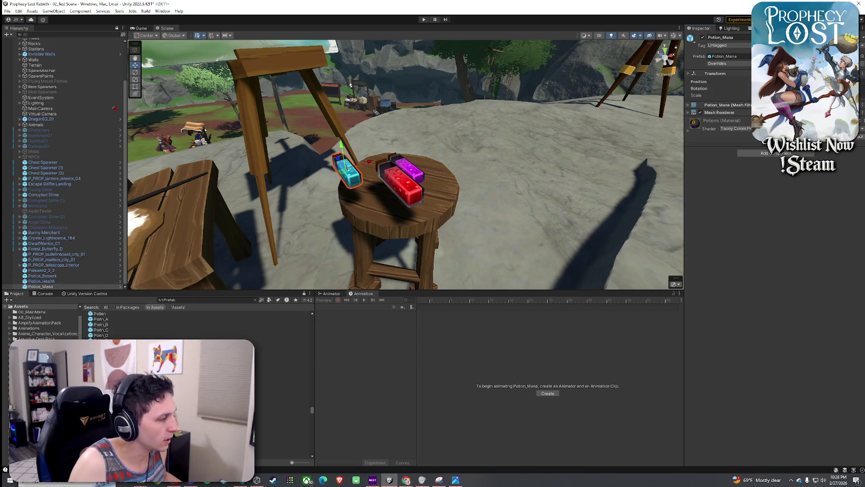
{"action": "left_click", "coordinate": [284, 396]}
{"action": "mouse_move", "coordinate": [284, 403]}
{"action": "left_mouse_down"}
{"action": "mouse_move", "coordinate": [424, 177]}
{"action": "mouse_move", "coordinate": [433, 183]}
{"action": "left_mouse_up"}
- Reset the green potion to normal size and lower it onto the stool top
{"action": "left_click", "coordinate": [732, 64]}
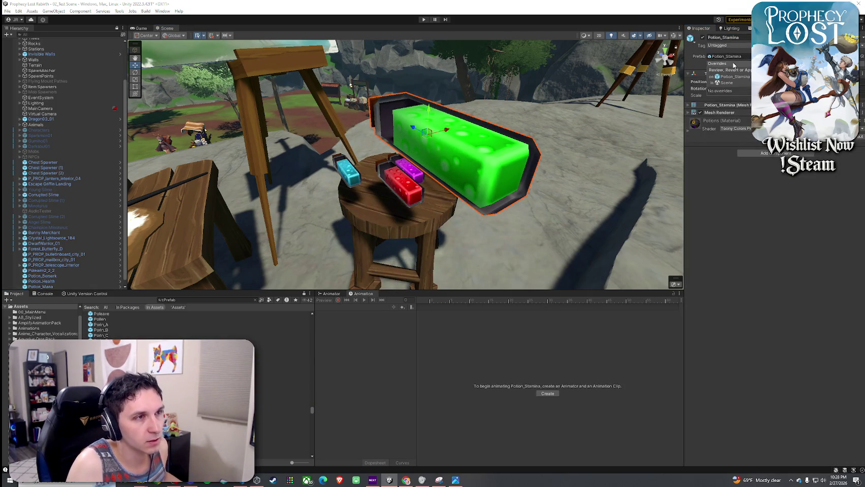
{"action": "key", "text": "Escape"}
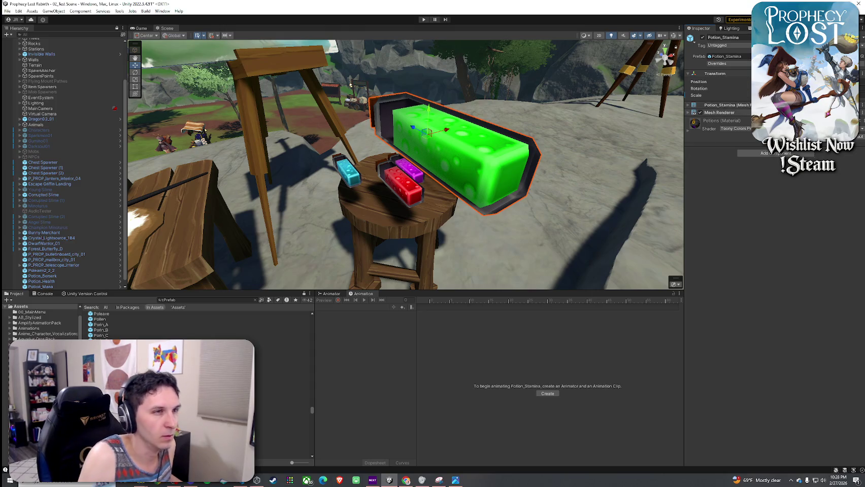
{"action": "key", "text": "Return"}
{"action": "left_click_drag", "start_coordinate": [435, 123], "coordinate": [437, 143]}
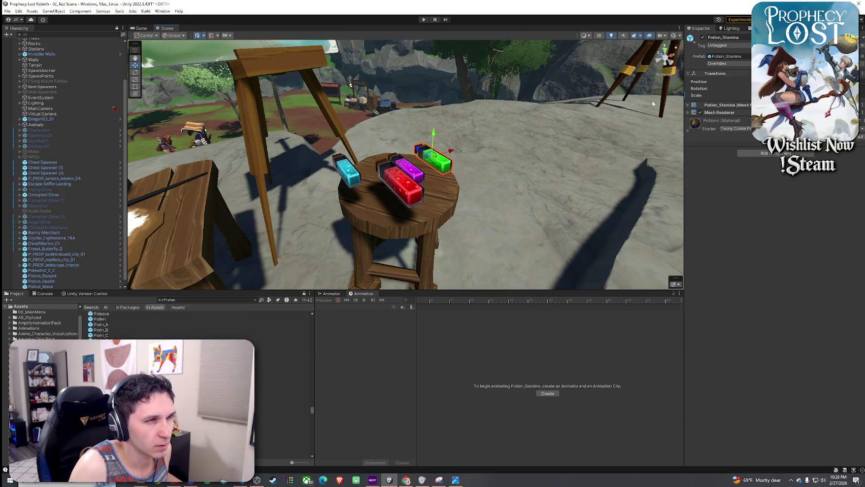
{"action": "left_click", "coordinate": [716, 64]}
{"action": "left_click", "coordinate": [759, 105]}
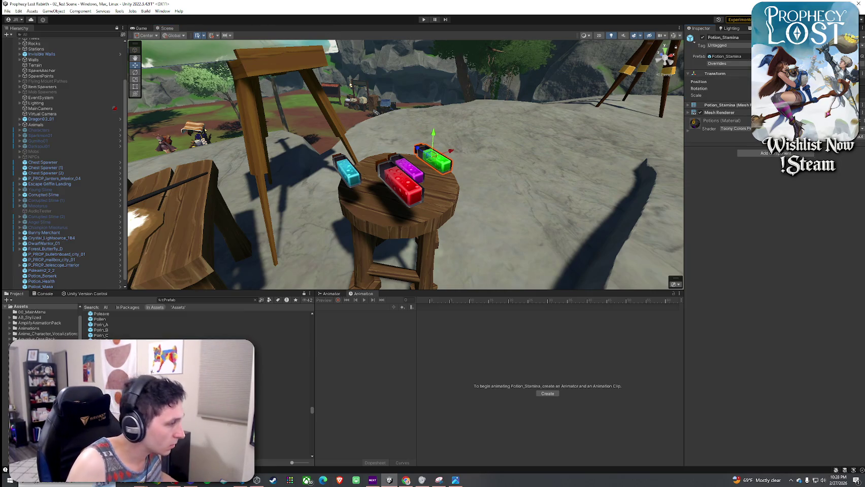
{"action": "left_click", "coordinate": [284, 406]}
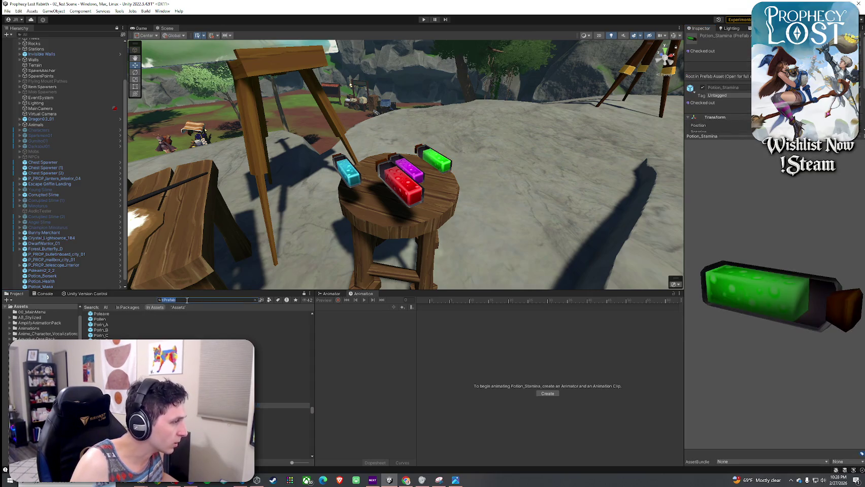
- Search for and open the Unorganized Prefabs folder in the Project window
{"action": "key", "text": "Escape"}
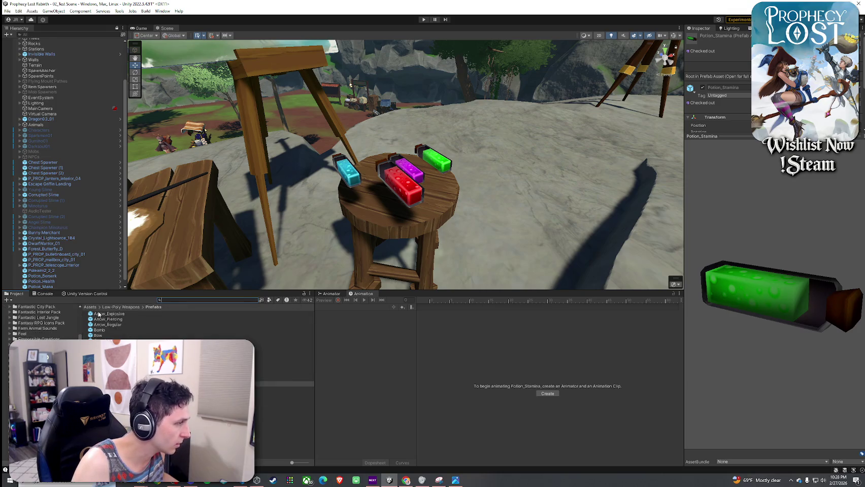
{"action": "type", "text": "unorganized"}
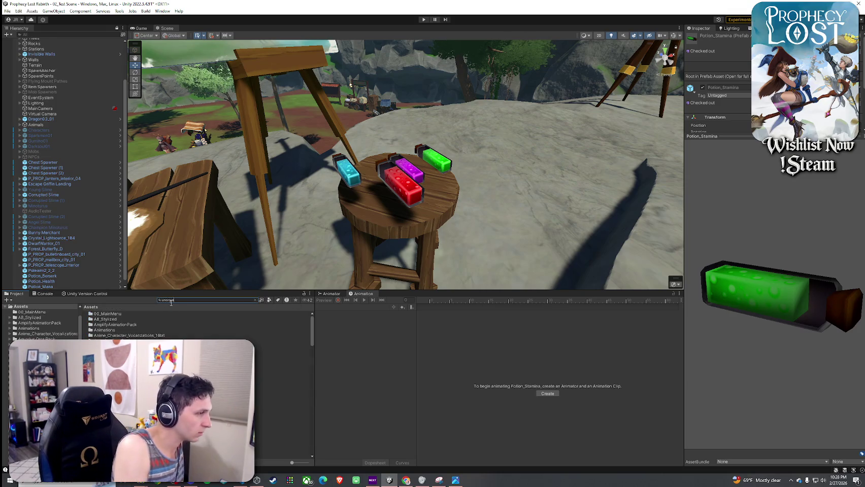
{"action": "double_click", "coordinate": [155, 314]}
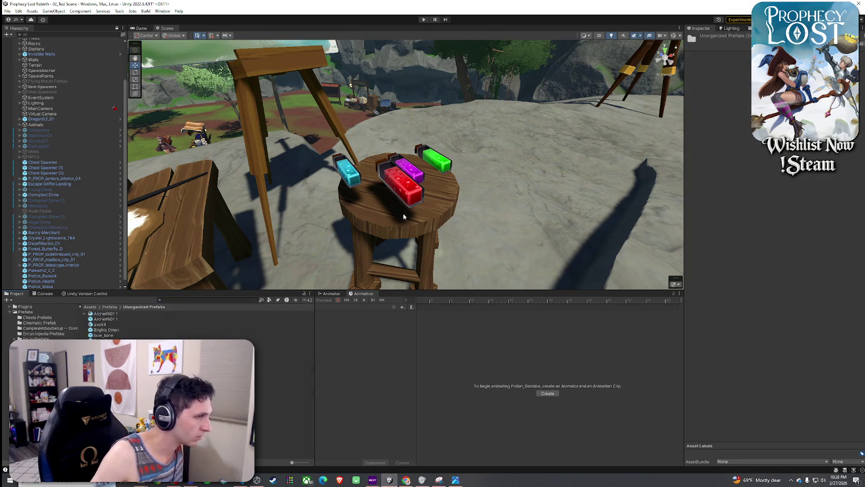
- Save Potion_Berserk, Potion_Health, Potion_Mana and Potion_Stamina as original prefabs
{"action": "left_click_drag", "start_coordinate": [54, 276], "coordinate": [115, 314]}
{"action": "left_click", "coordinate": [424, 255]}
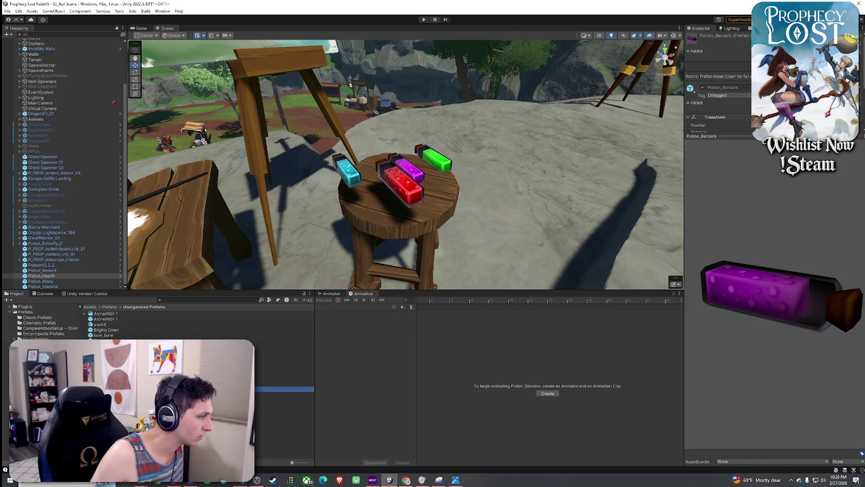
{"action": "left_click_drag", "start_coordinate": [41, 276], "coordinate": [116, 314]}
{"action": "left_click", "coordinate": [425, 254]}
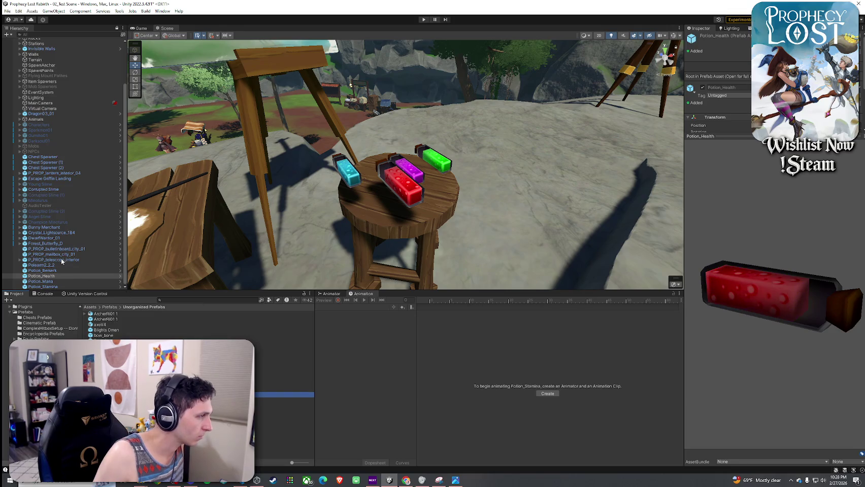
{"action": "left_click_drag", "start_coordinate": [87, 281], "coordinate": [284, 438]}
{"action": "left_click", "coordinate": [415, 255]}
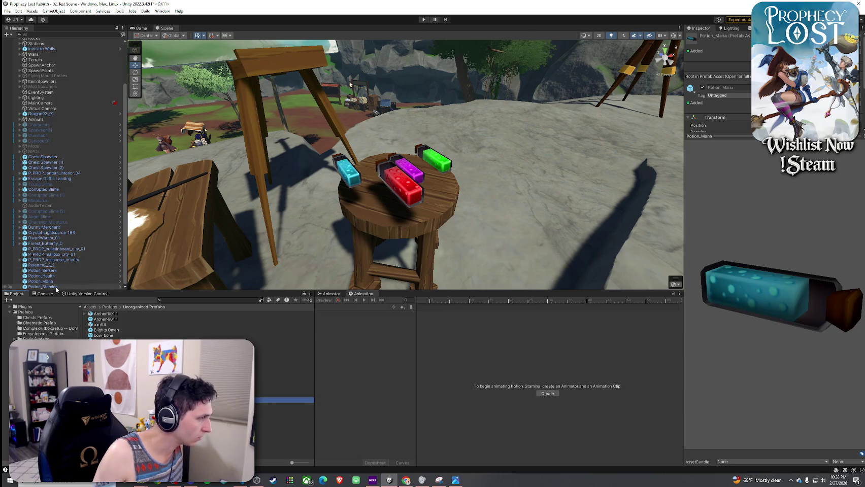
{"action": "left_click_drag", "start_coordinate": [43, 286], "coordinate": [284, 439]}
{"action": "left_click", "coordinate": [415, 256]}
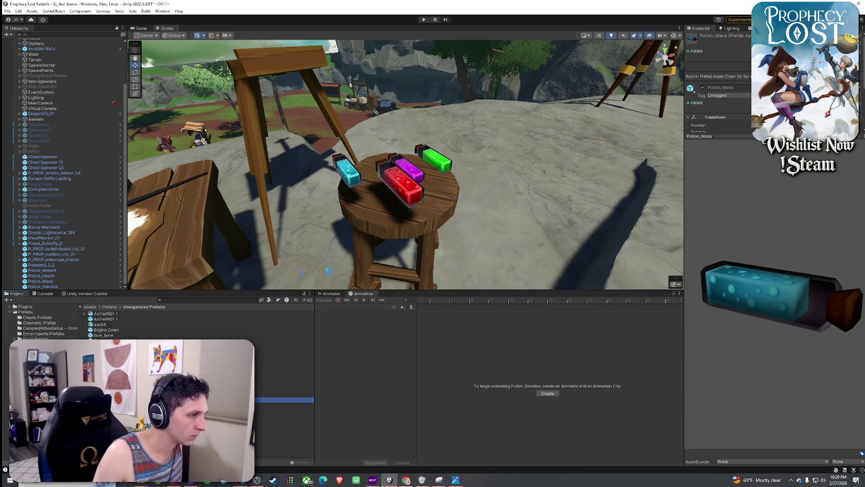
- Delete the four potions from the scene and save it
{"action": "left_click", "coordinate": [57, 271]}
{"action": "left_click", "coordinate": [79, 286], "text": "shift"}
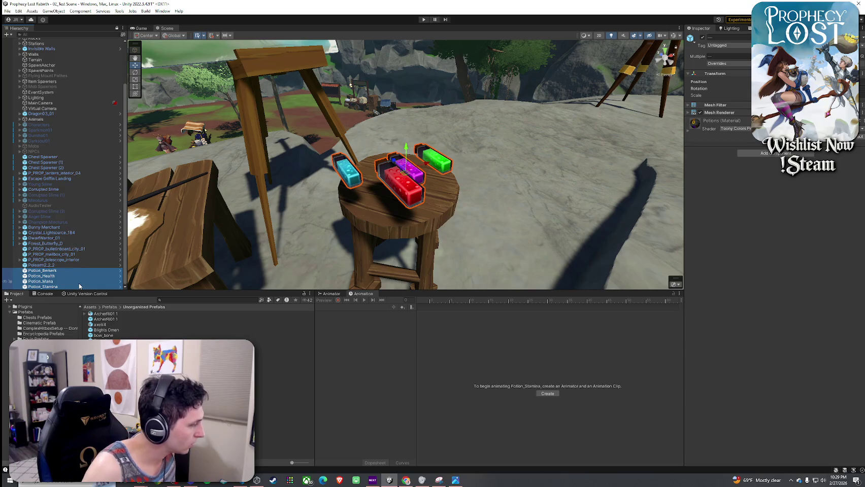
{"action": "key", "text": "Delete"}
{"action": "left_click", "coordinate": [8, 11]}
{"action": "left_click", "coordinate": [23, 34]}
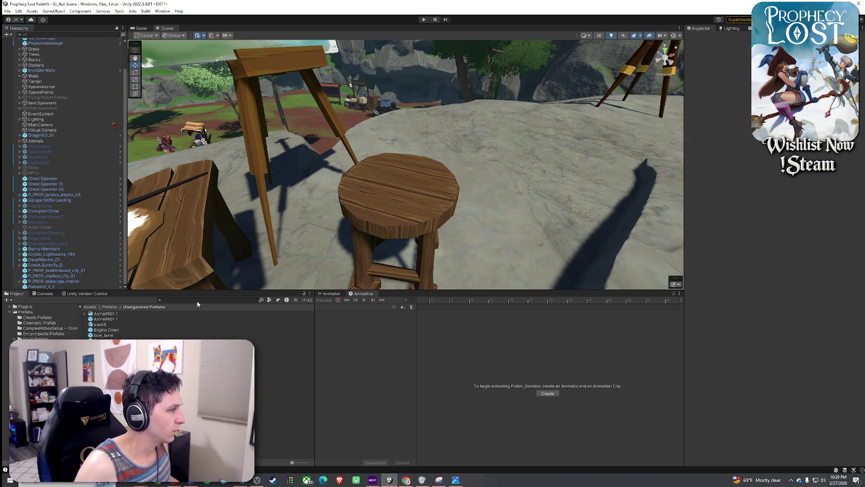
- Filter the Project assets to prefabs and preview the Fish and Flail_1A2 models
{"action": "left_click", "coordinate": [269, 300]}
{"action": "left_click", "coordinate": [279, 364]}
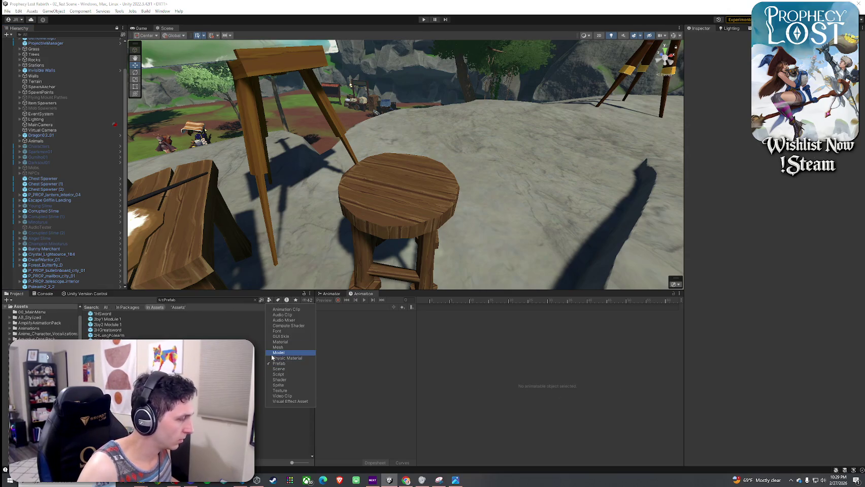
{"action": "left_click", "coordinate": [302, 292]}
{"action": "mouse_move", "coordinate": [312, 321]}
{"action": "left_mouse_down"}
{"action": "mouse_move", "coordinate": [313, 387]}
{"action": "mouse_move", "coordinate": [309, 345]}
{"action": "mouse_move", "coordinate": [279, 347]}
{"action": "left_mouse_up"}
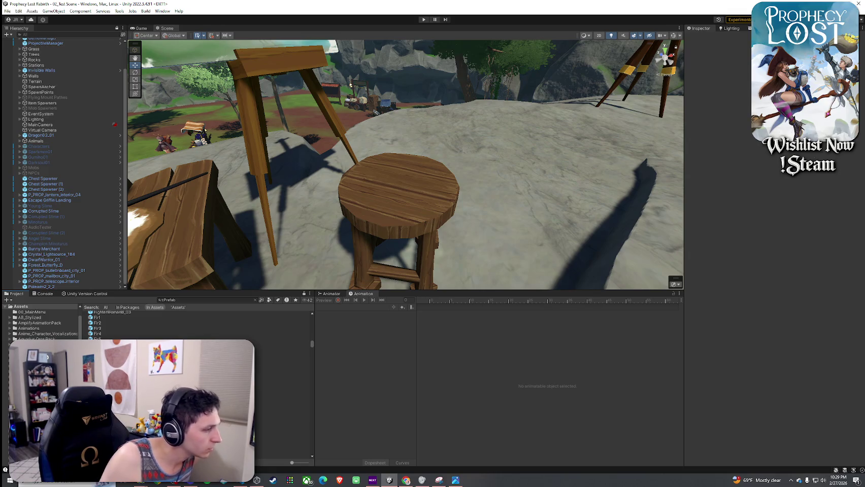
{"action": "left_click", "coordinate": [281, 393]}
{"action": "mouse_move", "coordinate": [711, 338]}
{"action": "left_mouse_down"}
{"action": "mouse_move", "coordinate": [665, 317]}
{"action": "mouse_move", "coordinate": [579, 253]}
{"action": "mouse_move", "coordinate": [439, 273]}
{"action": "mouse_move", "coordinate": [509, 291]}
{"action": "left_mouse_up"}
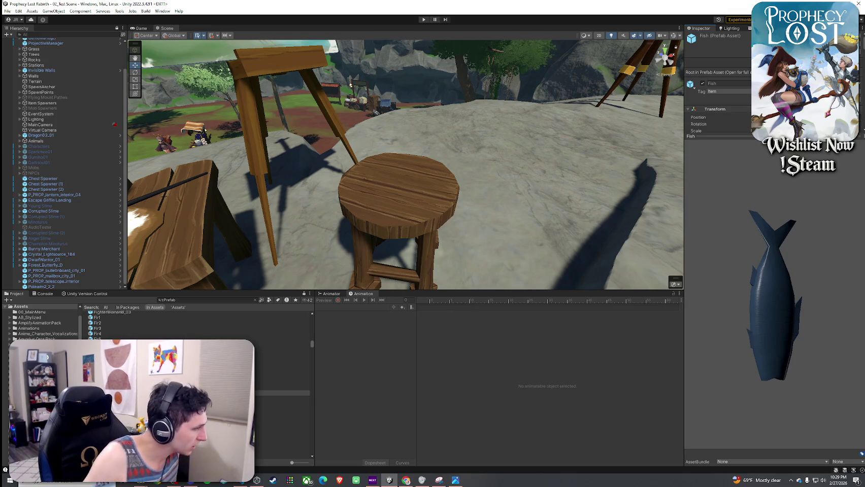
{"action": "scroll", "coordinate": [198, 325], "scroll_direction": "down", "scroll_amount": 2}
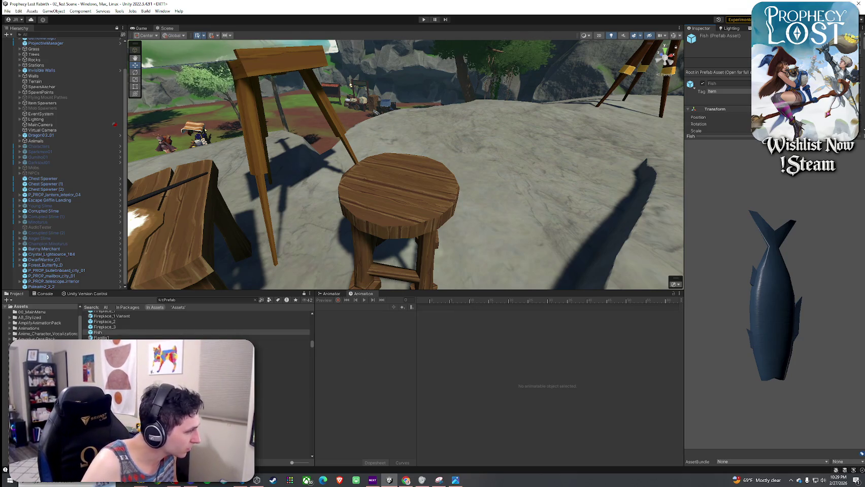
{"action": "left_click", "coordinate": [292, 359]}
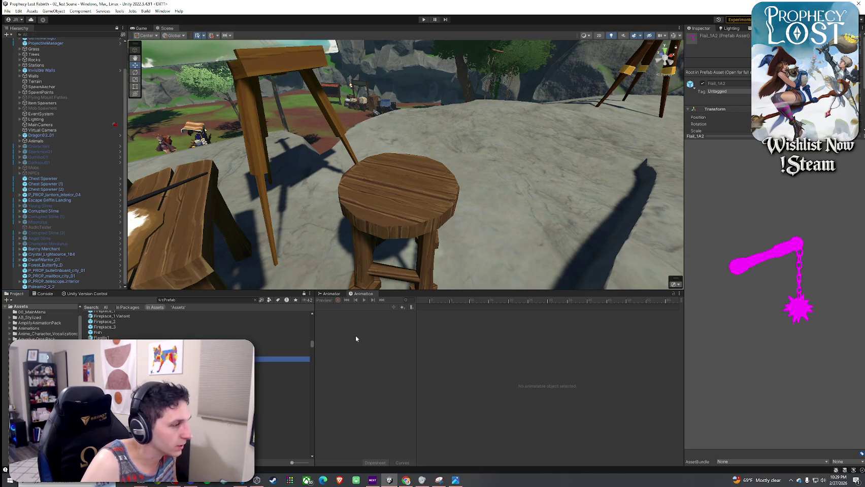
{"action": "left_click_drag", "start_coordinate": [313, 340], "coordinate": [316, 408]}
{"action": "left_click_drag", "start_coordinate": [315, 411], "coordinate": [315, 408]}
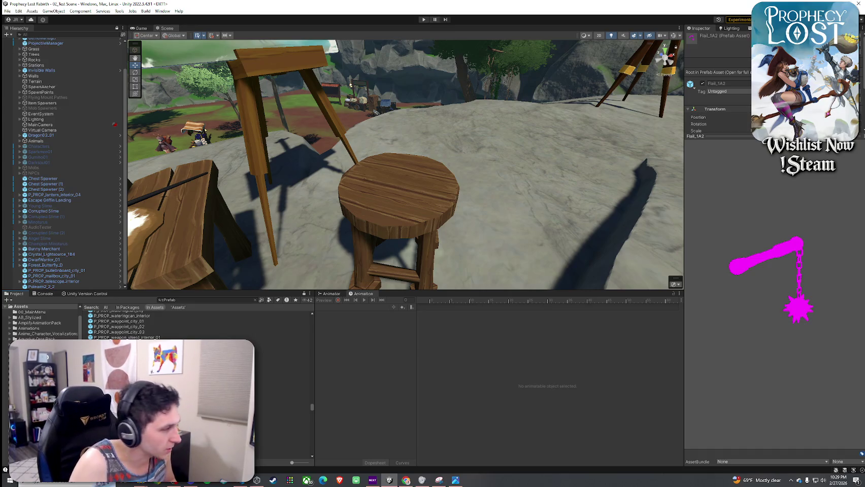
{"action": "left_click_drag", "start_coordinate": [312, 407], "coordinate": [312, 407]}
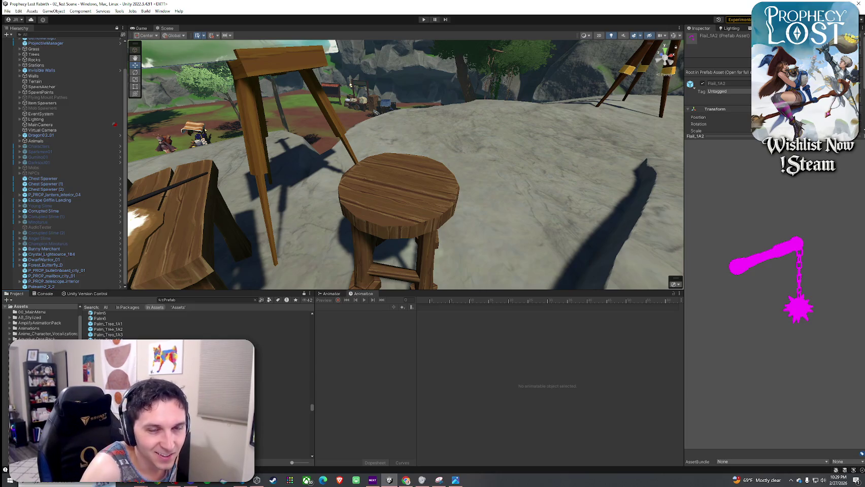
{"action": "left_click_drag", "start_coordinate": [312, 407], "coordinate": [312, 406]}
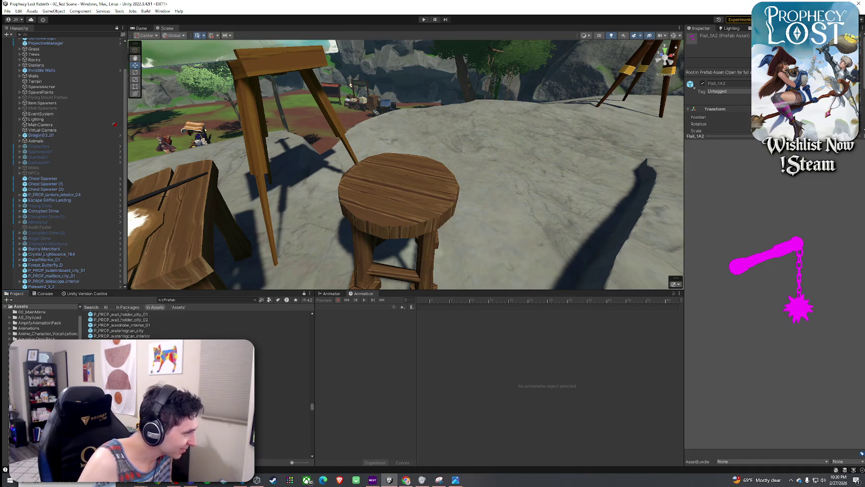
- Browse the prefabs past trees, rocks and weapons down to PriestRO01
{"action": "key", "text": "Down"}
{"action": "key", "text": "Down"}
{"action": "key", "text": "Down"}
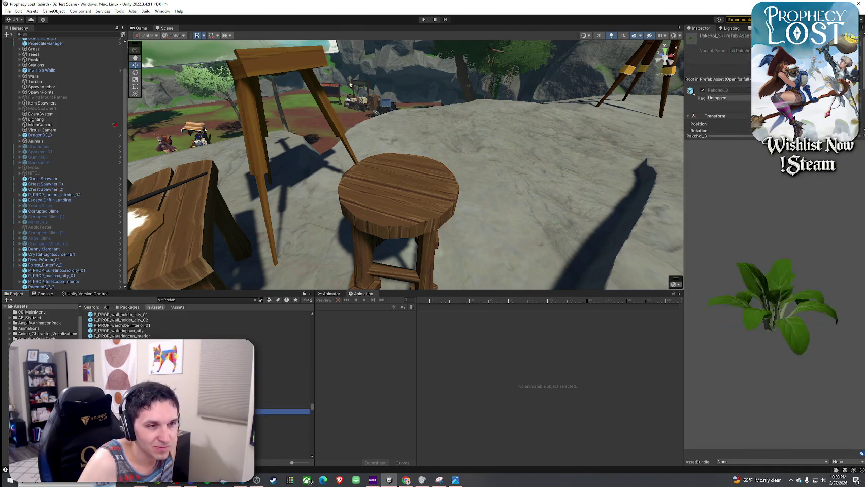
{"action": "key", "text": "Down"}
{"action": "key", "text": "Down"}
{"action": "key", "text": "Down"}
{"action": "key", "text": "Down"}
{"action": "key", "text": "Down"}
{"action": "key", "text": "Down"}
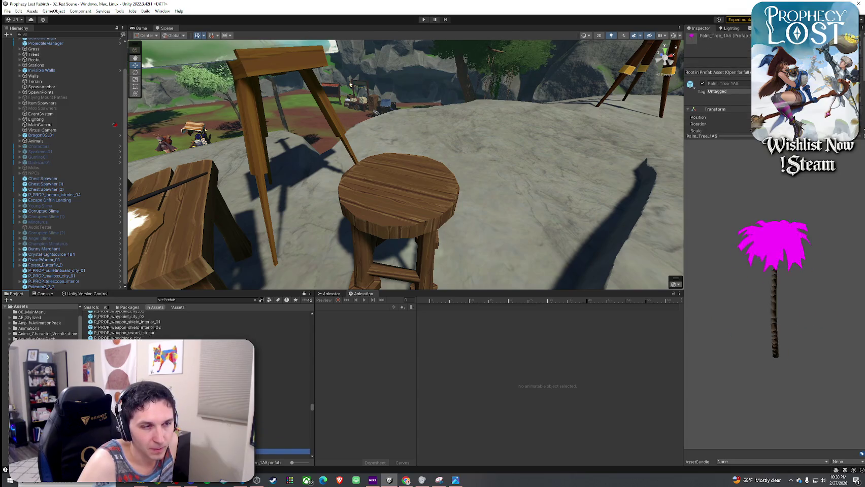
{"action": "key", "text": "Down"}
{"action": "key", "text": "Down"}
{"action": "key", "text": "Down"}
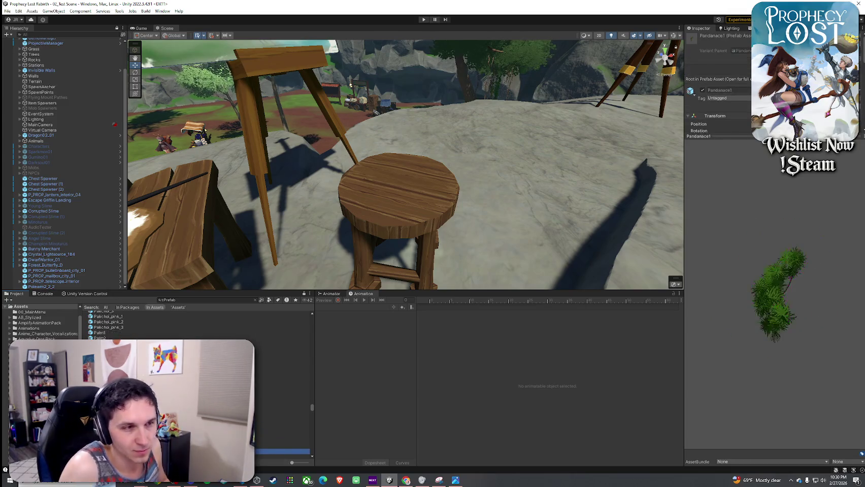
{"action": "key", "text": "Down"}
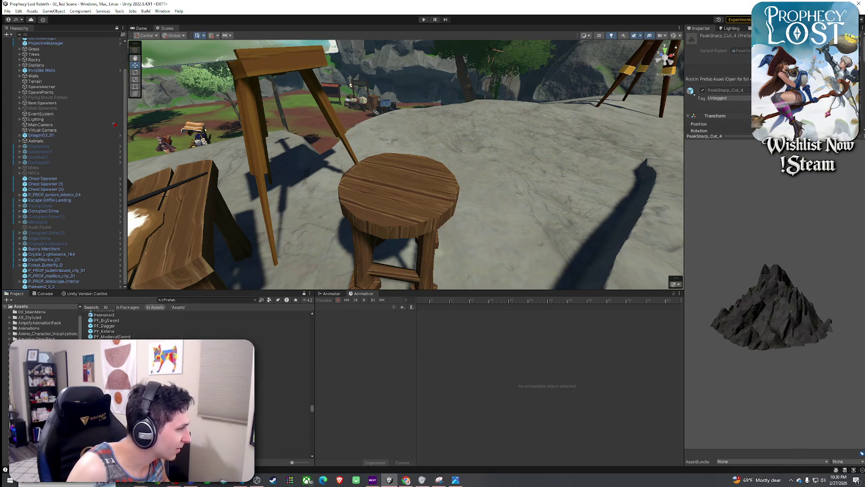
{"action": "key", "text": "Down"}
{"action": "key", "text": "Down"}
{"action": "key", "text": "Down"}
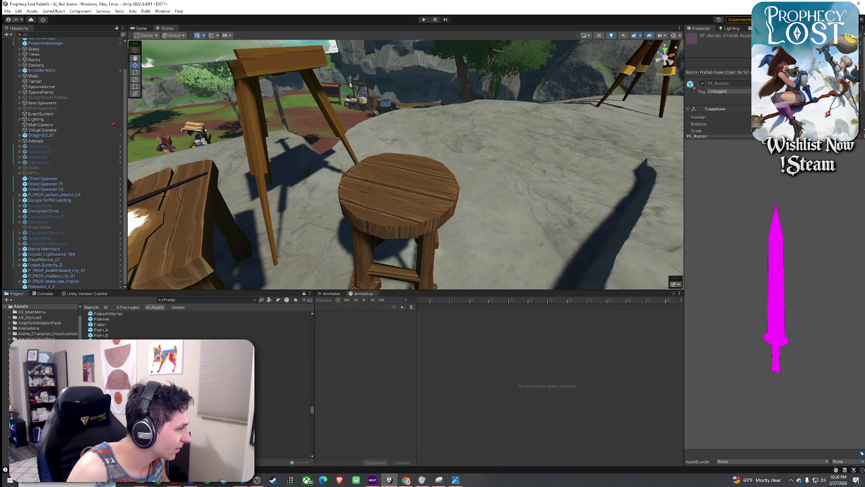
{"action": "key", "text": "Down"}
{"action": "key", "text": "Down"}
{"action": "key", "text": "Down"}
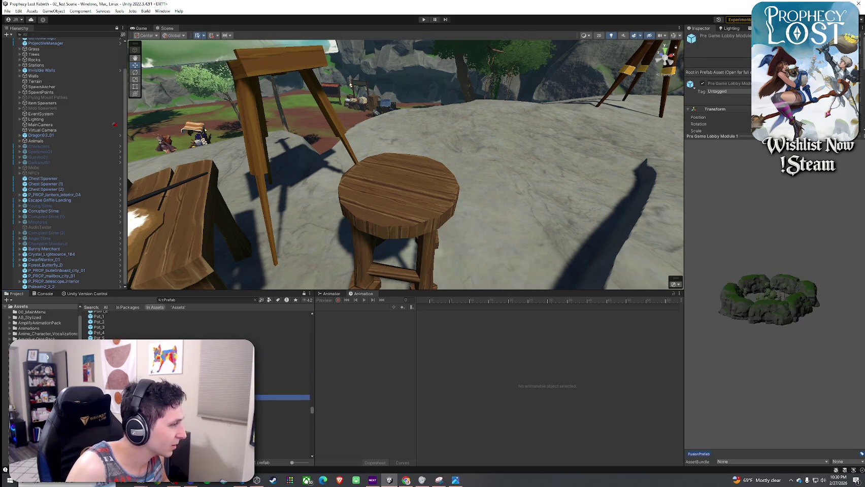
{"action": "key", "text": "Down"}
{"action": "key", "text": "Down"}
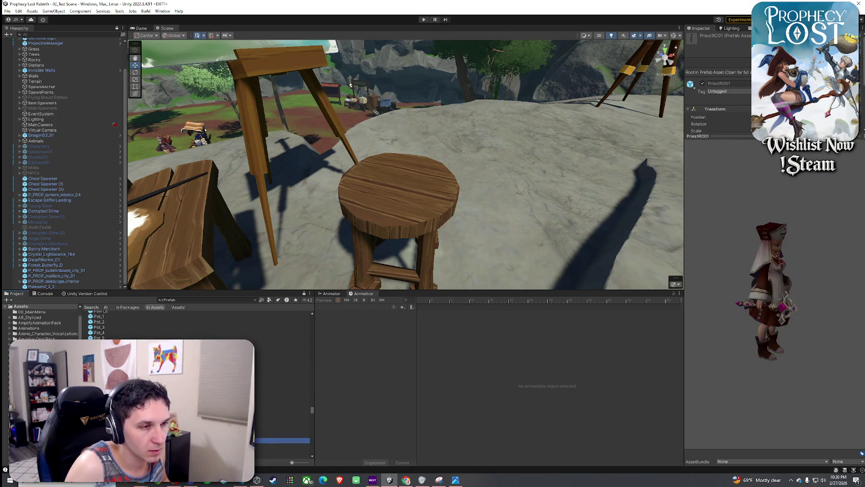
{"action": "left_click_drag", "start_coordinate": [777, 331], "coordinate": [756, 330]}
- Place PriestRO01 beside the pedestal and rotate her to face the camera
{"action": "mouse_move", "coordinate": [358, 203]}
{"action": "left_mouse_down"}
{"action": "mouse_move", "coordinate": [192, 155]}
{"action": "mouse_move", "coordinate": [682, 172]}
{"action": "mouse_move", "coordinate": [725, 192]}
{"action": "mouse_move", "coordinate": [157, 162]}
{"action": "mouse_move", "coordinate": [260, 164]}
{"action": "left_mouse_up"}
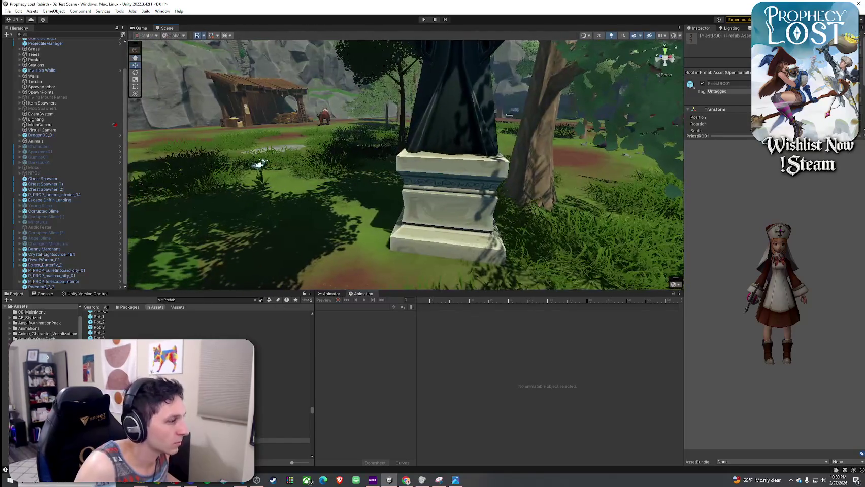
{"action": "mouse_move", "coordinate": [284, 441]}
{"action": "left_mouse_down"}
{"action": "mouse_move", "coordinate": [305, 276]}
{"action": "mouse_move", "coordinate": [347, 247]}
{"action": "left_mouse_up"}
{"action": "key", "text": "e"}
{"action": "left_click_drag", "start_coordinate": [344, 200], "coordinate": [372, 212]}
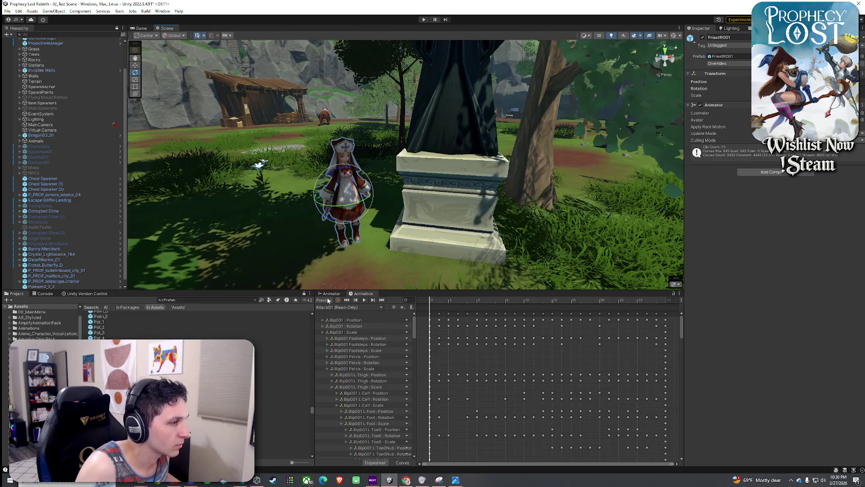
- Preview the priest's Idle01 and Idle02 animation clips
{"action": "left_click", "coordinate": [324, 300]}
{"action": "left_click", "coordinate": [345, 307]}
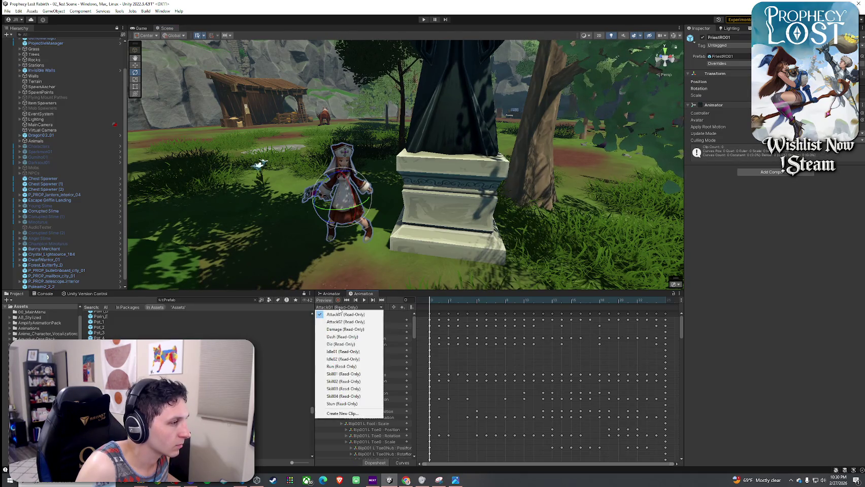
{"action": "left_click", "coordinate": [344, 351]}
{"action": "left_click", "coordinate": [364, 301]}
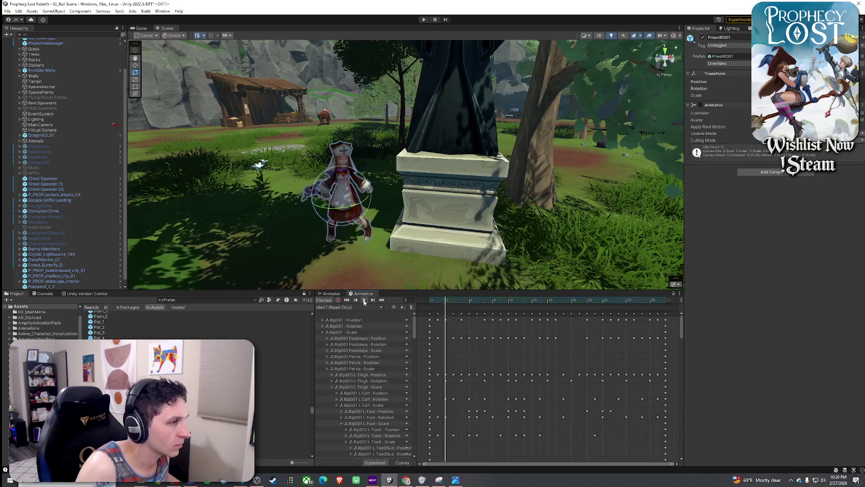
{"action": "left_click", "coordinate": [345, 308]}
{"action": "left_click", "coordinate": [345, 358]}
{"action": "left_click", "coordinate": [366, 303]}
{"action": "left_click", "coordinate": [359, 307]}
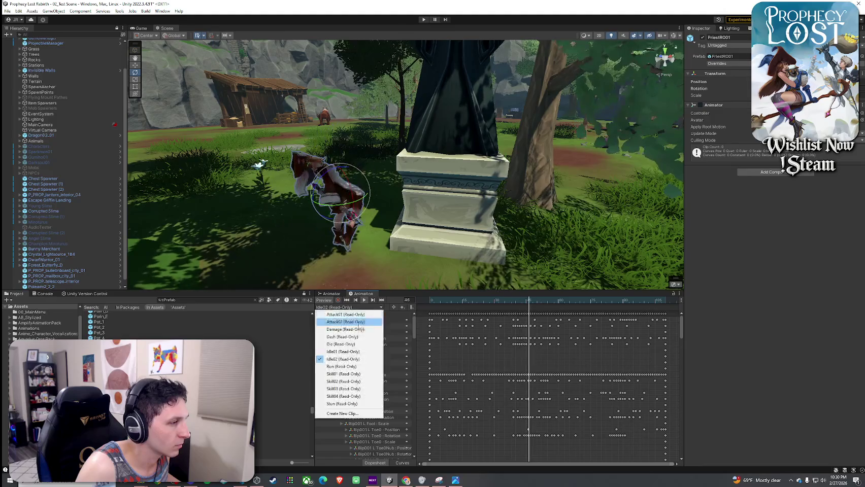
{"action": "left_click", "coordinate": [350, 365]}
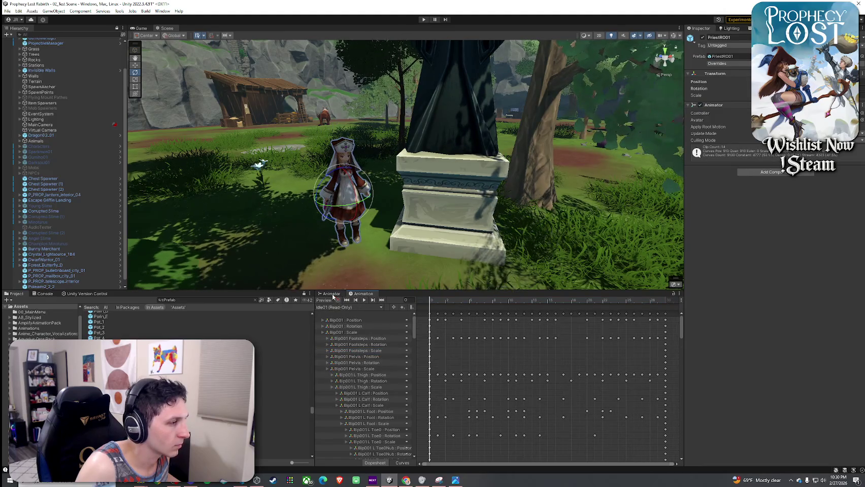
- Confirm Idle01 is the default state in the Animator graph and save the scene
{"action": "left_click", "coordinate": [330, 293]}
{"action": "left_click", "coordinate": [579, 451]}
{"action": "scroll", "coordinate": [562, 401], "scroll_direction": "down", "scroll_amount": 3}
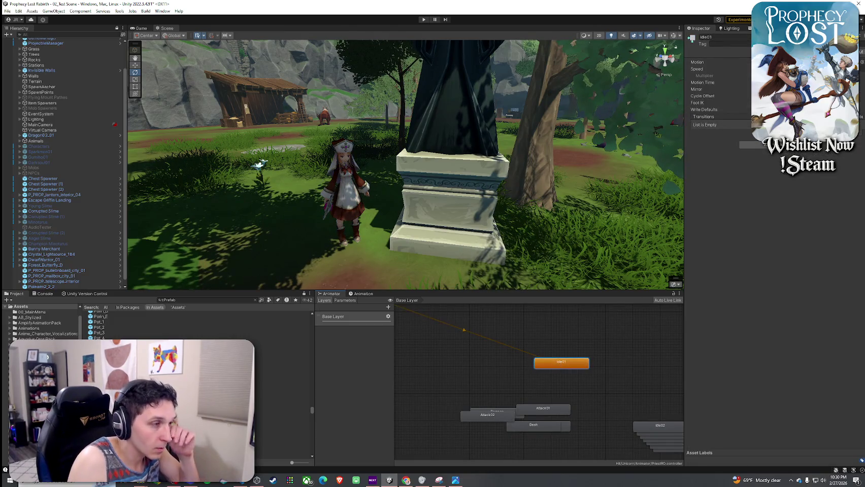
{"action": "key", "text": "ctrl+s"}
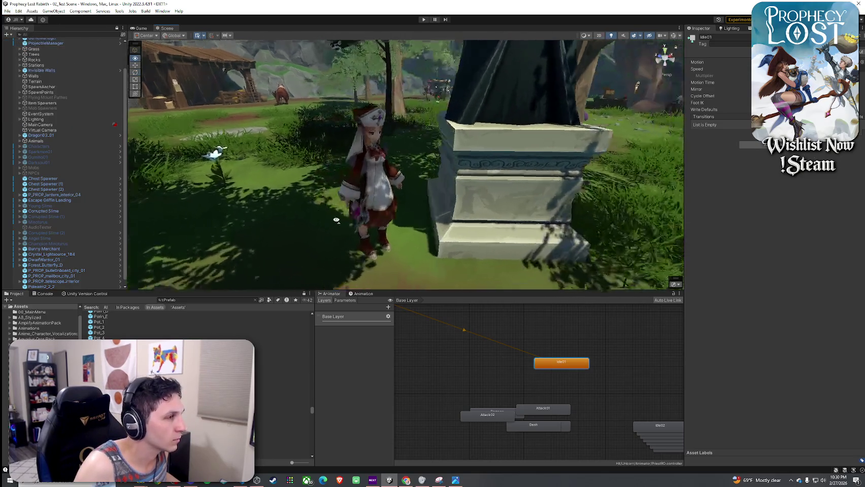
{"action": "left_click", "coordinate": [369, 221]}
{"action": "left_click", "coordinate": [369, 224]}
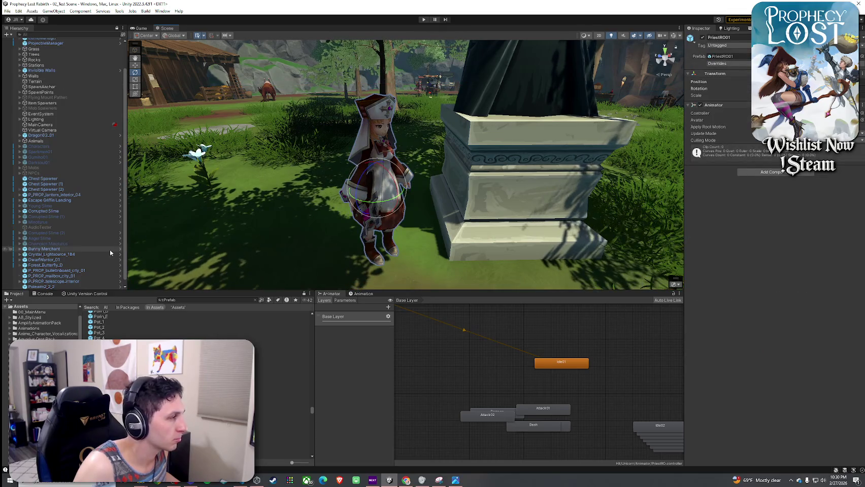
- Frame PriestRO01 and deactivate her Weapon child object in the Inspector
{"action": "scroll", "coordinate": [110, 249], "scroll_direction": "down", "scroll_amount": 1}
{"action": "scroll", "coordinate": [348, 260], "scroll_direction": "up", "scroll_amount": 4}
{"action": "left_click", "coordinate": [370, 241]}
{"action": "key", "text": "e"}
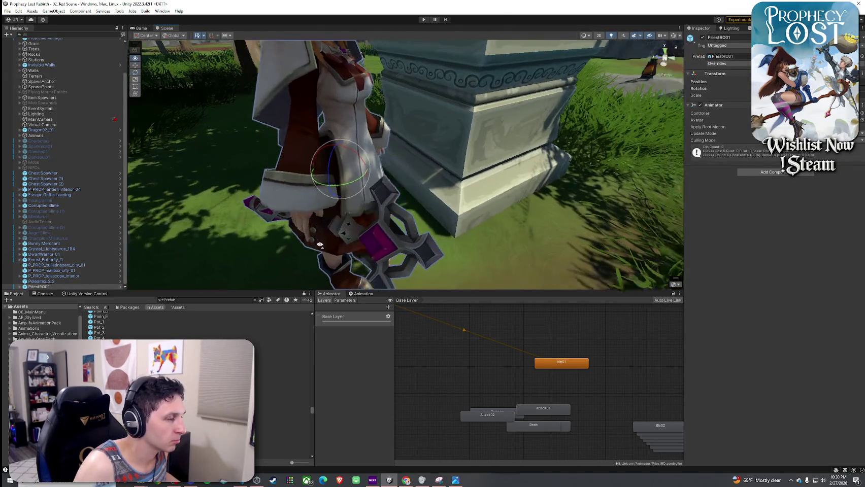
{"action": "key", "text": "f"}
{"action": "left_click_drag", "start_coordinate": [488, 188], "coordinate": [511, 126]}
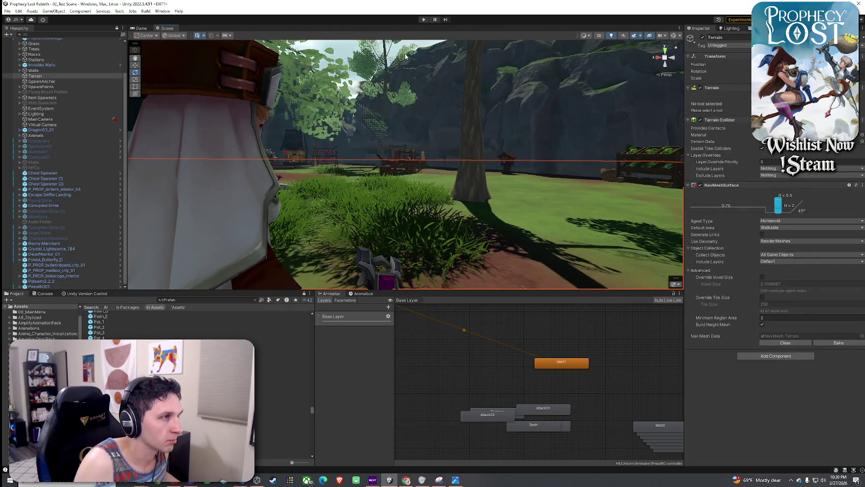
{"action": "left_click", "coordinate": [419, 122]}
{"action": "left_click", "coordinate": [384, 278]}
{"action": "key", "text": "f"}
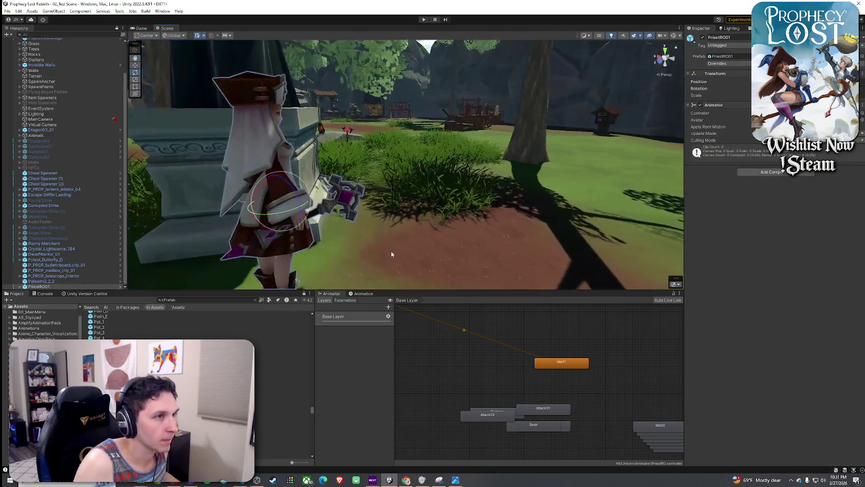
{"action": "left_click", "coordinate": [343, 199]}
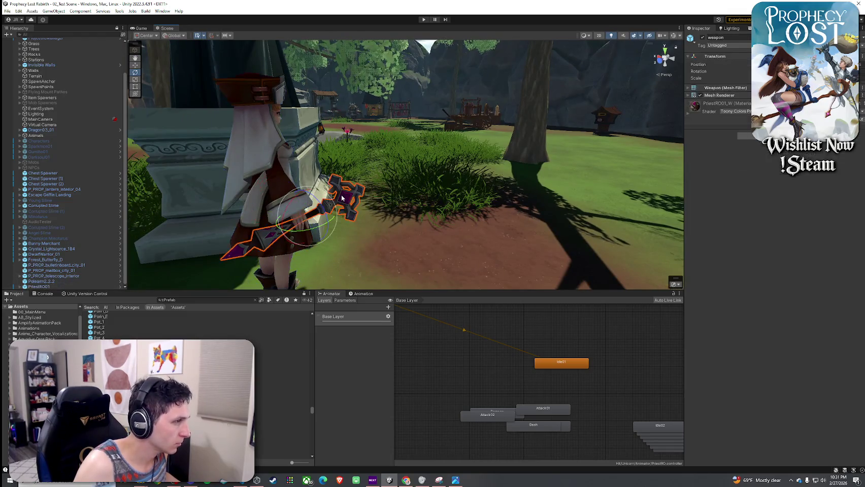
{"action": "left_click", "coordinate": [703, 37]}
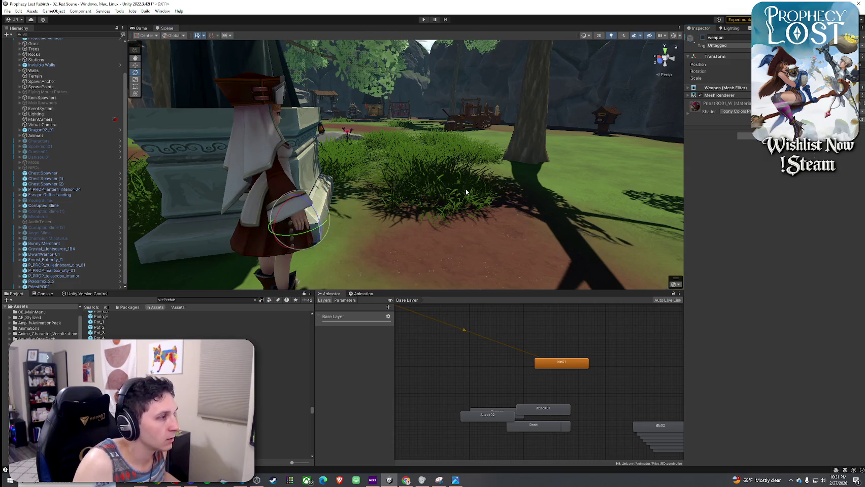
{"action": "left_click_drag", "start_coordinate": [464, 197], "coordinate": [373, 199]}
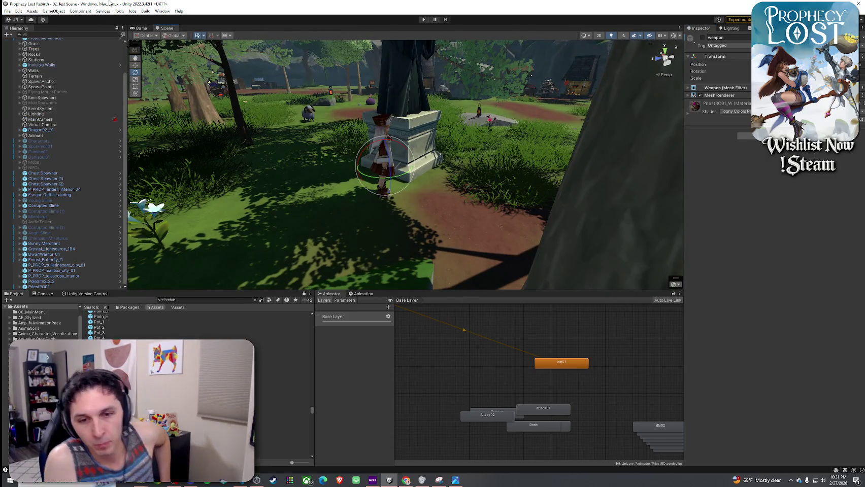
- Preview Prick 2 and Primitive Short Sword, then place and undo a Private Hart character
{"action": "left_click", "coordinate": [281, 414]}
{"action": "key", "text": "Down"}
{"action": "key", "text": "Down"}
{"action": "key", "text": "Down"}
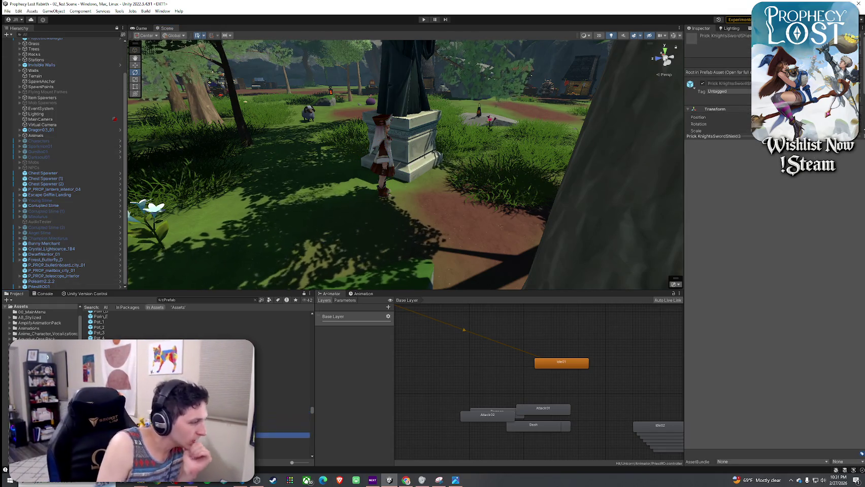
{"action": "key", "text": "Down"}
{"action": "key", "text": "Down"}
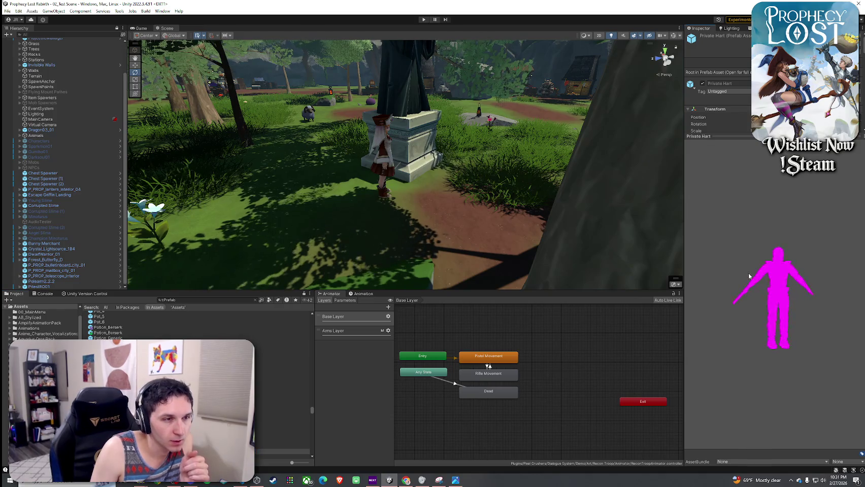
{"action": "left_click_drag", "start_coordinate": [107, 355], "coordinate": [239, 244]}
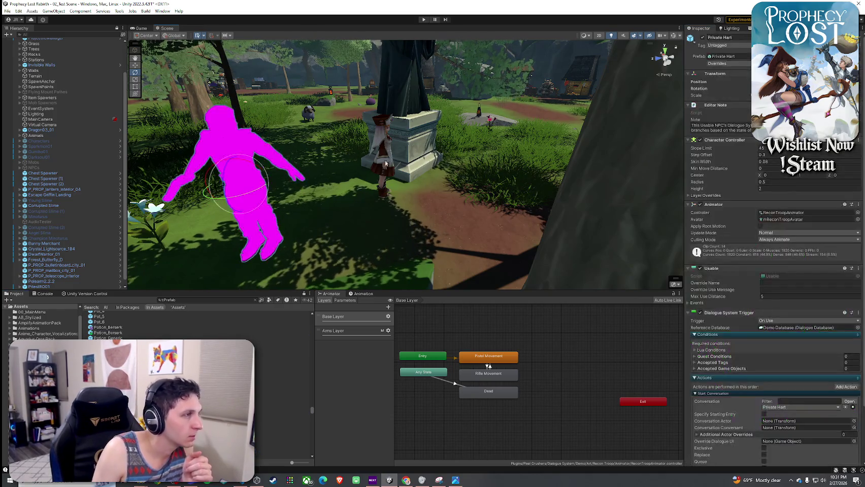
{"action": "scroll", "coordinate": [704, 282], "scroll_direction": "down", "scroll_amount": 3}
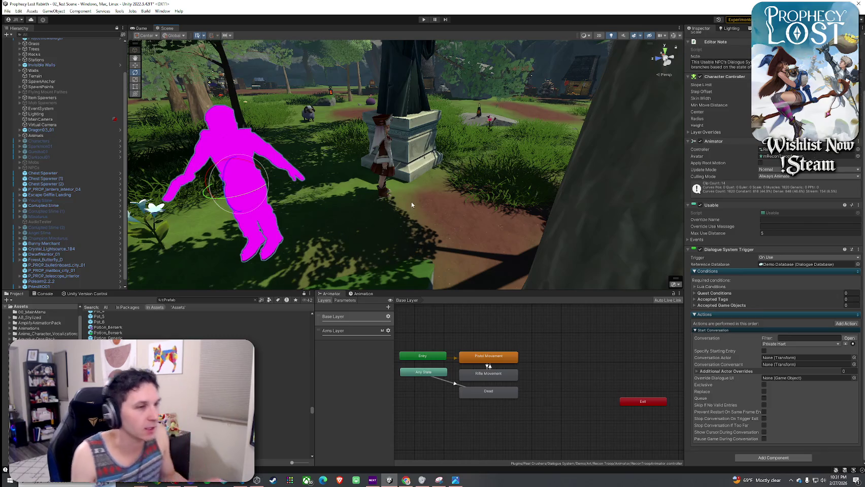
{"action": "key", "text": "ctrl+z"}
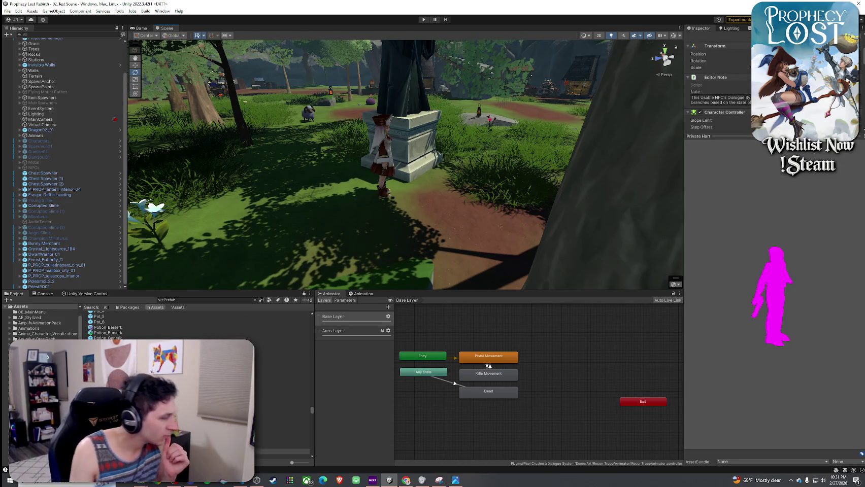
- Preview Procedural Grid Map Spawner, Prophet's Gale, Quiver_1A2, RabbitArcher03 and RabbitWarrior04 prefabs
{"action": "scroll", "coordinate": [282, 385], "scroll_direction": "down", "scroll_amount": 1}
{"action": "left_click", "coordinate": [281, 416]}
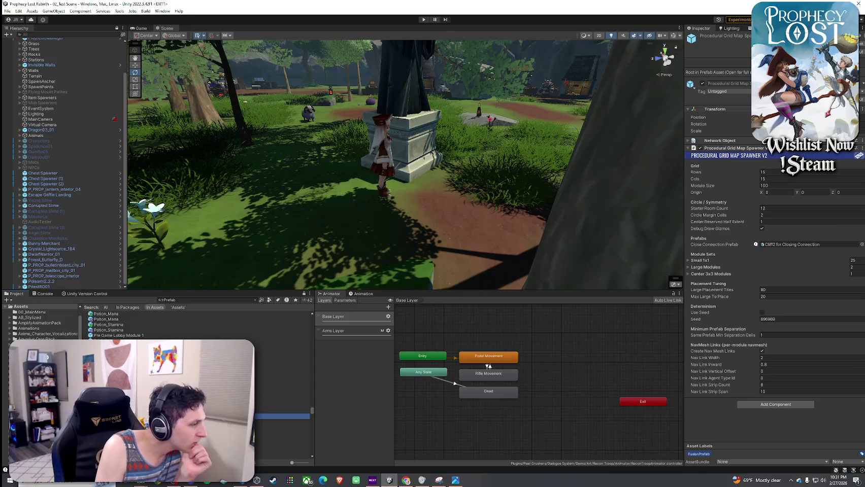
{"action": "left_click", "coordinate": [281, 428]}
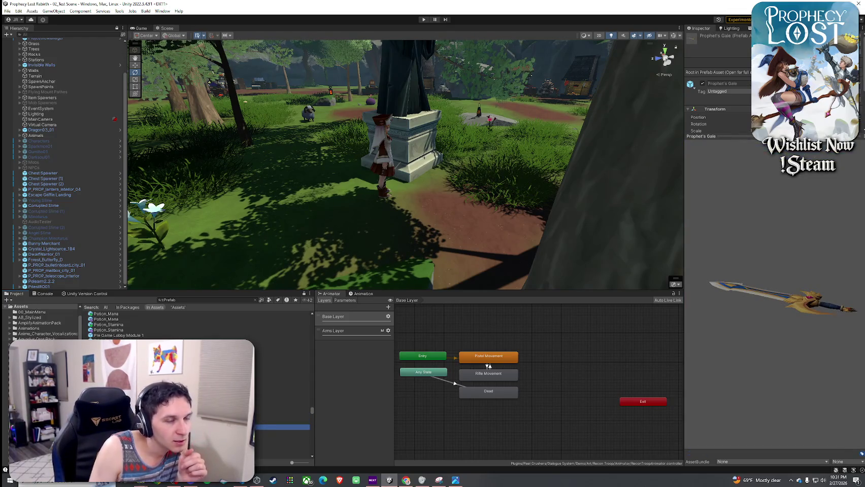
{"action": "left_click_drag", "start_coordinate": [751, 350], "coordinate": [768, 377]}
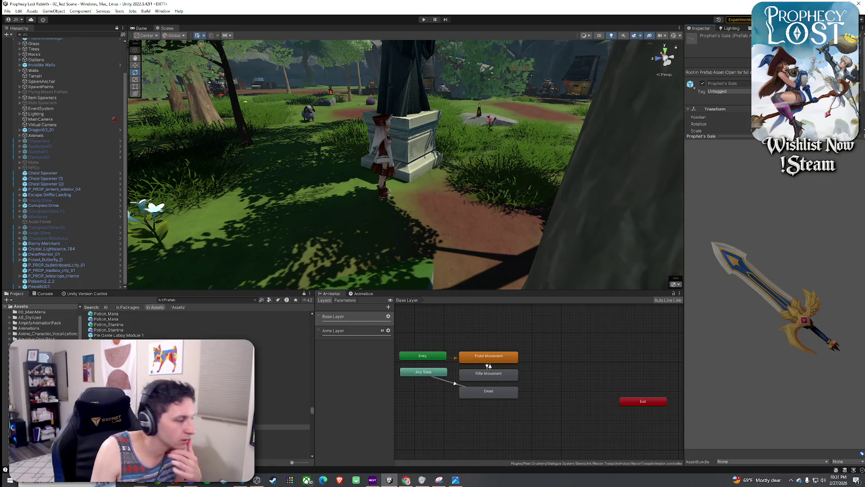
{"action": "key", "text": "Down"}
{"action": "key", "text": "Down"}
{"action": "key", "text": "Down"}
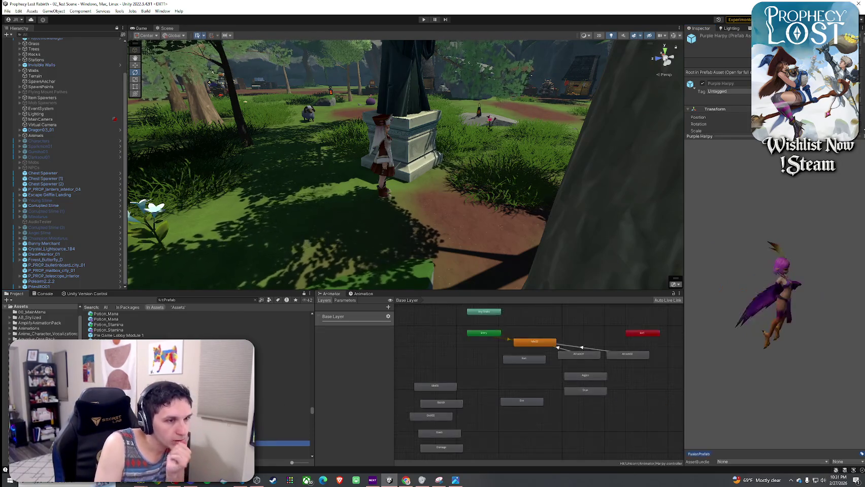
{"action": "key", "text": "Down"}
{"action": "key", "text": "Down"}
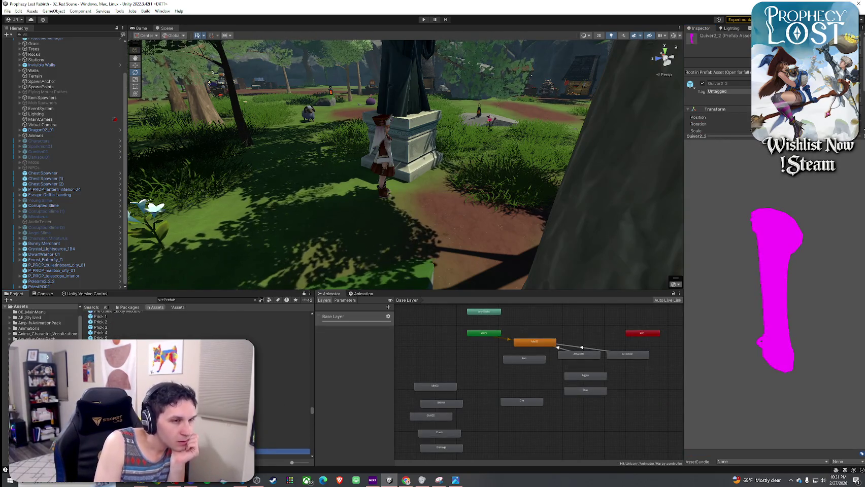
{"action": "key", "text": "Down"}
{"action": "key", "text": "Down"}
{"action": "key", "text": "Down"}
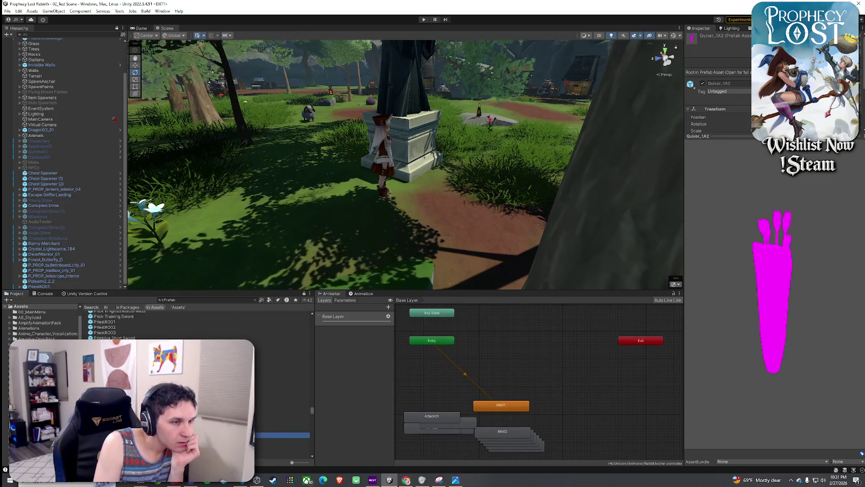
{"action": "key", "text": "Down"}
{"action": "key", "text": "Down"}
{"action": "key", "text": "Down"}
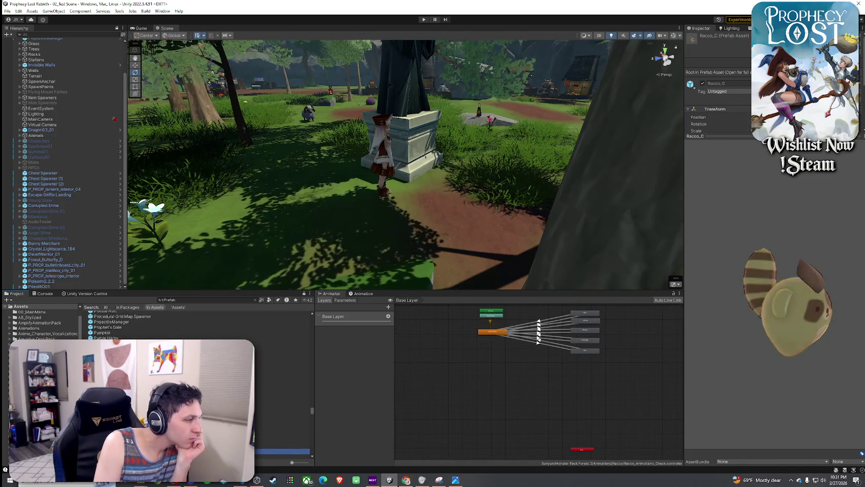
{"action": "key", "text": "Down"}
{"action": "key", "text": "Up"}
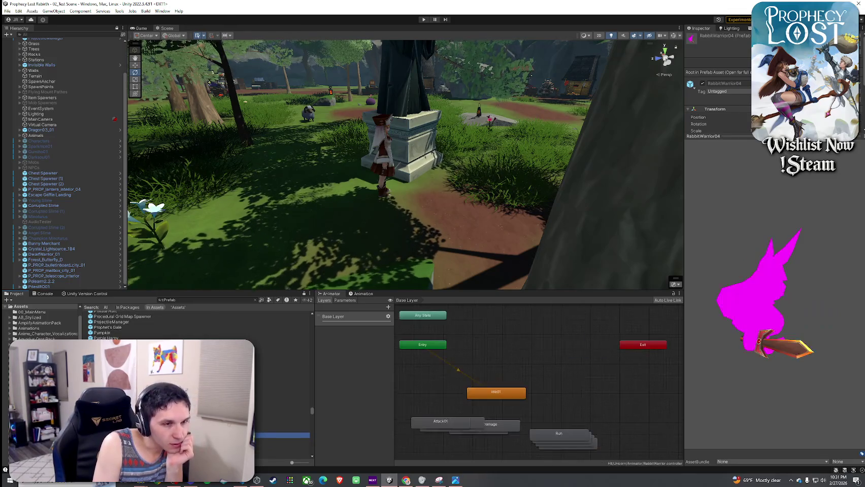
{"action": "key", "text": "Down"}
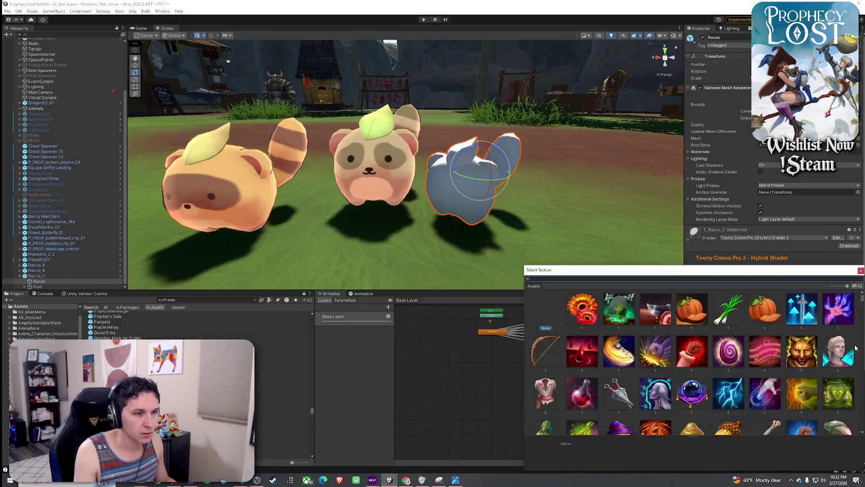
- Search the Albedo texture picker for 't_r', try T_Racco_B, then apply T_Racco_C
{"action": "type", "text": "eaco c"}
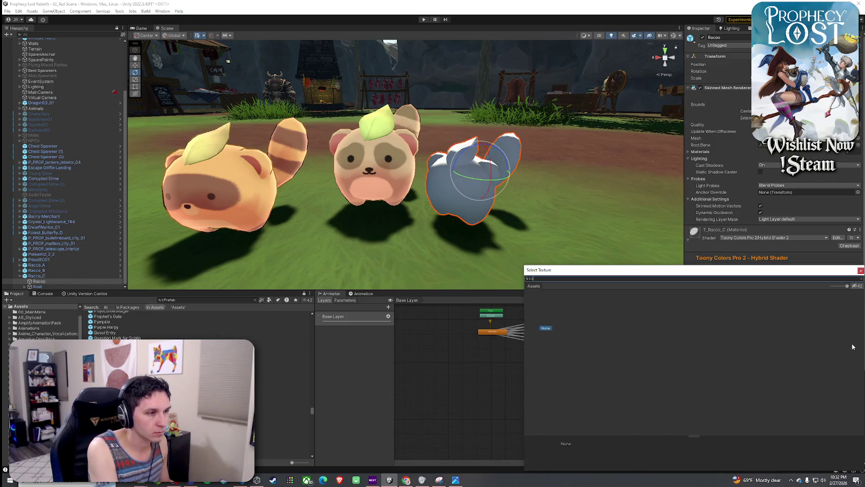
{"action": "key", "text": "BackSpace"}
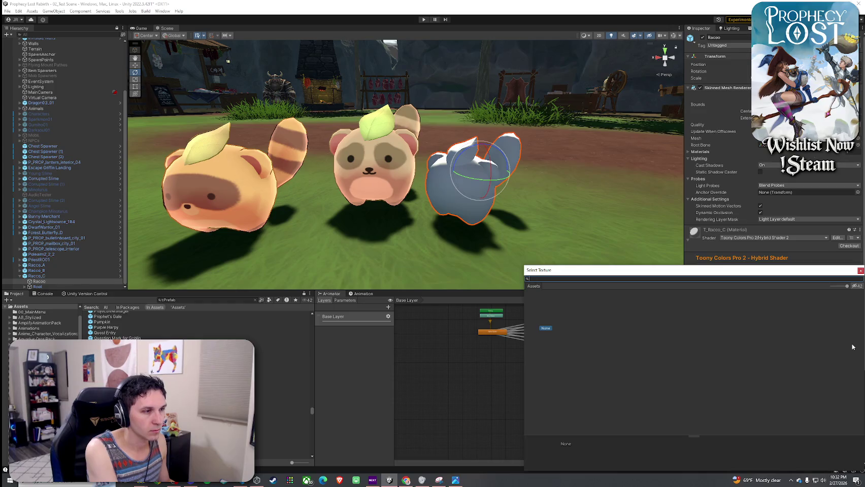
{"action": "type", "text": "t_raco_c"}
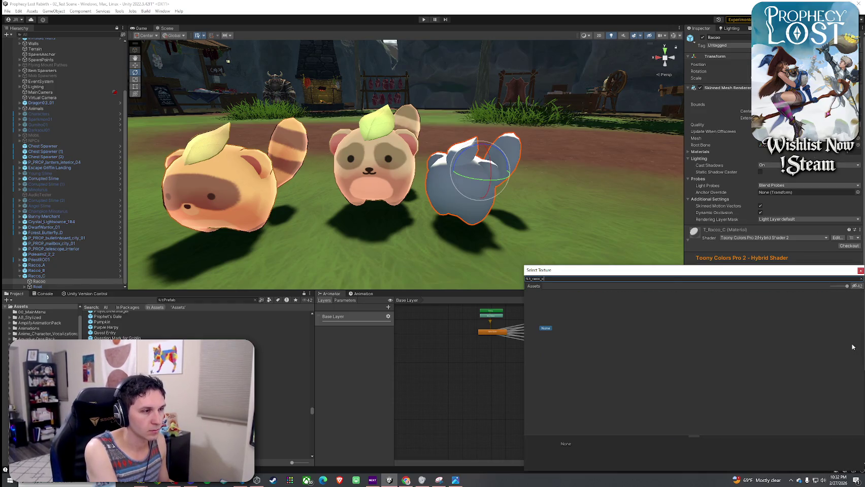
{"action": "key", "text": "BackSpace"}
{"action": "key", "text": "BackSpace"}
{"action": "key", "text": "BackSpace"}
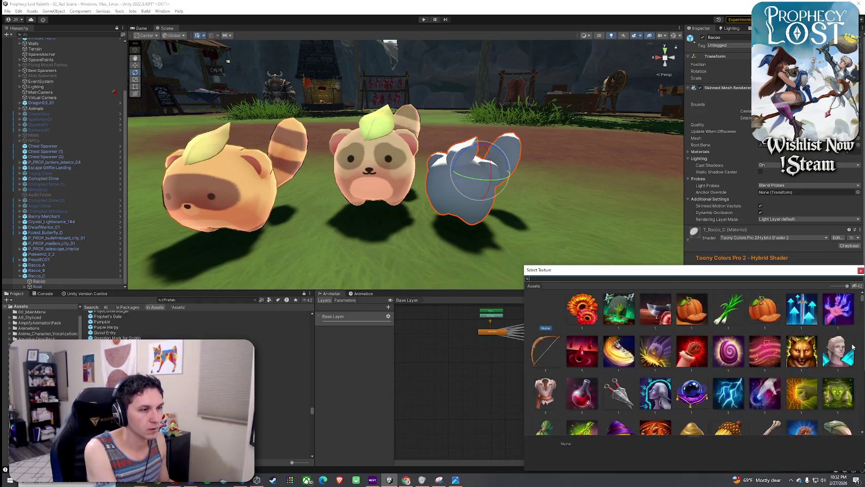
{"action": "type", "text": "t_r"}
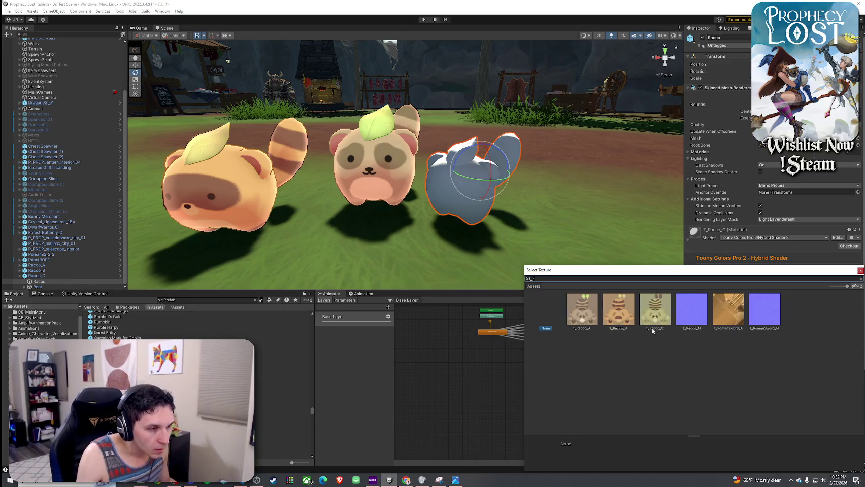
{"action": "left_click", "coordinate": [617, 327]}
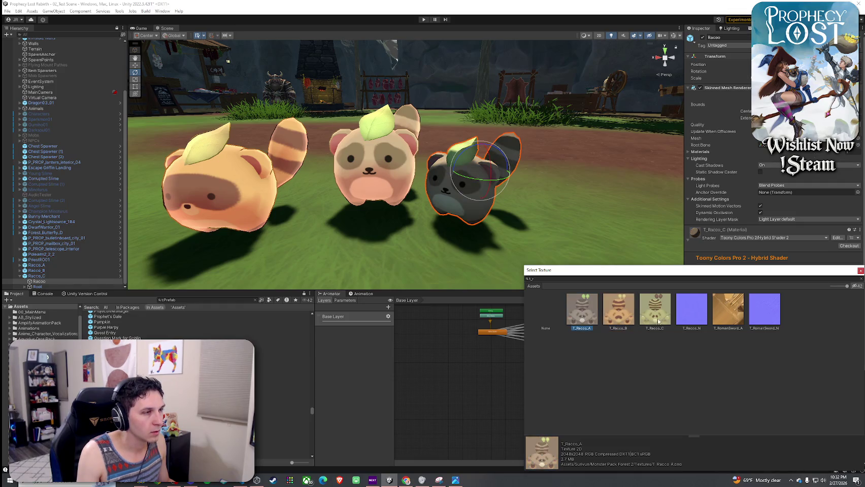
{"action": "left_click", "coordinate": [659, 324]}
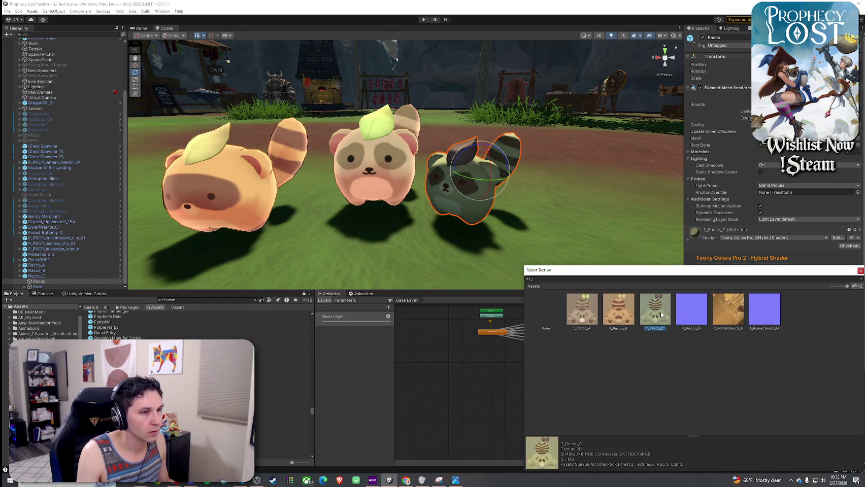
{"action": "double_click", "coordinate": [655, 312]}
{"action": "scroll", "coordinate": [731, 369], "scroll_direction": "down", "scroll_amount": 3}
- Turn on Emission and Rim Lighting in the Toony Colors Pro 2 material
{"action": "left_click", "coordinate": [825, 342]}
{"action": "left_click", "coordinate": [825, 342]}
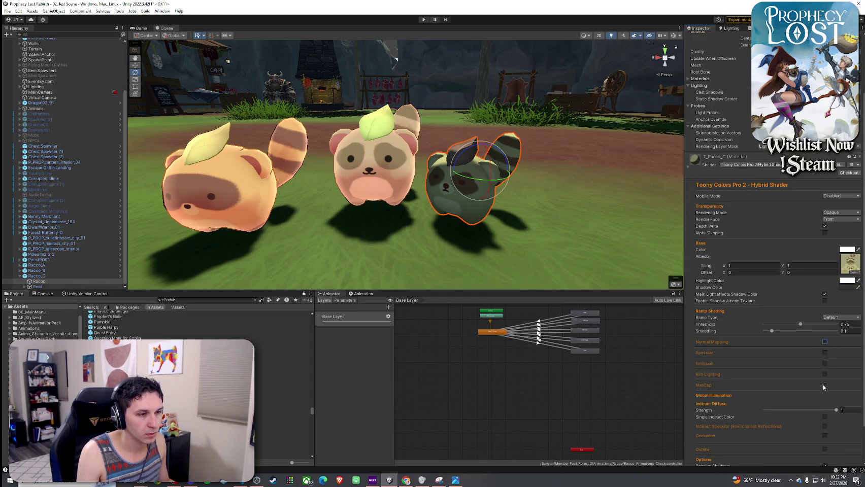
{"action": "left_click", "coordinate": [825, 364]}
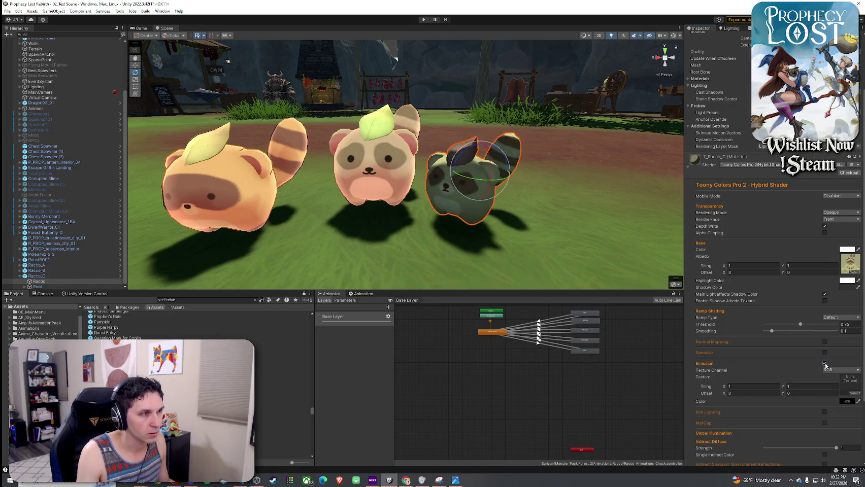
{"action": "left_click", "coordinate": [824, 364]}
{"action": "left_click", "coordinate": [824, 363]}
{"action": "left_click", "coordinate": [824, 364]}
{"action": "left_click", "coordinate": [825, 375]}
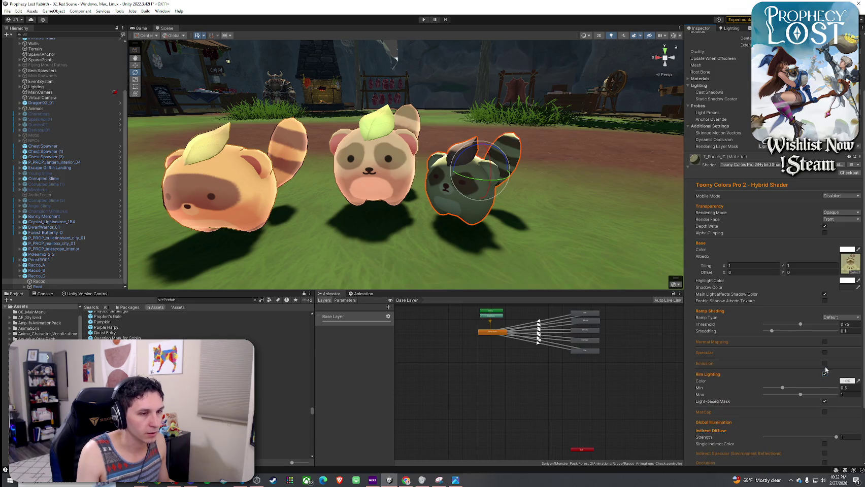
{"action": "left_click", "coordinate": [824, 363]}
- Select Racco_C and check its Overrides dropdown for changes
{"action": "mouse_move", "coordinate": [512, 243]}
{"action": "left_mouse_down"}
{"action": "mouse_move", "coordinate": [499, 248]}
{"action": "mouse_move", "coordinate": [516, 235]}
{"action": "mouse_move", "coordinate": [459, 235]}
{"action": "mouse_move", "coordinate": [472, 229]}
{"action": "left_mouse_up"}
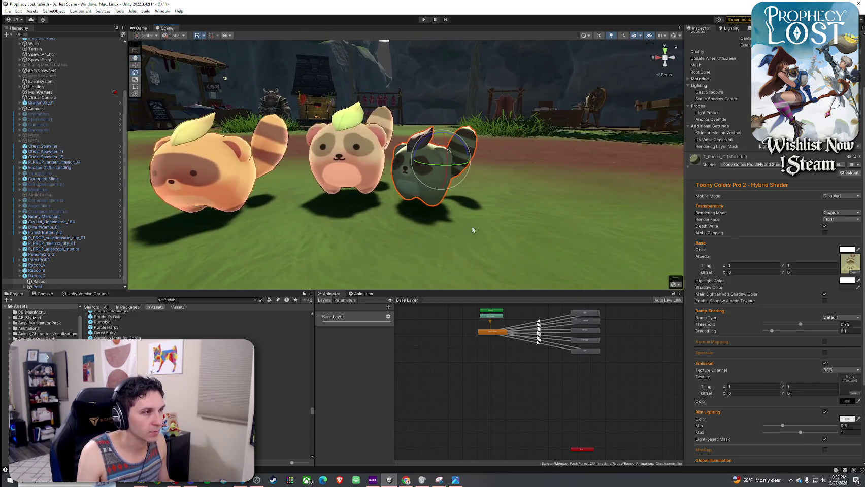
{"action": "left_click", "coordinate": [373, 180]}
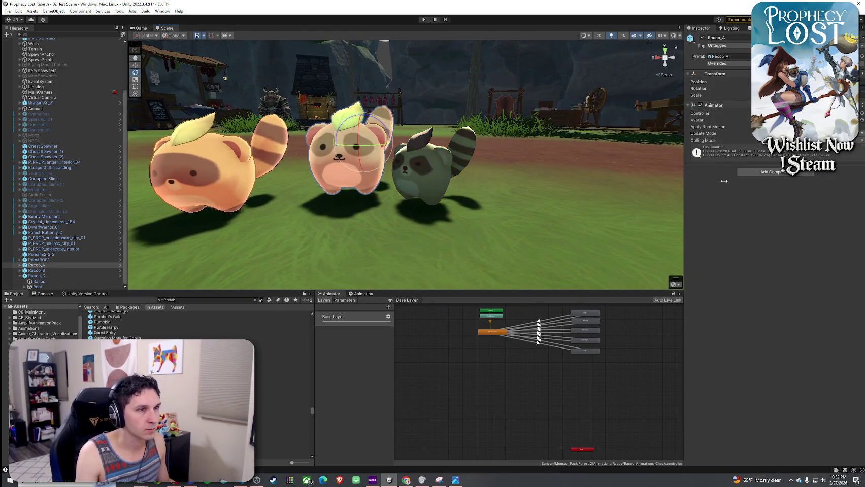
{"action": "left_click", "coordinate": [32, 277]}
{"action": "left_click", "coordinate": [728, 63]}
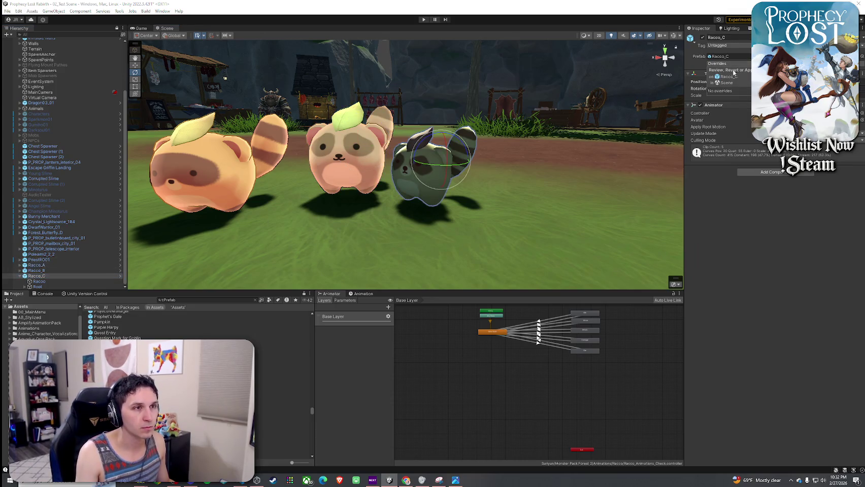
{"action": "left_click", "coordinate": [374, 246]}
{"action": "mouse_move", "coordinate": [374, 247]}
{"action": "left_mouse_down"}
{"action": "mouse_move", "coordinate": [395, 246]}
{"action": "mouse_move", "coordinate": [429, 220]}
{"action": "left_mouse_up"}
{"action": "left_click", "coordinate": [406, 211]}
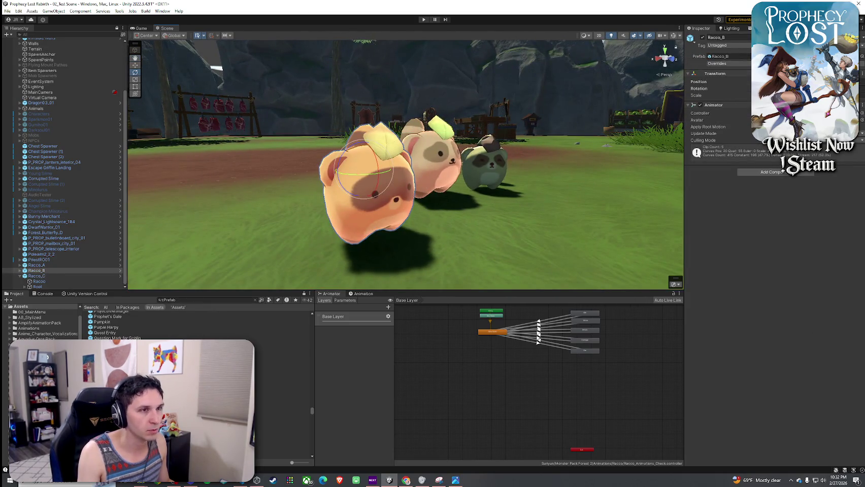
{"action": "left_click", "coordinate": [351, 295]}
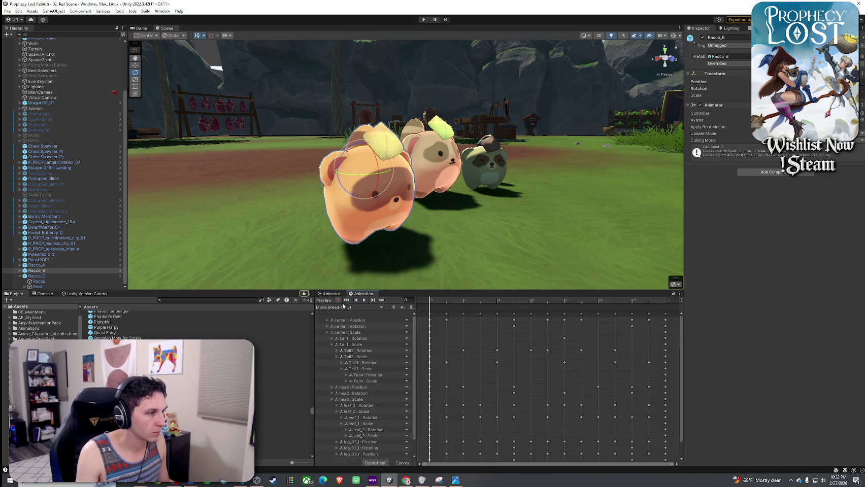
{"action": "left_click", "coordinate": [348, 308]}
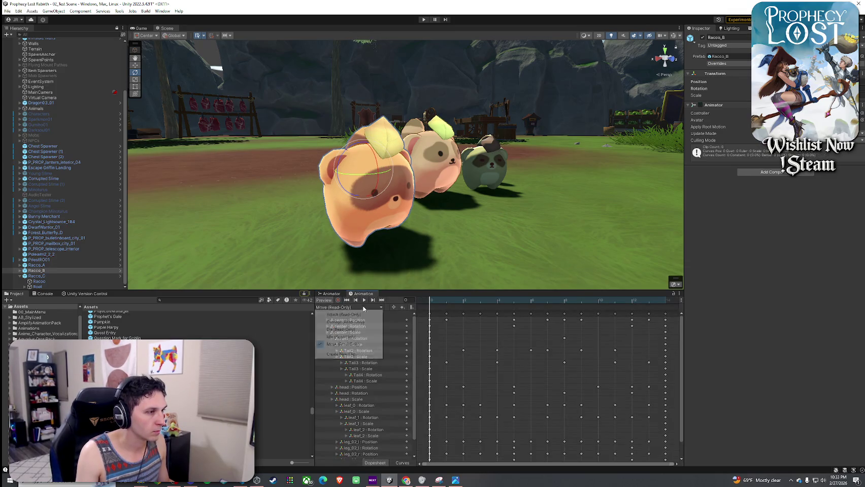
{"action": "left_click", "coordinate": [346, 325]}
{"action": "left_click", "coordinate": [363, 300]}
{"action": "left_click_drag", "start_coordinate": [406, 264], "coordinate": [426, 256]}
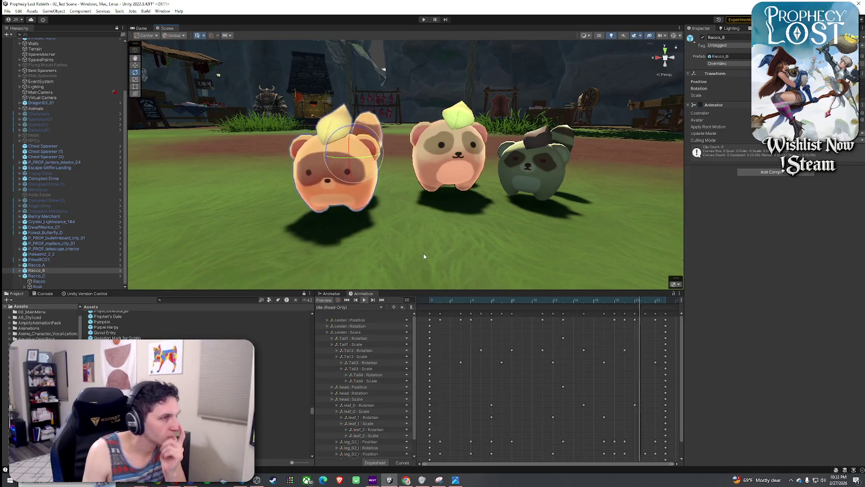
{"action": "scroll", "coordinate": [355, 248], "scroll_direction": "down", "scroll_amount": 8}
{"action": "left_click_drag", "start_coordinate": [382, 252], "coordinate": [395, 248]}
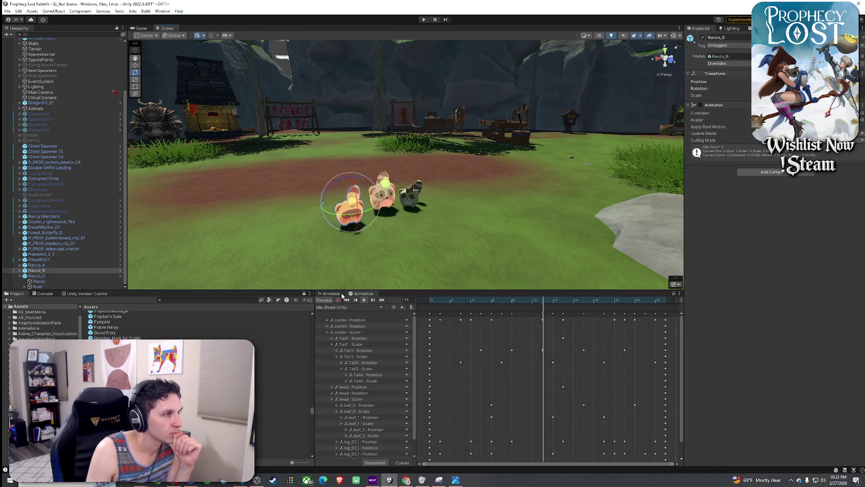
{"action": "left_click", "coordinate": [331, 294]}
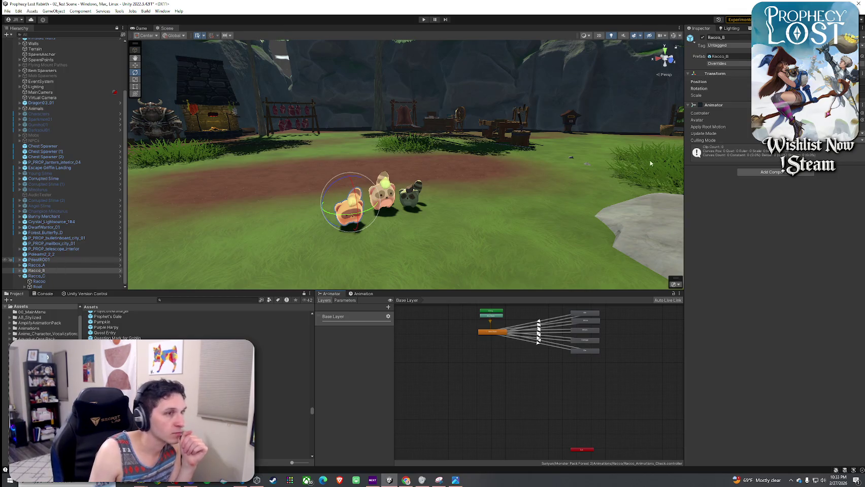
- Switch Racco_B's Racoo mesh material to the Toony Colors Pro 2/Hybrid Shader 2
{"action": "left_click", "coordinate": [44, 270]}
{"action": "key", "text": "Right"}
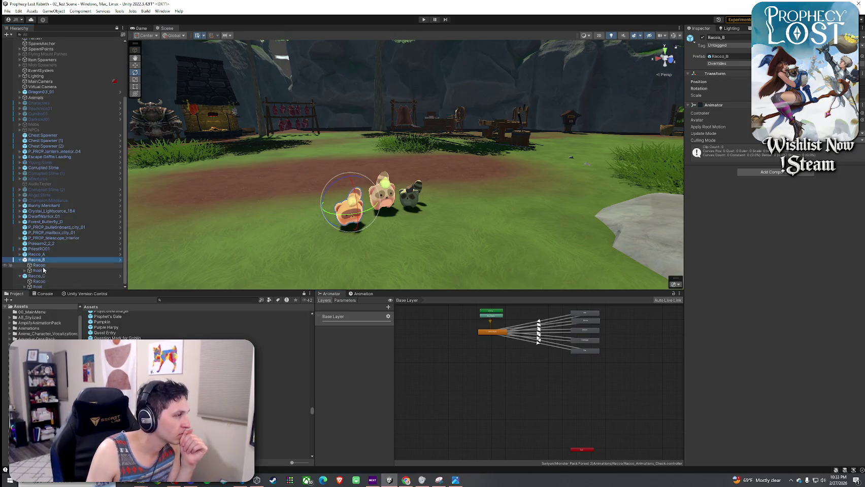
{"action": "left_click", "coordinate": [43, 267]}
{"action": "left_click", "coordinate": [746, 238]}
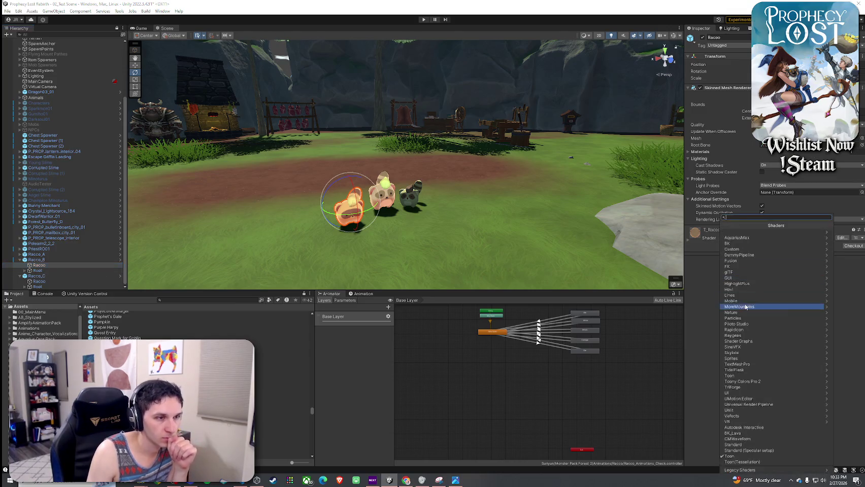
{"action": "left_click", "coordinate": [758, 382]}
{"action": "left_click", "coordinate": [741, 247]}
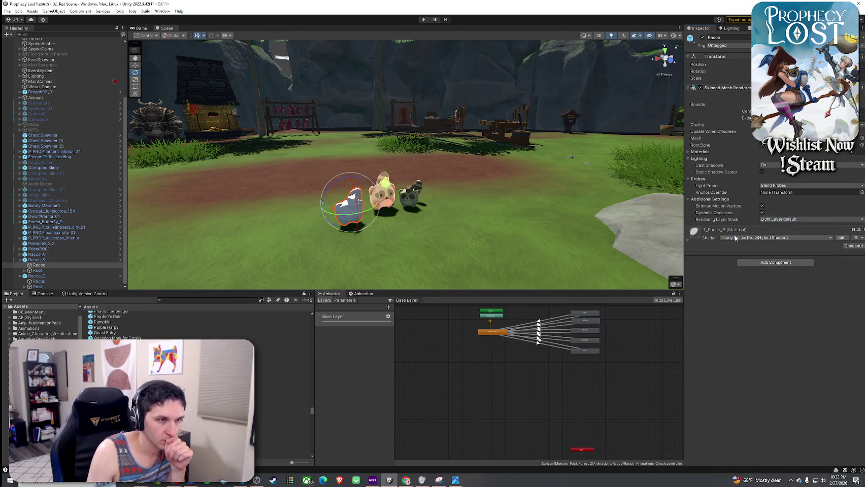
- Assign T_Racco_B as the material's albedo texture
{"action": "left_click", "coordinate": [854, 345]}
{"action": "type", "text": "racoo"}
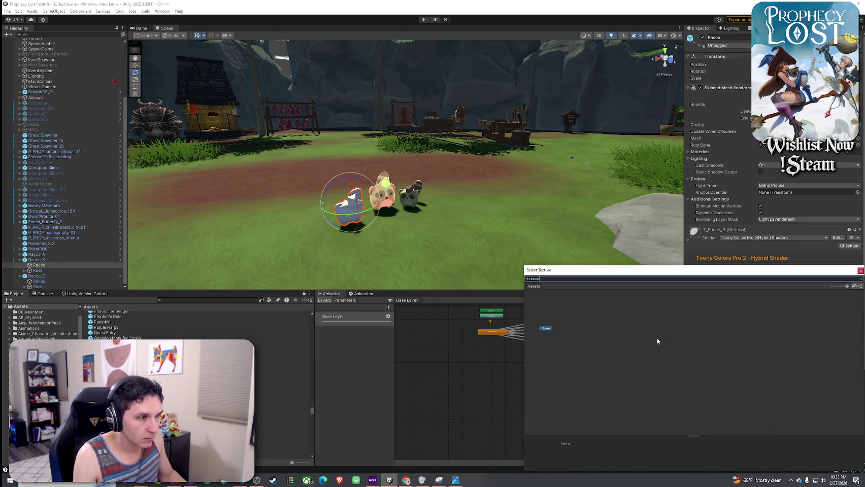
{"action": "key", "text": "BackSpace"}
{"action": "key", "text": "BackSpace"}
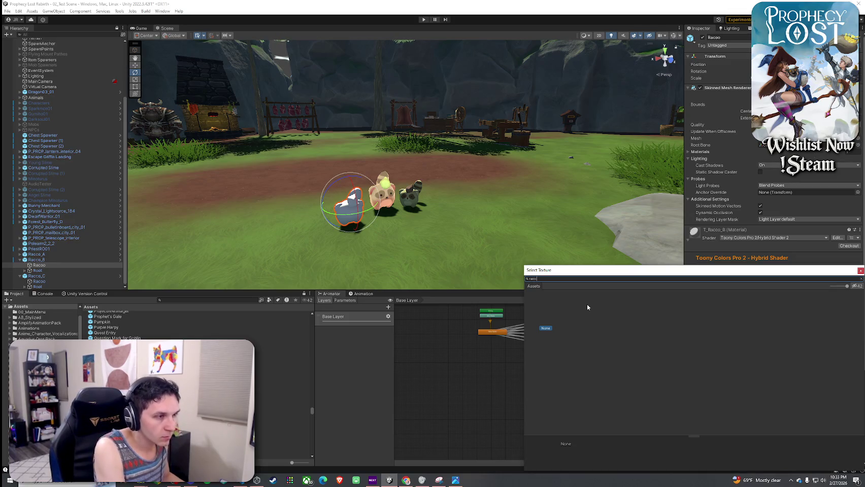
{"action": "type", "text": "o"}
{"action": "left_click", "coordinate": [618, 315]}
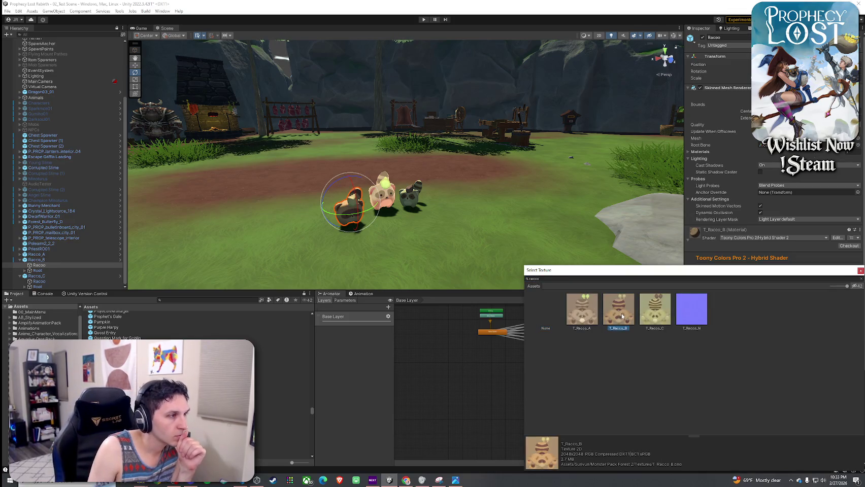
{"action": "double_click", "coordinate": [624, 313]}
{"action": "scroll", "coordinate": [797, 314], "scroll_direction": "down", "scroll_amount": 3}
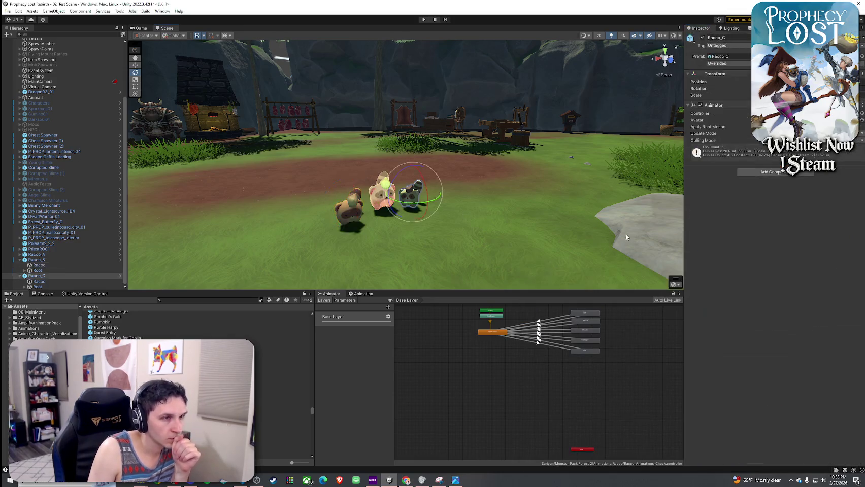
- Compare the mesh materials of the right, left and green Racco_C raccoons
{"action": "left_click", "coordinate": [39, 281]}
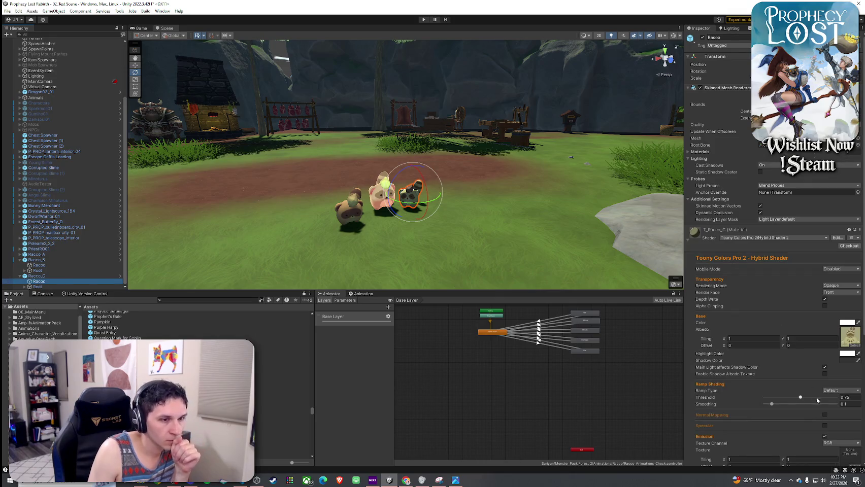
{"action": "left_click", "coordinate": [355, 216]}
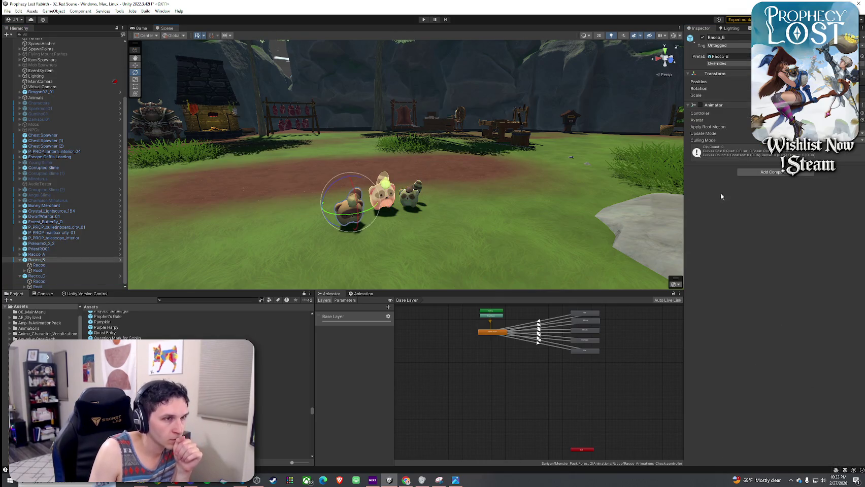
{"action": "key", "text": "w"}
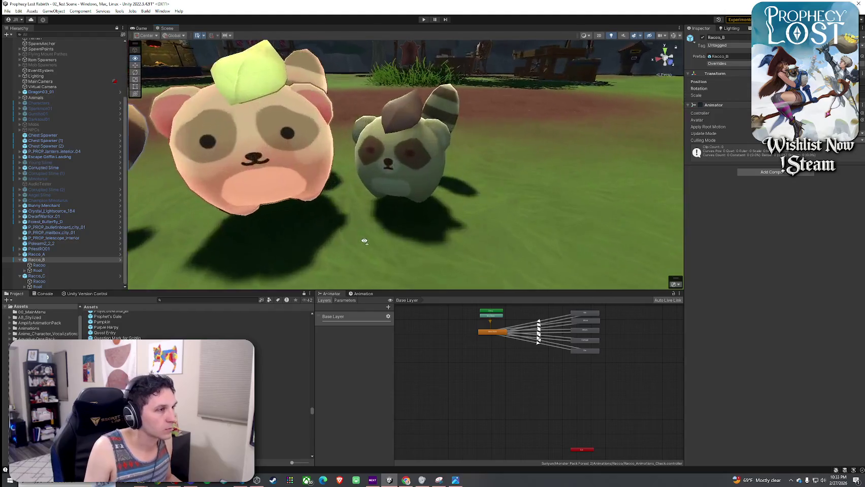
{"action": "key", "text": "s"}
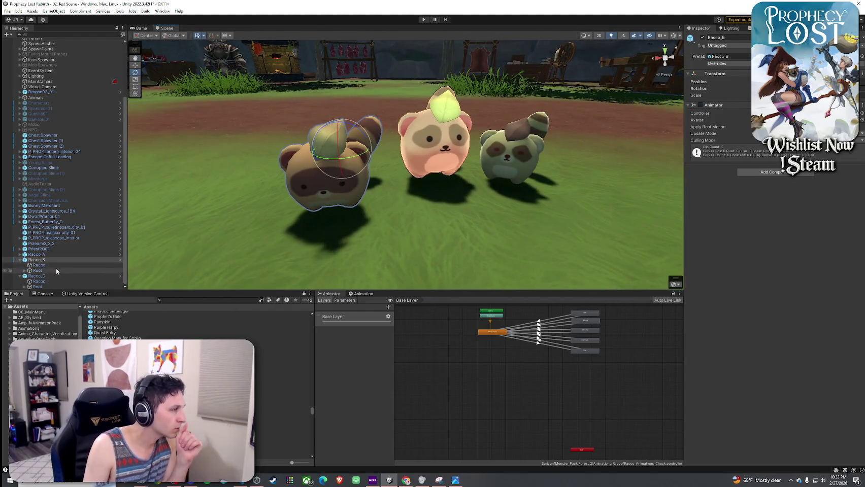
{"action": "left_click", "coordinate": [51, 265]}
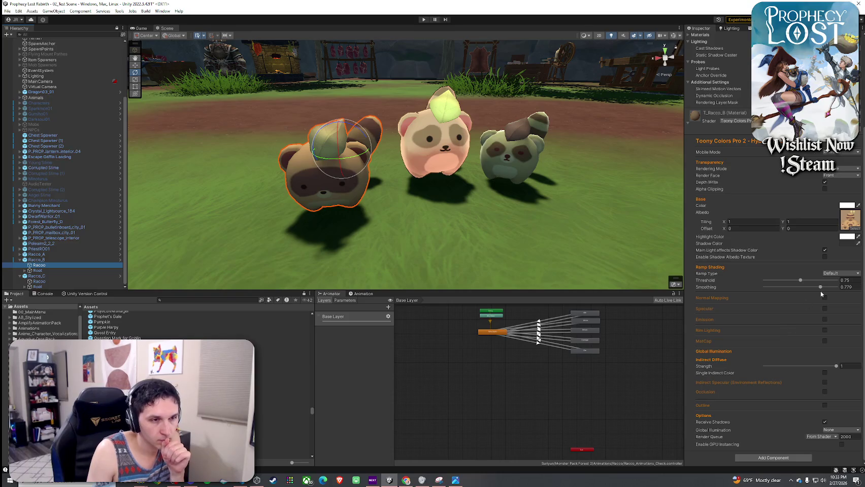
{"action": "left_click", "coordinate": [526, 165]}
{"action": "left_click", "coordinate": [39, 282]}
{"action": "scroll", "coordinate": [763, 304], "scroll_direction": "down", "scroll_amount": 3}
{"action": "scroll", "coordinate": [759, 319], "scroll_direction": "down", "scroll_amount": 3}
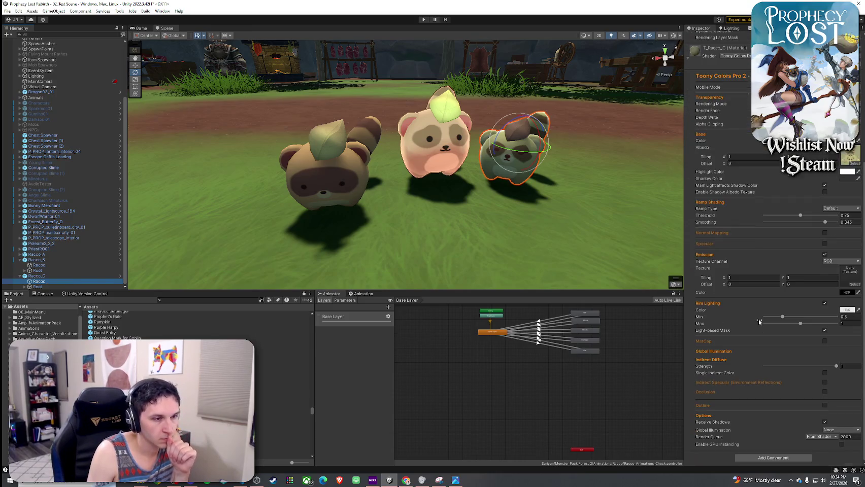
- Enable Specular on the left raccoon's Racoo material and view the new shading
{"action": "left_click", "coordinate": [365, 190]}
{"action": "left_click", "coordinate": [39, 265]}
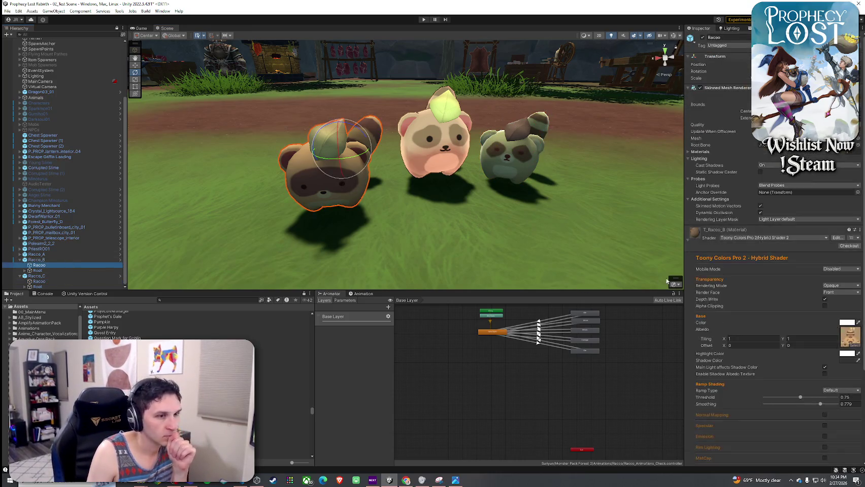
{"action": "scroll", "coordinate": [729, 299], "scroll_direction": "down", "scroll_amount": 3}
{"action": "left_click", "coordinate": [825, 334]}
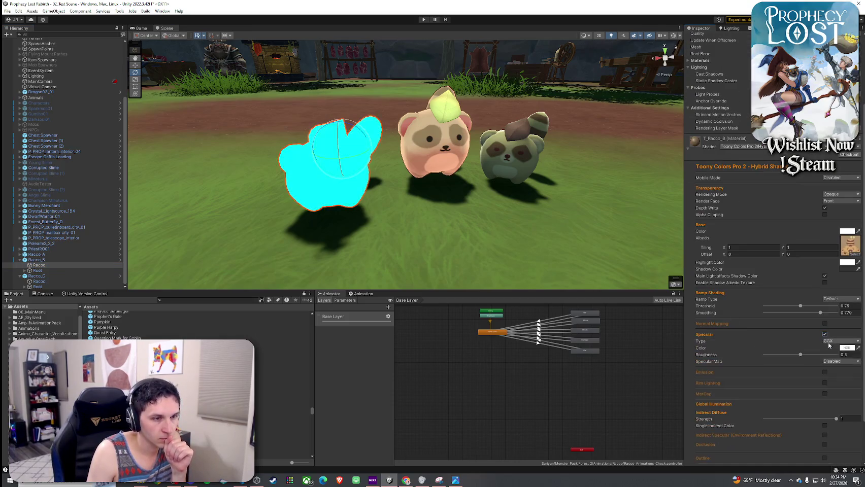
{"action": "left_click", "coordinate": [454, 241]}
{"action": "mouse_move", "coordinate": [454, 242]}
{"action": "left_mouse_down"}
{"action": "mouse_move", "coordinate": [380, 236]}
{"action": "mouse_move", "coordinate": [457, 232]}
{"action": "mouse_move", "coordinate": [384, 231]}
{"action": "mouse_move", "coordinate": [427, 226]}
{"action": "mouse_move", "coordinate": [340, 181]}
{"action": "left_mouse_up"}
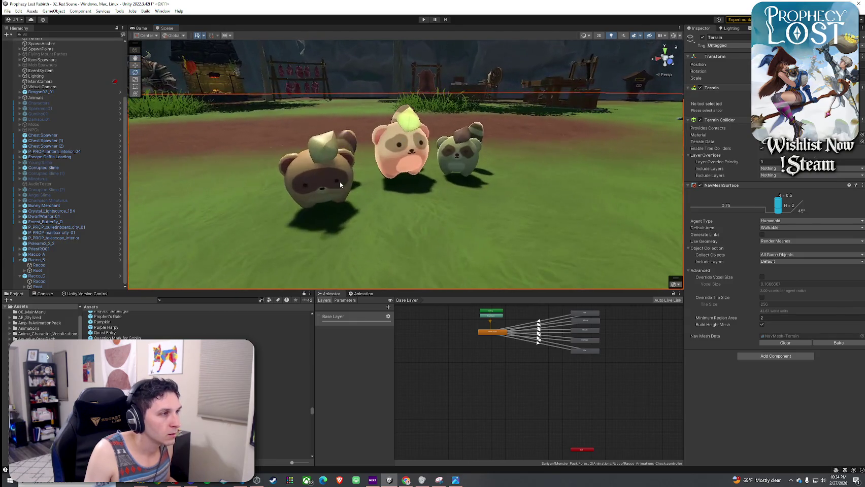
- Turn Specular off on Racco_B's Racoo toon material
{"action": "left_click", "coordinate": [340, 182]}
{"action": "left_click", "coordinate": [73, 265]}
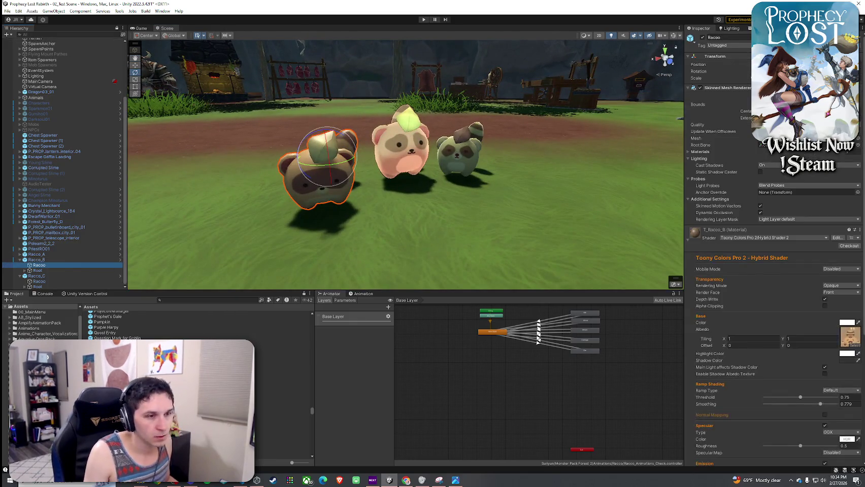
{"action": "scroll", "coordinate": [822, 396], "scroll_direction": "down", "scroll_amount": 3}
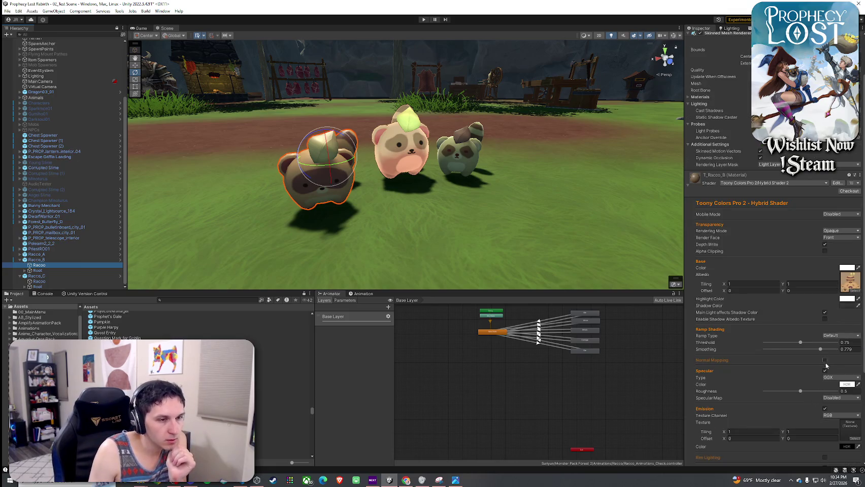
{"action": "left_click", "coordinate": [825, 372]}
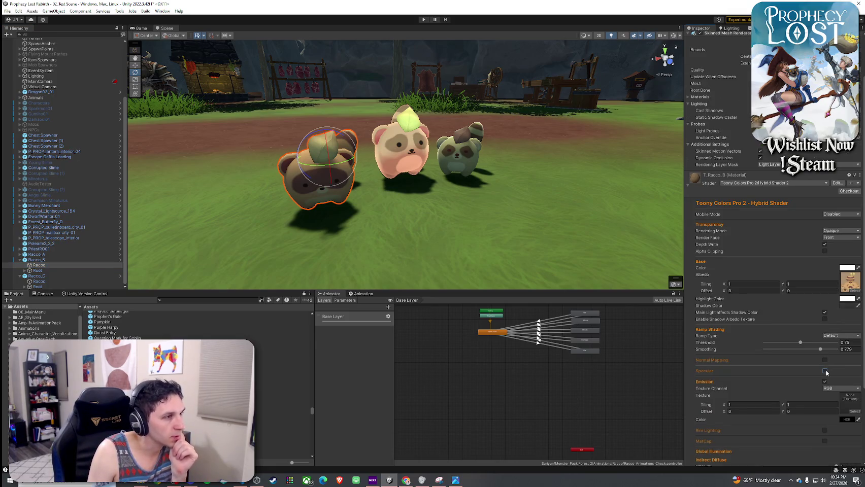
- Enable Rim Lighting on the left raccoon's material after checking the green raccoon's
{"action": "left_click", "coordinate": [462, 172]}
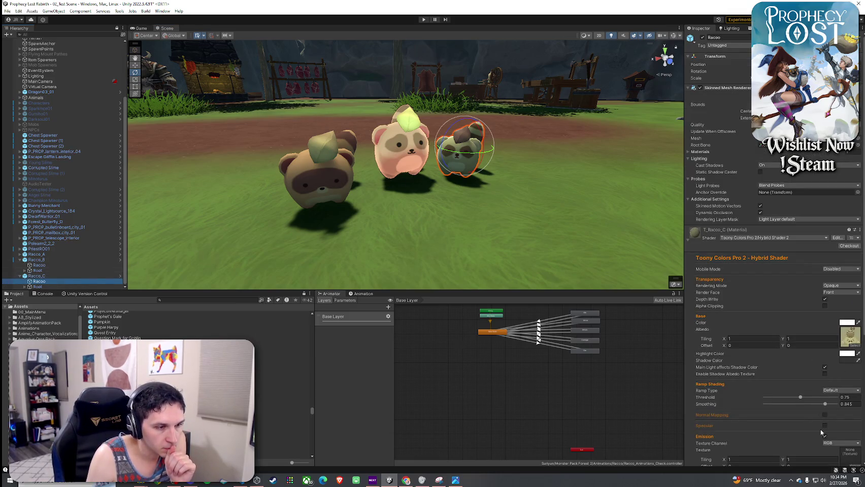
{"action": "scroll", "coordinate": [827, 428], "scroll_direction": "down", "scroll_amount": 3}
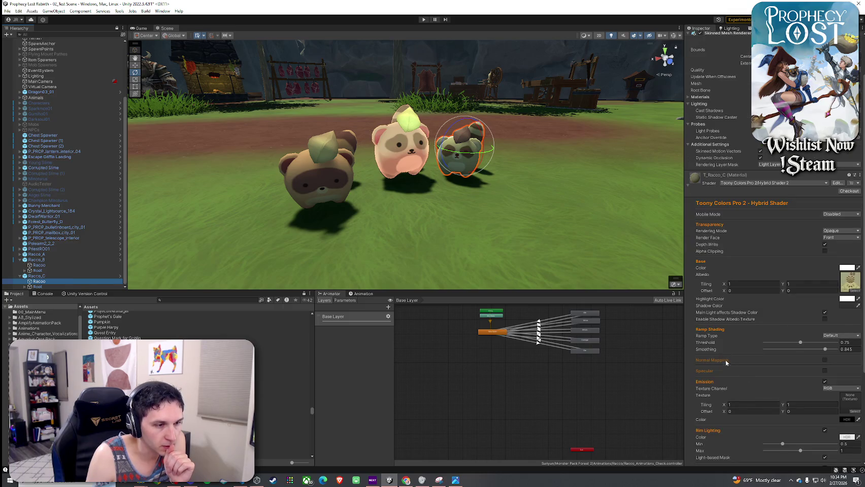
{"action": "scroll", "coordinate": [726, 363], "scroll_direction": "down", "scroll_amount": 3}
{"action": "left_click", "coordinate": [39, 265]}
{"action": "scroll", "coordinate": [718, 318], "scroll_direction": "down", "scroll_amount": 2}
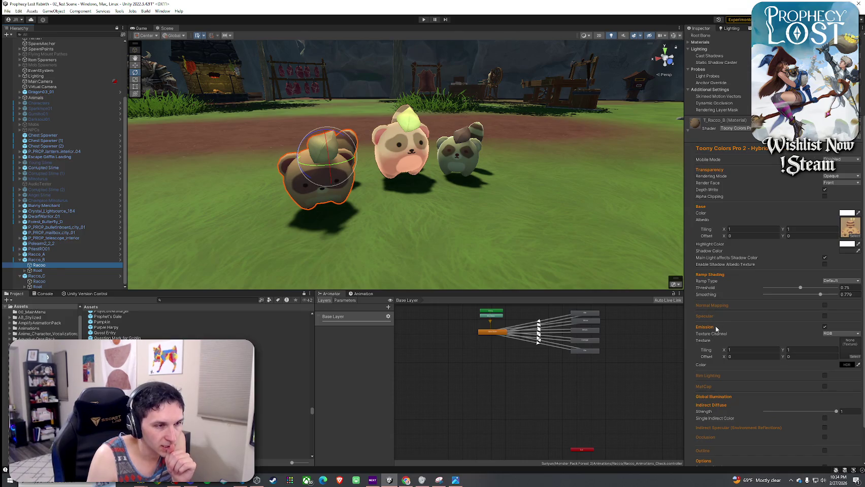
{"action": "left_click", "coordinate": [824, 375]}
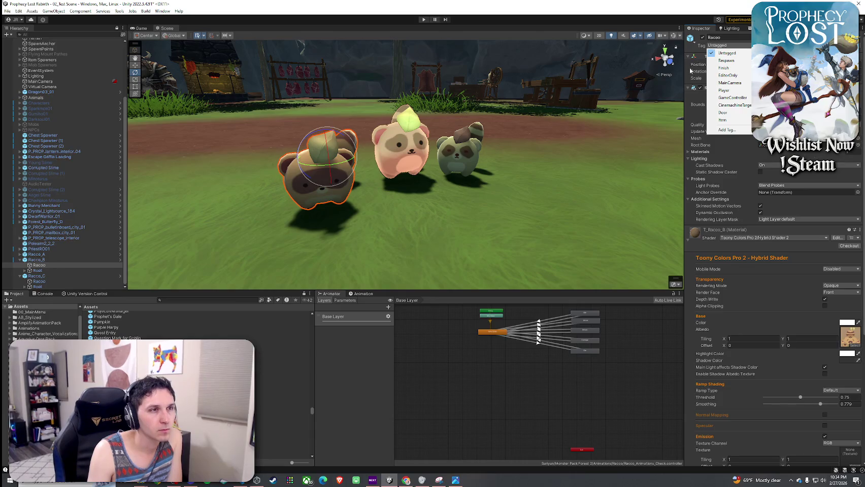
- Review Racco_B's prefab overrides, then select the pink middle raccoon Racco_A
{"action": "scroll", "coordinate": [700, 70], "scroll_direction": "up", "scroll_amount": 3}
{"action": "left_click", "coordinate": [694, 57]}
{"action": "left_click", "coordinate": [320, 203]}
{"action": "left_click", "coordinate": [730, 64]}
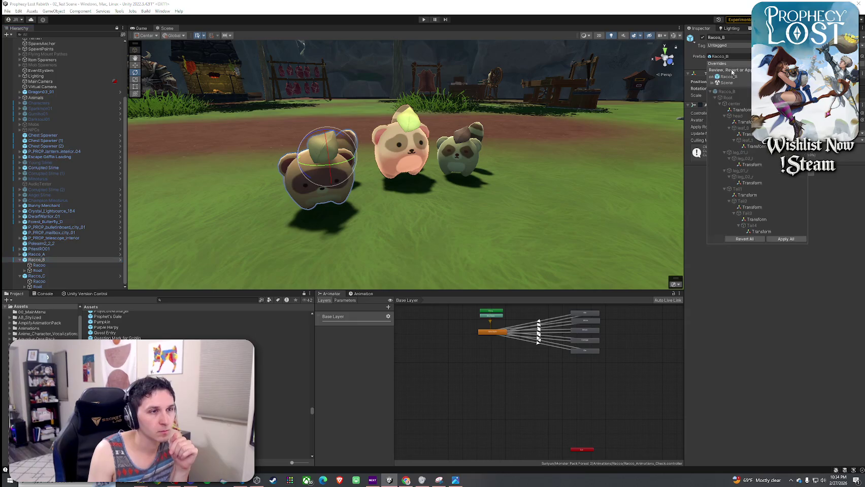
{"action": "left_click", "coordinate": [770, 259]}
{"action": "left_click", "coordinate": [412, 155]}
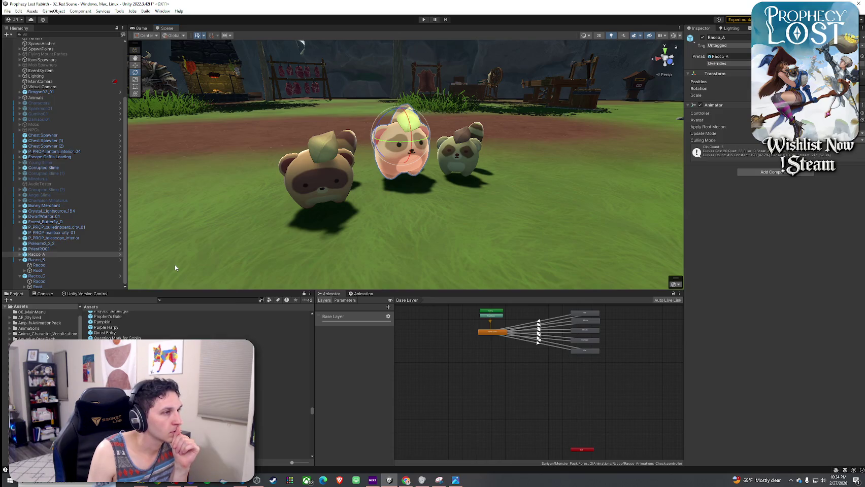
{"action": "left_click", "coordinate": [61, 255]}
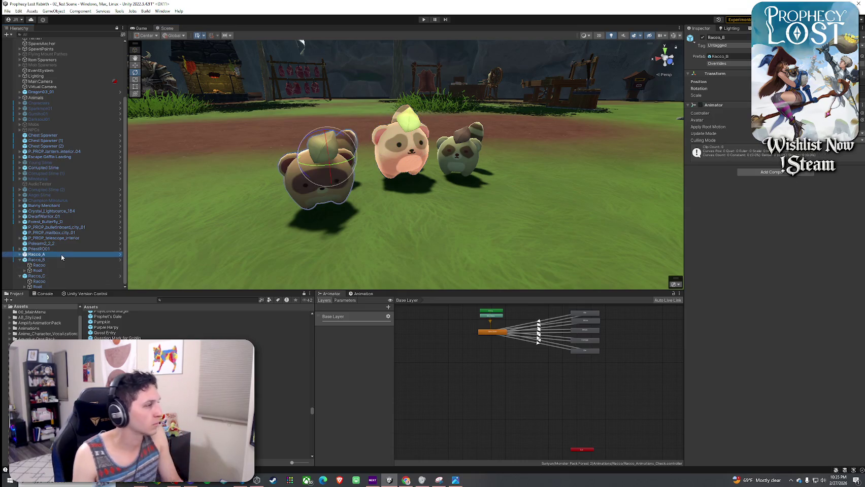
- Delete Racco_A from the scene, reframe the two remaining raccoons, and save
{"action": "key", "text": "Delete"}
{"action": "mouse_move", "coordinate": [319, 245]}
{"action": "left_mouse_down"}
{"action": "mouse_move", "coordinate": [338, 228]}
{"action": "mouse_move", "coordinate": [250, 228]}
{"action": "mouse_move", "coordinate": [251, 241]}
{"action": "mouse_move", "coordinate": [84, 237]}
{"action": "left_mouse_up"}
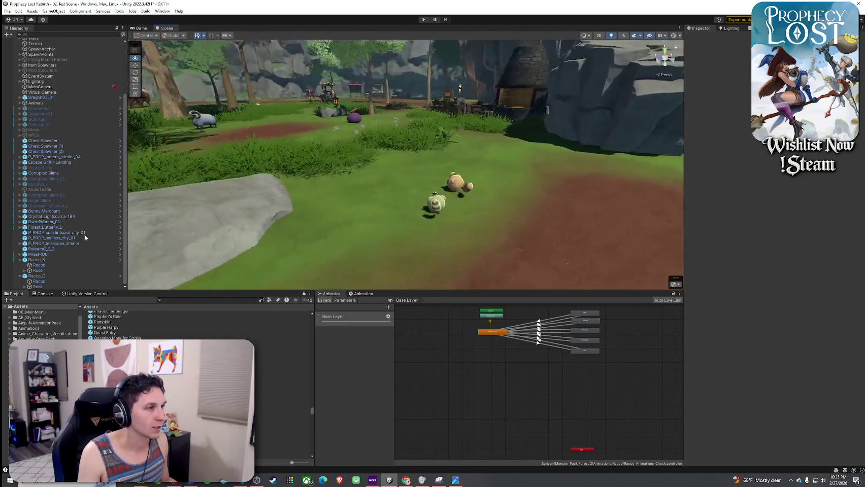
{"action": "key", "text": "f"}
{"action": "mouse_move", "coordinate": [396, 228]}
{"action": "left_mouse_down"}
{"action": "mouse_move", "coordinate": [310, 226]}
{"action": "mouse_move", "coordinate": [354, 229]}
{"action": "left_mouse_up"}
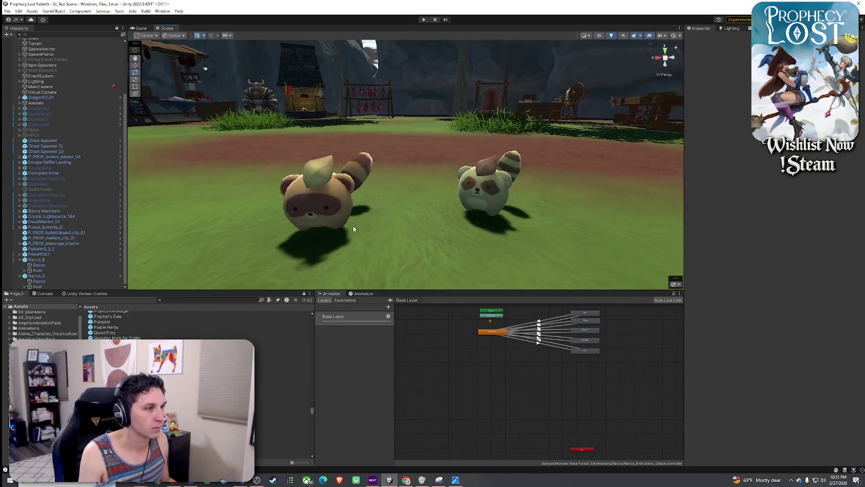
{"action": "left_click", "coordinate": [10, 11]}
{"action": "left_click", "coordinate": [31, 44]}
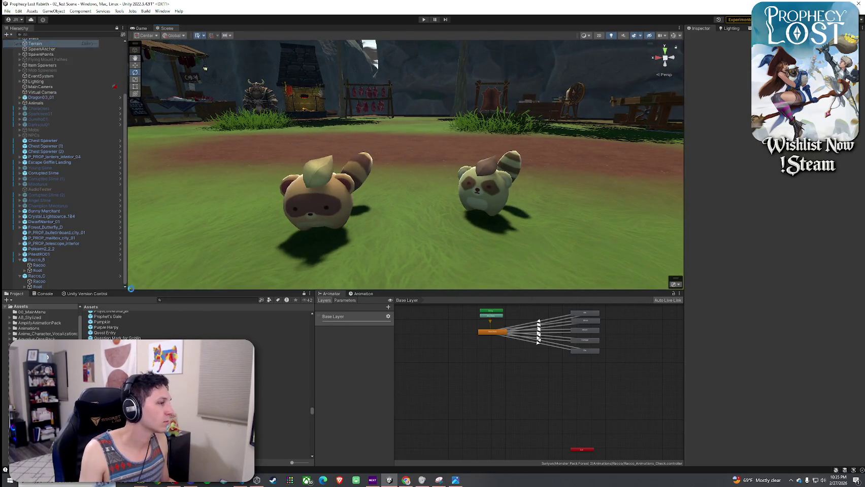
- Browse the project's Unorganized Prefabs and Prefabs folders
{"action": "left_click", "coordinate": [174, 301]}
{"action": "type", "text": "unorganized"}
{"action": "double_click", "coordinate": [149, 314]}
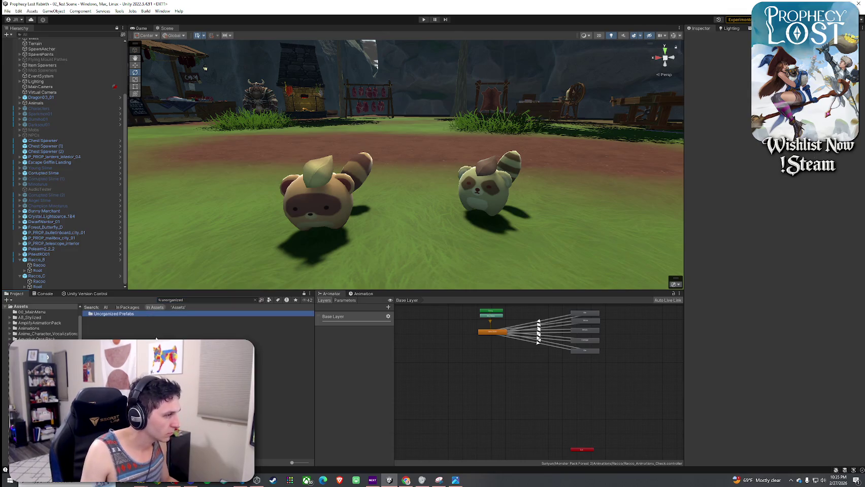
{"action": "left_click", "coordinate": [109, 307]}
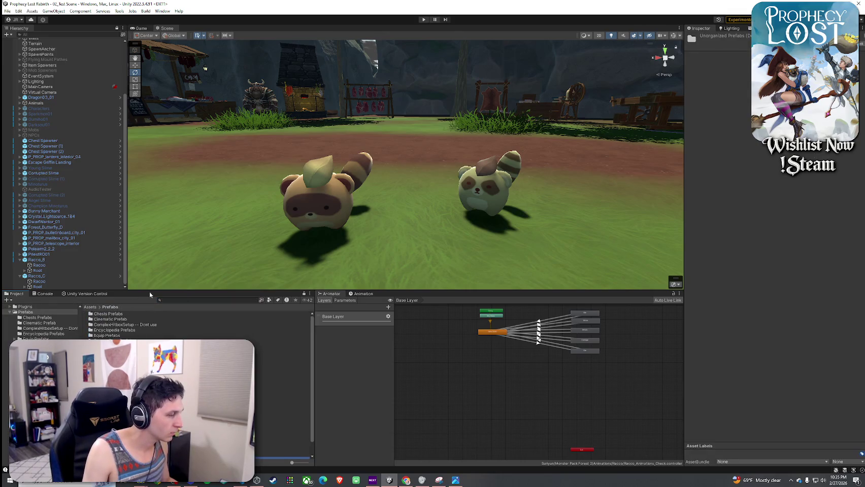
{"action": "left_click_drag", "start_coordinate": [154, 291], "coordinate": [153, 150]}
{"action": "right_click", "coordinate": [148, 162]}
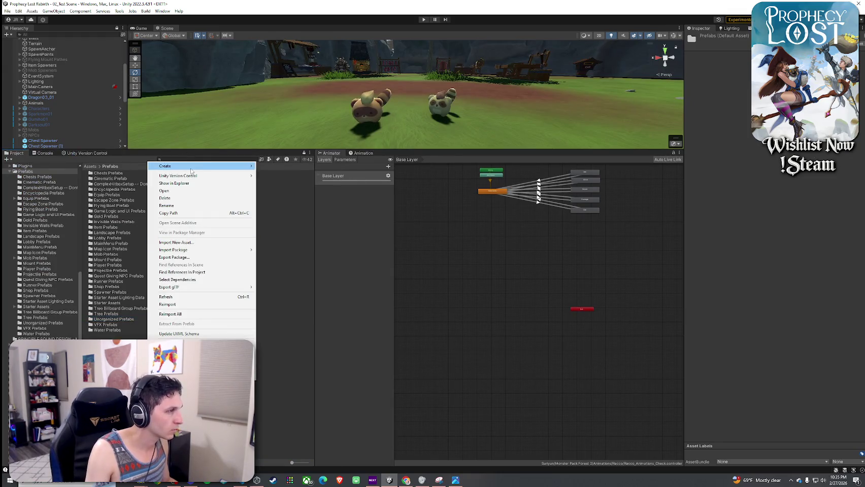
{"action": "mouse_move", "coordinate": [167, 166]}
{"action": "left_click", "coordinate": [306, 144]}
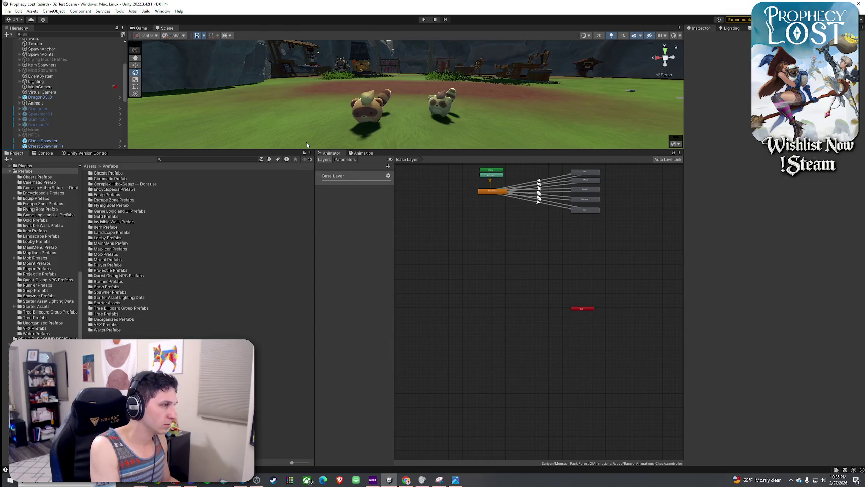
- Create a new 'Pet Prefabs' folder inside Prefabs
{"action": "right_click", "coordinate": [162, 167]}
{"action": "mouse_move", "coordinate": [198, 141]}
{"action": "left_click", "coordinate": [310, 111]}
{"action": "type", "text": "Pet Prefabs"}
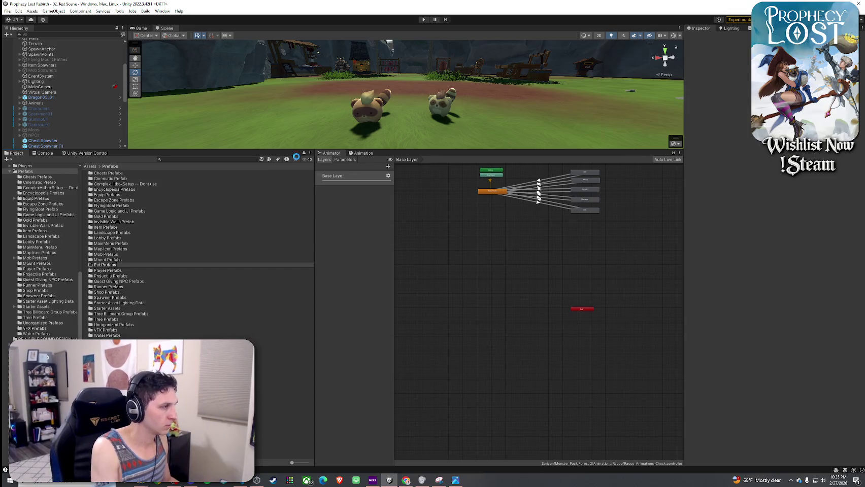
{"action": "key", "text": "Return"}
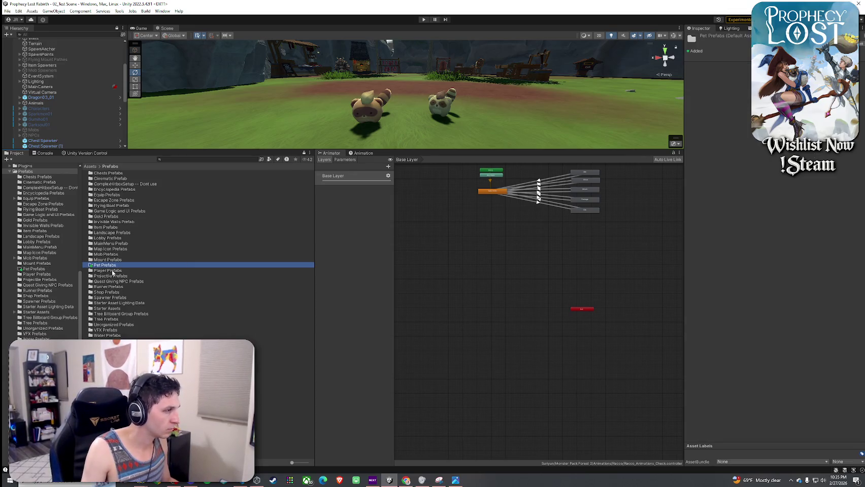
- Make Racco_B and Racco_C original prefabs in the Pet Prefabs folder
{"action": "left_click_drag", "start_coordinate": [97, 150], "coordinate": [47, 318]}
{"action": "left_click", "coordinate": [20, 308]}
{"action": "left_click", "coordinate": [20, 302]}
{"action": "scroll", "coordinate": [142, 290], "scroll_direction": "down", "scroll_amount": 5}
{"action": "scroll", "coordinate": [143, 290], "scroll_direction": "up", "scroll_amount": 5}
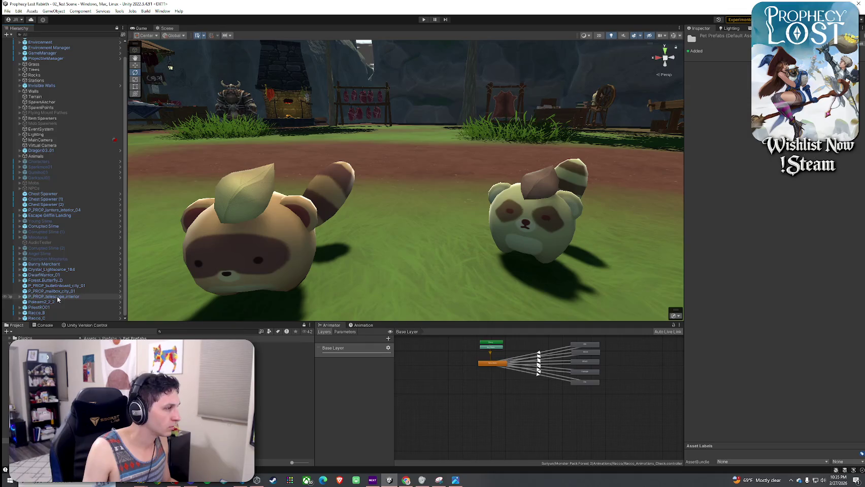
{"action": "left_click_drag", "start_coordinate": [37, 313], "coordinate": [144, 326]}
{"action": "left_click", "coordinate": [421, 253]}
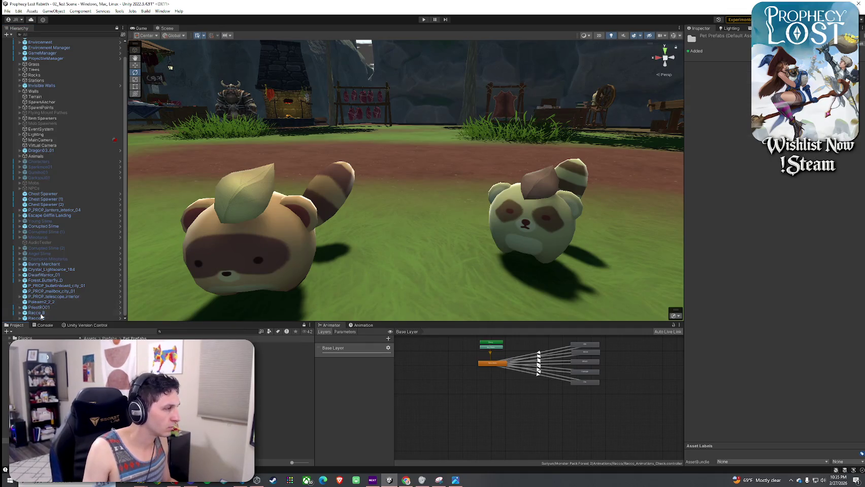
{"action": "left_click_drag", "start_coordinate": [41, 318], "coordinate": [285, 350]}
{"action": "left_click", "coordinate": [421, 254]}
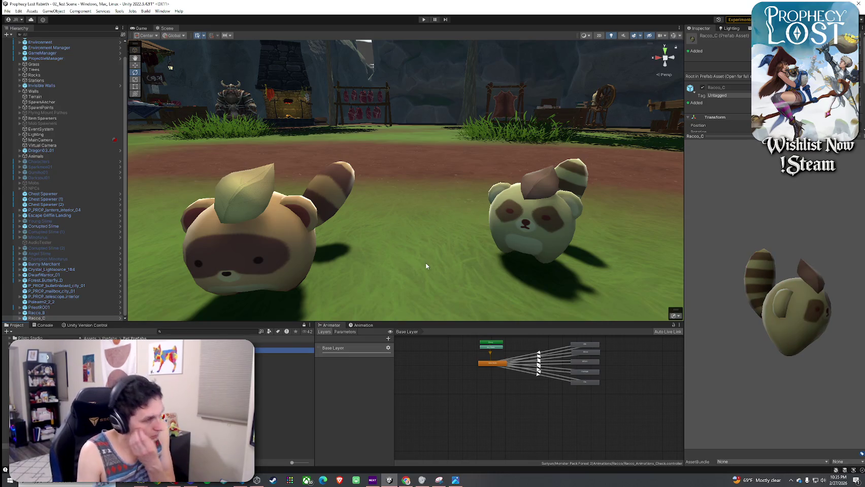
- Delete Racco_B and Racco_C from the scene
{"action": "left_click", "coordinate": [49, 313]}
{"action": "left_click", "coordinate": [48, 318], "text": "shift"}
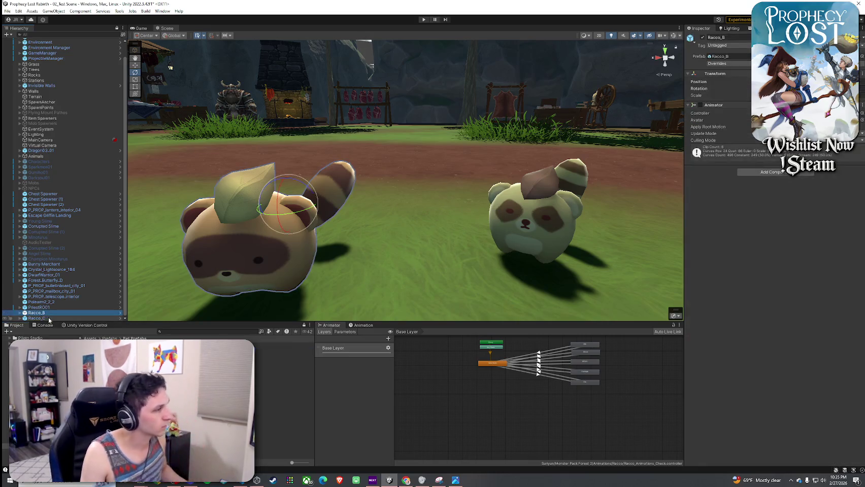
{"action": "key", "text": "Delete"}
{"action": "mouse_move", "coordinate": [213, 232]}
{"action": "left_mouse_down"}
{"action": "mouse_move", "coordinate": [380, 196]}
{"action": "mouse_move", "coordinate": [448, 224]}
{"action": "left_mouse_up"}
- Frame Polearm2_2_2 in the Scene view and expand its Toony Colors Pro 2 material
{"action": "left_click", "coordinate": [40, 312]}
{"action": "key", "text": "f"}
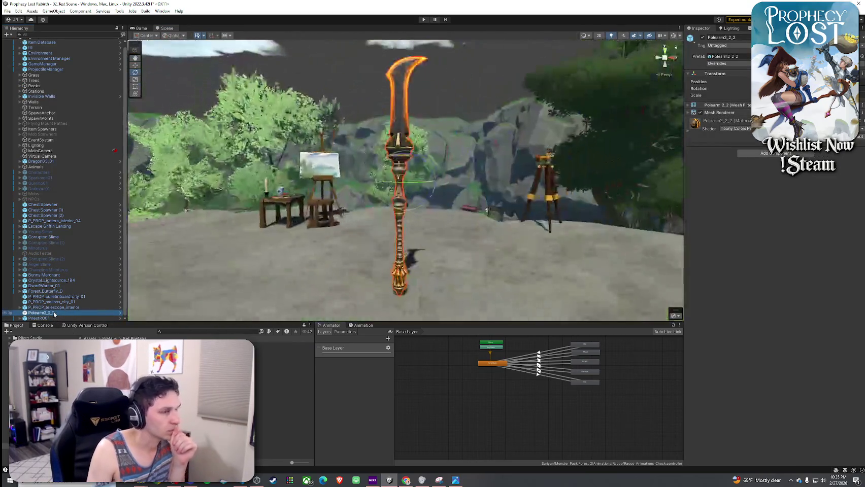
{"action": "left_click", "coordinate": [704, 131]}
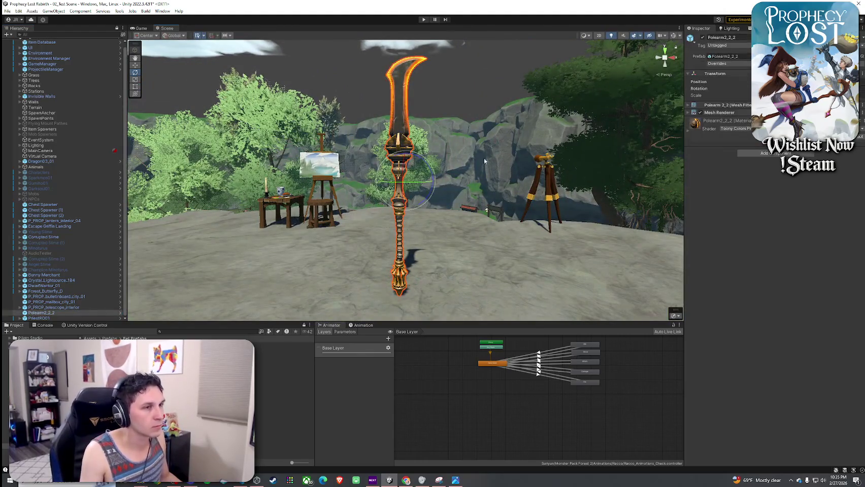
{"action": "left_click", "coordinate": [689, 131]}
{"action": "left_click_drag", "start_coordinate": [456, 152], "coordinate": [523, 146]}
{"action": "scroll", "coordinate": [723, 271], "scroll_direction": "down", "scroll_amount": 3}
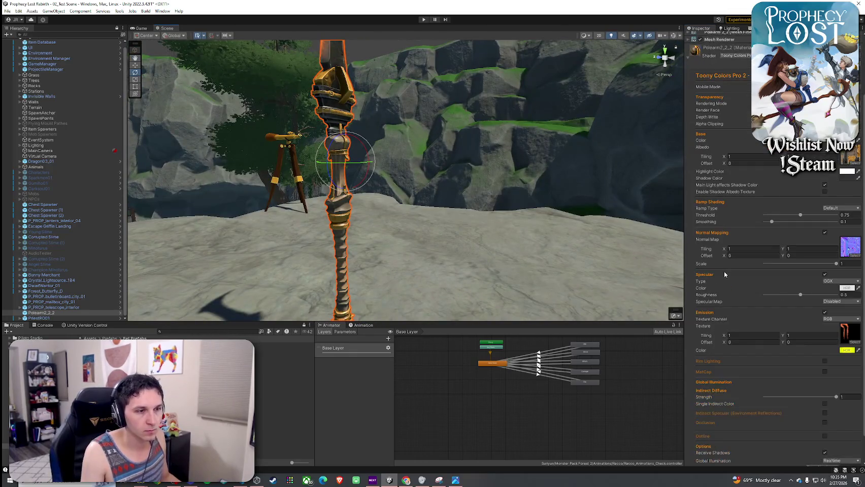
{"action": "mouse_move", "coordinate": [542, 250]}
{"action": "left_mouse_down"}
{"action": "mouse_move", "coordinate": [630, 228]}
{"action": "mouse_move", "coordinate": [642, 237]}
{"action": "mouse_move", "coordinate": [504, 238]}
{"action": "left_mouse_up"}
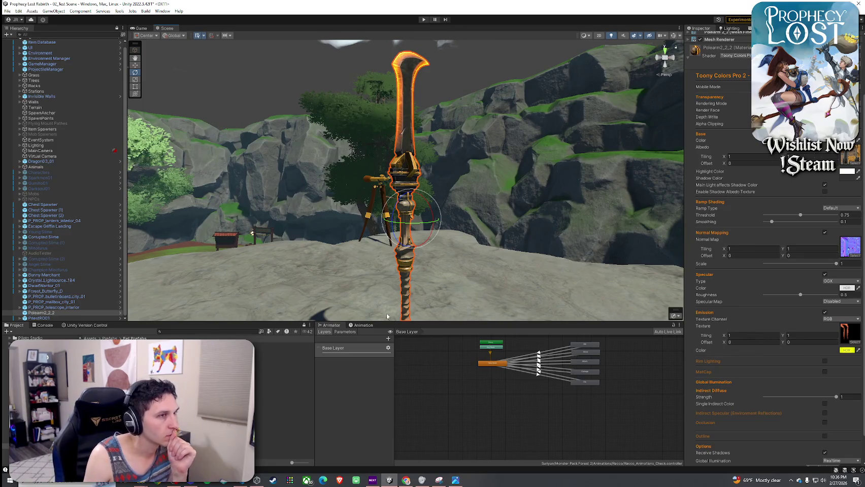
{"action": "scroll", "coordinate": [739, 244], "scroll_direction": "up", "scroll_amount": 3}
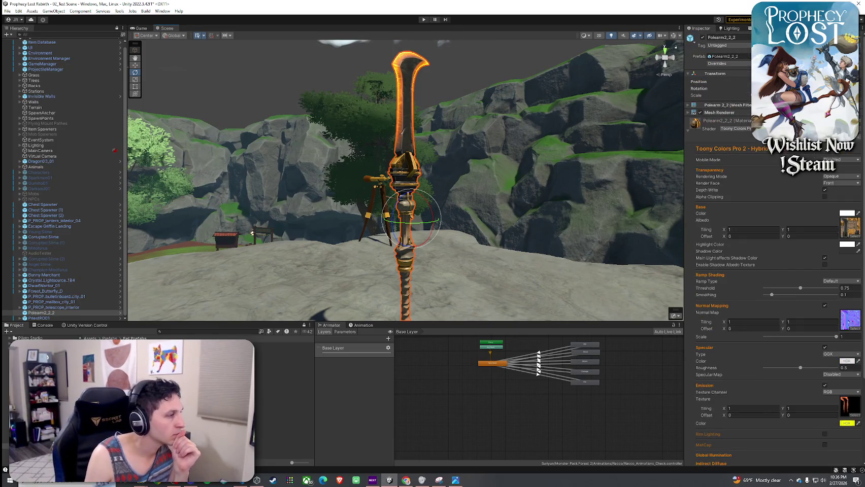
{"action": "left_click", "coordinate": [89, 338]}
- Search 'polearm2' and locate the Polearm2_2_2 prefab in Prefabs_Polearms, previewing its blade
{"action": "left_click", "coordinate": [206, 332]}
{"action": "type", "text": "polearm"}
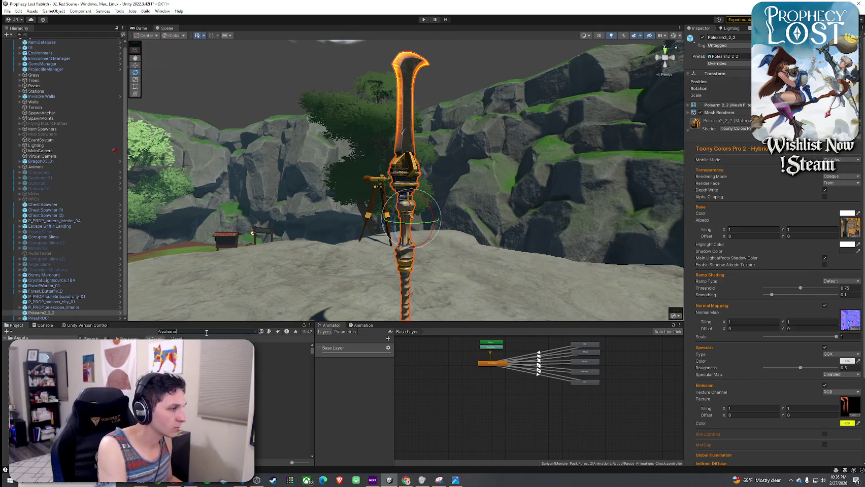
{"action": "type", "text": "2"}
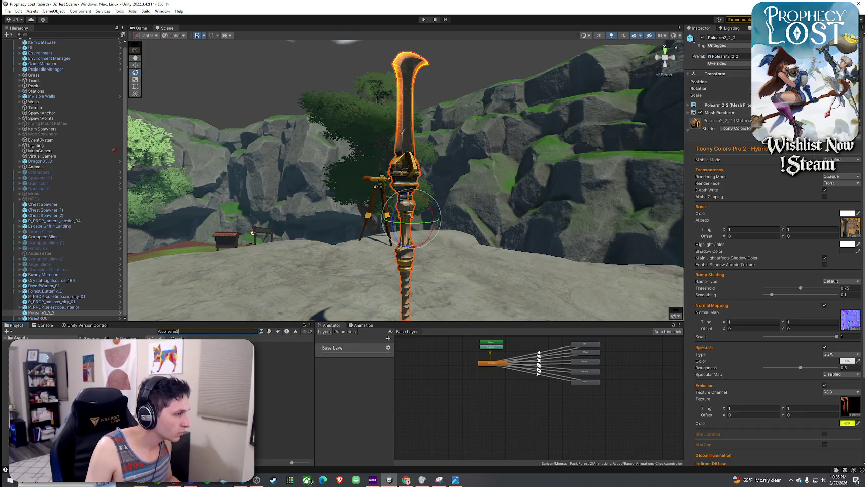
{"action": "left_click", "coordinate": [270, 332]}
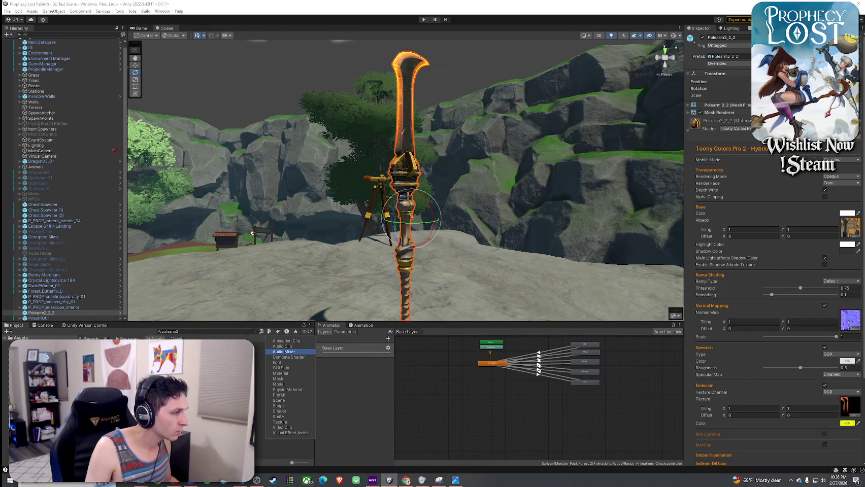
{"action": "left_click", "coordinate": [279, 340]}
{"action": "left_click", "coordinate": [255, 331]}
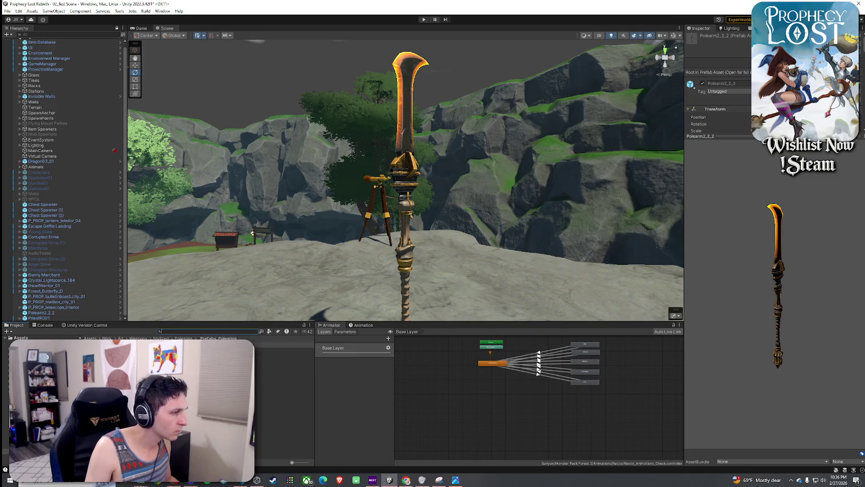
{"action": "left_click", "coordinate": [183, 338]}
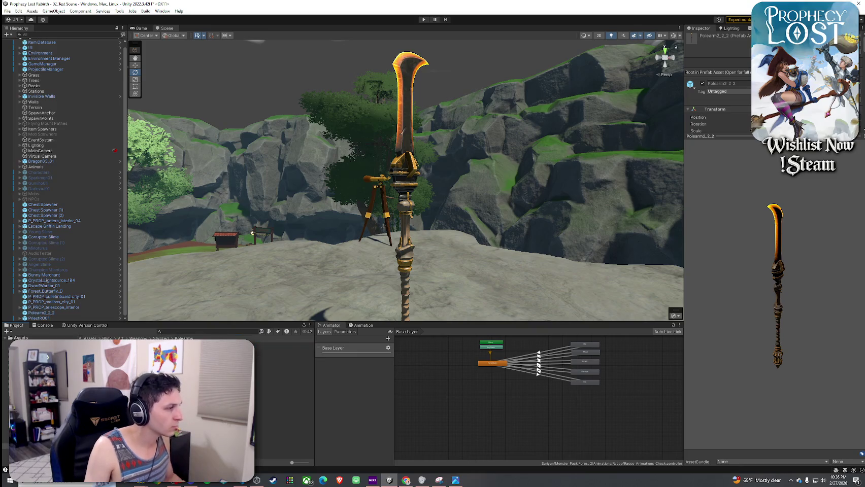
{"action": "left_click", "coordinate": [284, 345]}
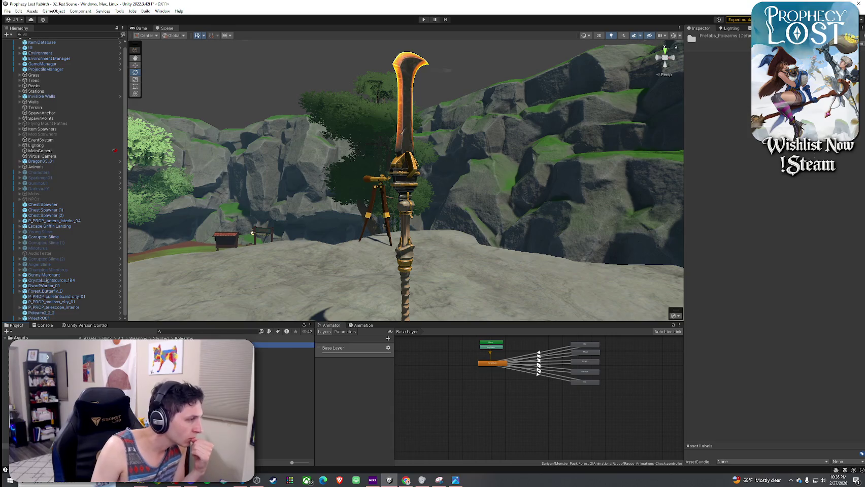
{"action": "left_click", "coordinate": [161, 338]}
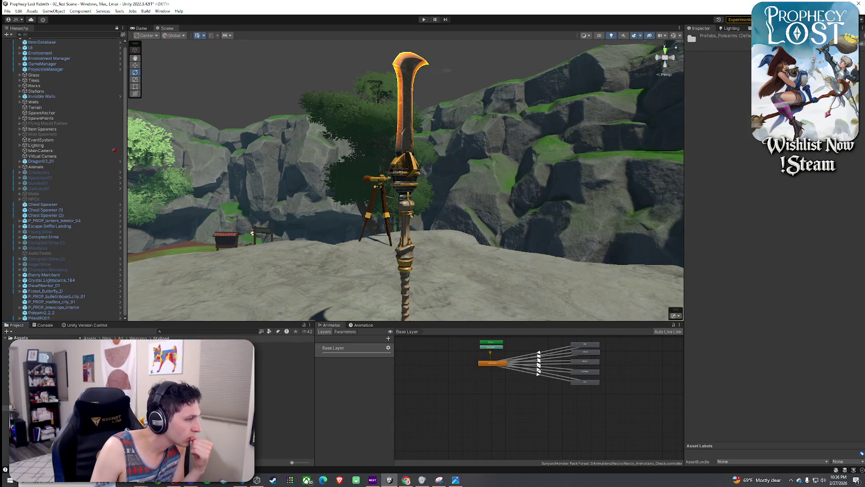
{"action": "double_click", "coordinate": [284, 377]}
{"action": "double_click", "coordinate": [284, 345]}
{"action": "left_click", "coordinate": [284, 345]}
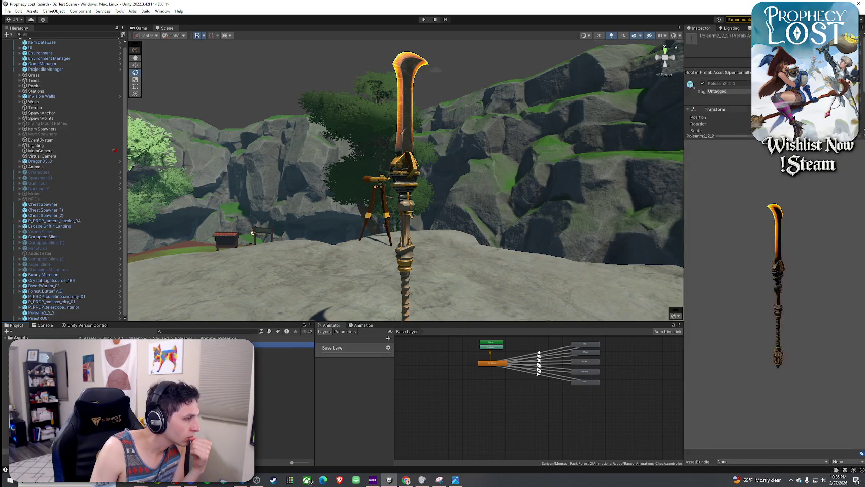
{"action": "mouse_move", "coordinate": [781, 312]}
{"action": "left_mouse_down"}
{"action": "mouse_move", "coordinate": [723, 354]}
{"action": "mouse_move", "coordinate": [460, 287]}
{"action": "left_mouse_up"}
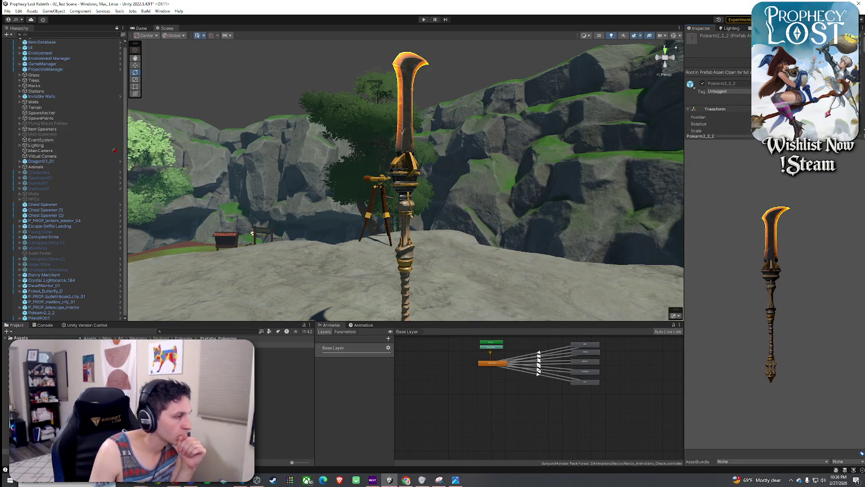
- Open the Materials_Basic Axes folder and filter the project search to prefabs only
{"action": "left_click", "coordinate": [136, 339]}
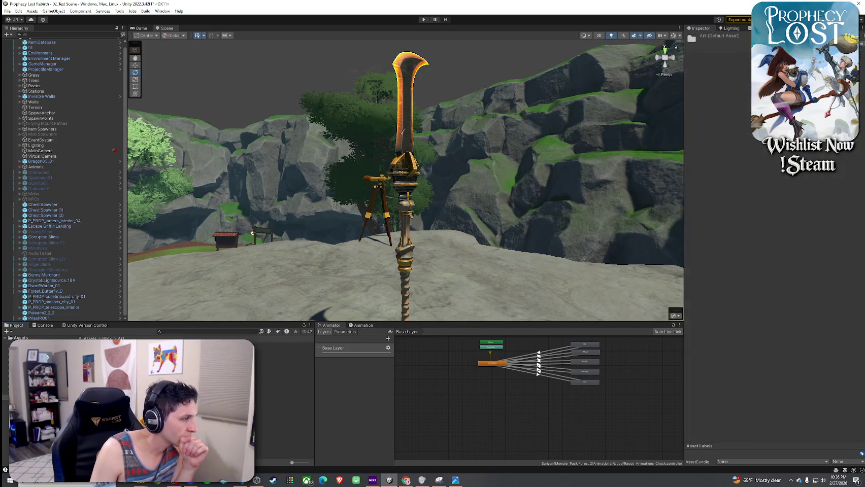
{"action": "left_click", "coordinate": [284, 345]}
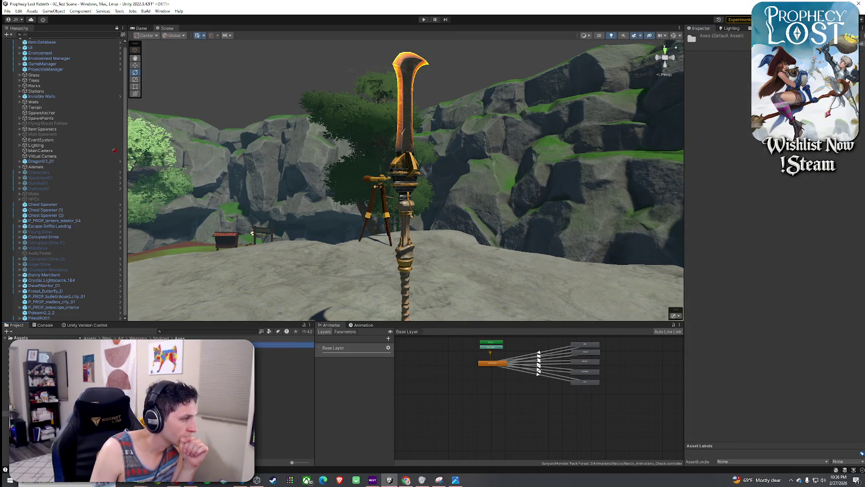
{"action": "double_click", "coordinate": [284, 345]}
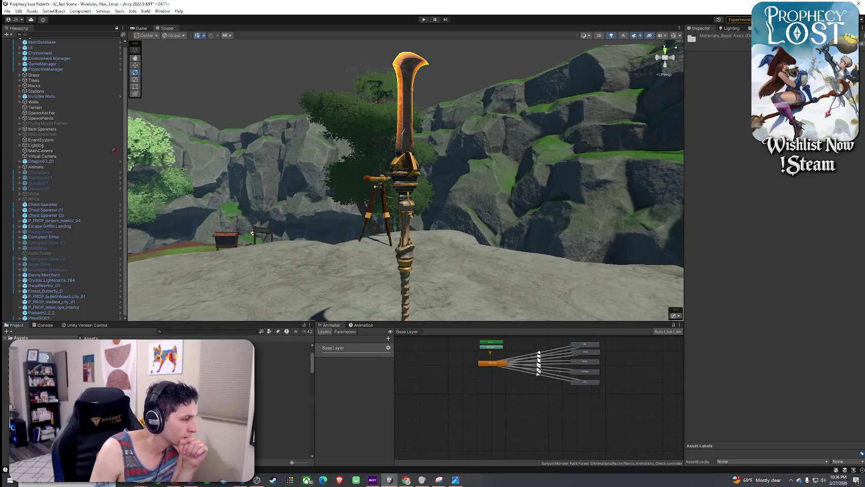
{"action": "left_click", "coordinate": [269, 331]}
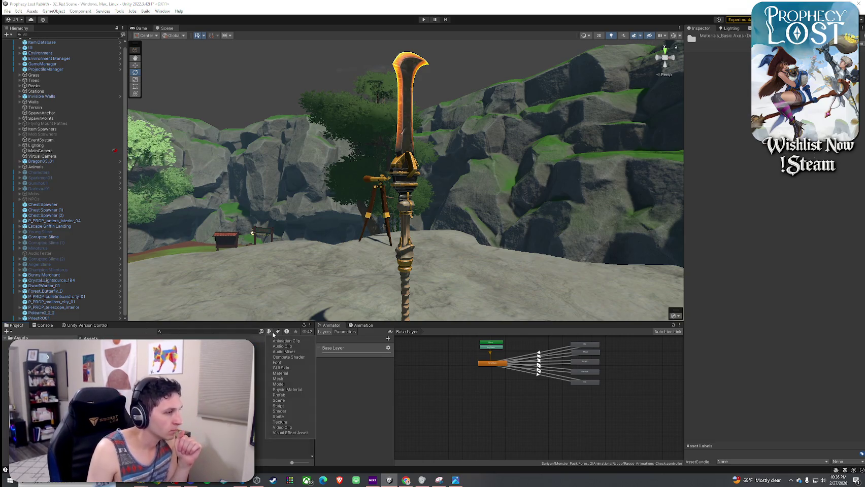
{"action": "left_click", "coordinate": [278, 395]}
{"action": "key", "text": "Escape"}
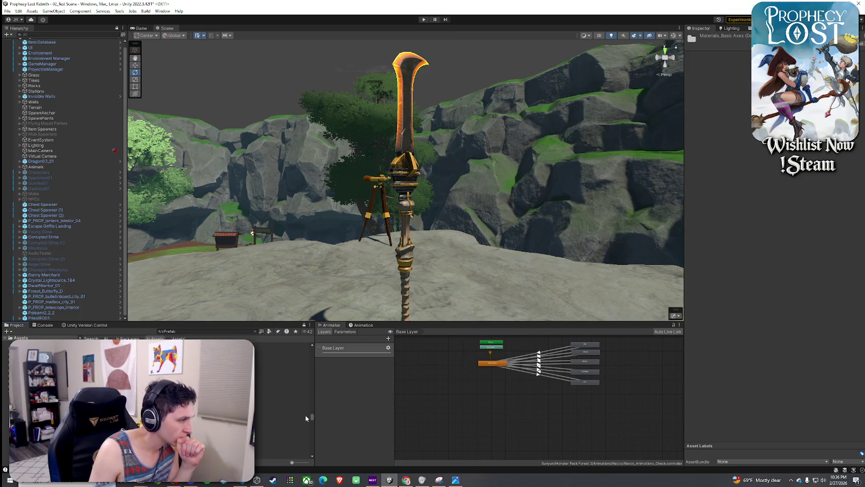
- Preview the Poleaxe, Porin, Quiver1_2, RabbitWarrior04 and radish prefabs, ending on Radish_1
{"action": "scroll", "coordinate": [306, 427], "scroll_direction": "up", "scroll_amount": 2}
{"action": "left_click", "coordinate": [255, 387]}
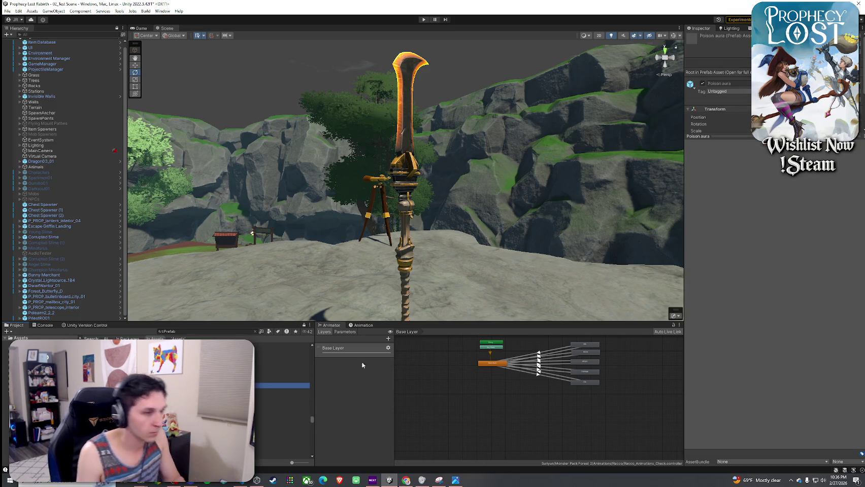
{"action": "left_click", "coordinate": [255, 425]}
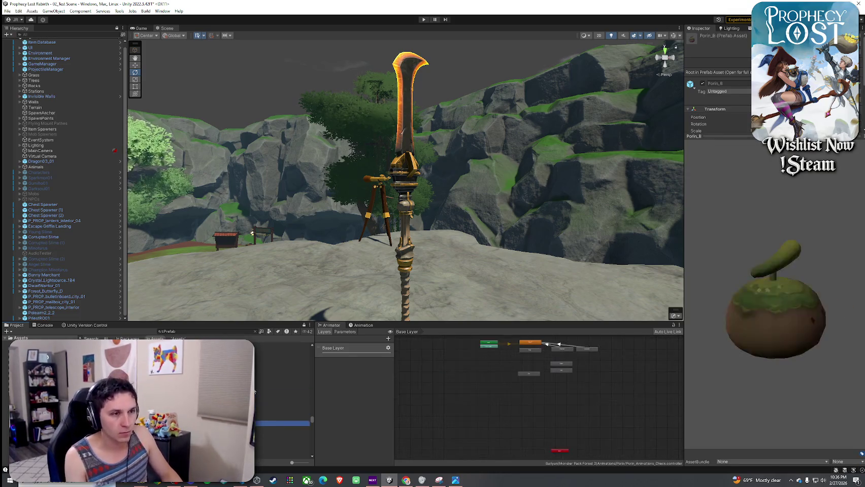
{"action": "left_click", "coordinate": [256, 439]}
{"action": "left_click", "coordinate": [255, 376]}
{"action": "key", "text": "Down"}
{"action": "key", "text": "Down"}
{"action": "key", "text": "Down"}
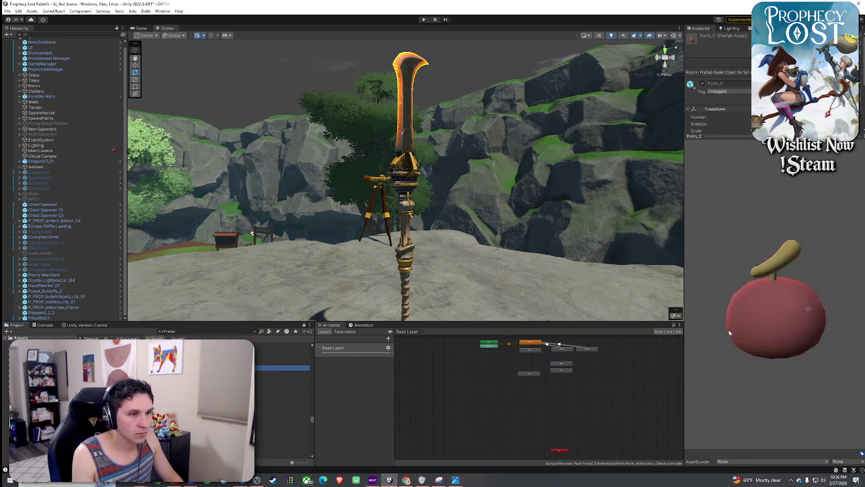
{"action": "key", "text": "Down"}
{"action": "key", "text": "Down"}
{"action": "key", "text": "Down"}
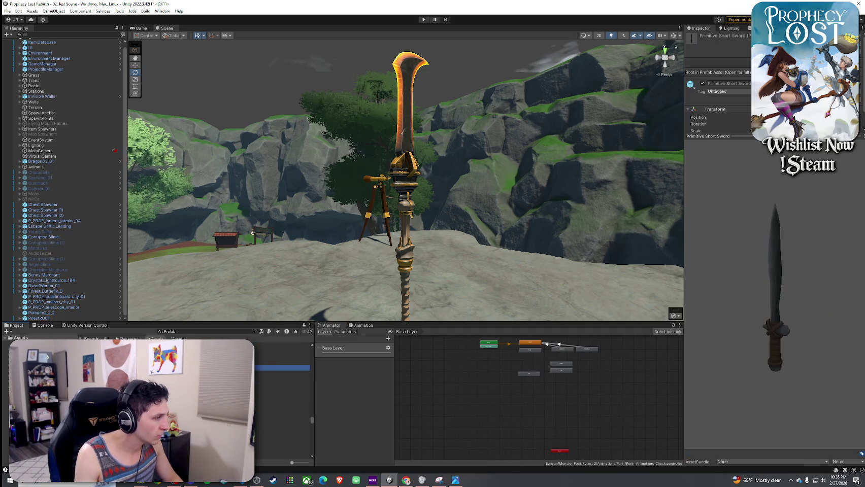
{"action": "left_click", "coordinate": [300, 387]}
{"action": "key", "text": "Down"}
{"action": "key", "text": "Down"}
{"action": "key", "text": "Down"}
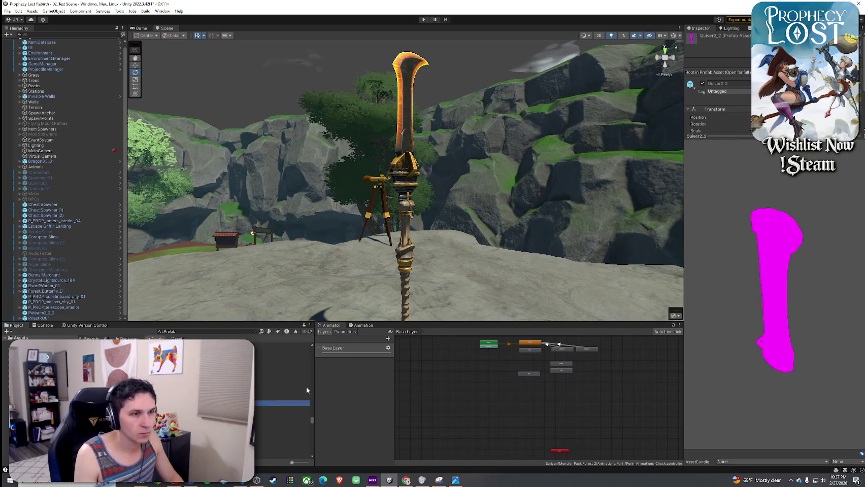
{"action": "key", "text": "Down"}
{"action": "key", "text": "Down"}
{"action": "key", "text": "Down"}
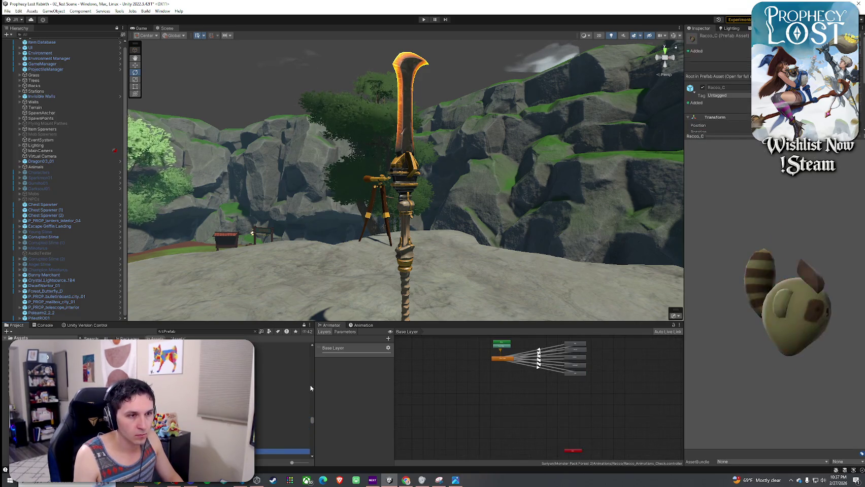
{"action": "key", "text": "Up"}
{"action": "key", "text": "Up"}
{"action": "key", "text": "Up"}
{"action": "key", "text": "Up"}
{"action": "key", "text": "Up"}
{"action": "mouse_move", "coordinate": [771, 295]}
{"action": "left_mouse_down"}
{"action": "mouse_move", "coordinate": [768, 249]}
{"action": "mouse_move", "coordinate": [741, 284]}
{"action": "mouse_move", "coordinate": [606, 333]}
{"action": "mouse_move", "coordinate": [723, 327]}
{"action": "mouse_move", "coordinate": [628, 321]}
{"action": "left_mouse_up"}
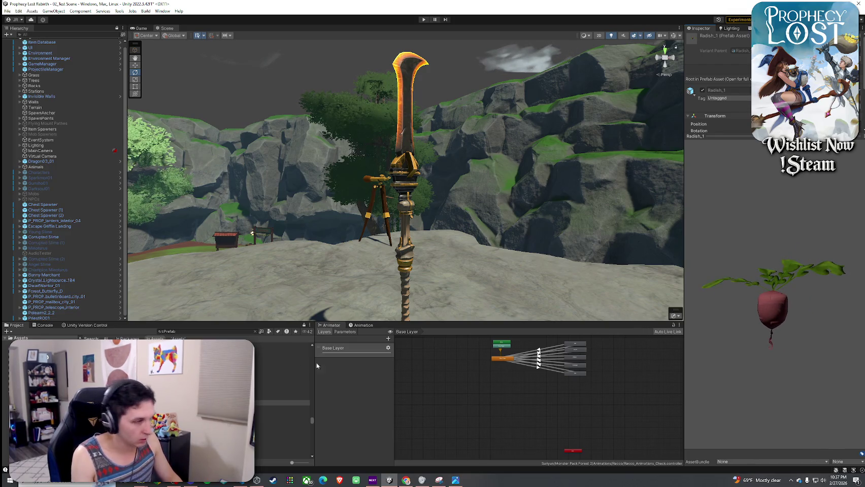
- Step through the Ram, tree, Reeds and rock prefabs, previewing each in the Inspector
{"action": "left_click", "coordinate": [282, 414]}
{"action": "key", "text": "Down"}
{"action": "key", "text": "Down"}
{"action": "key", "text": "Down"}
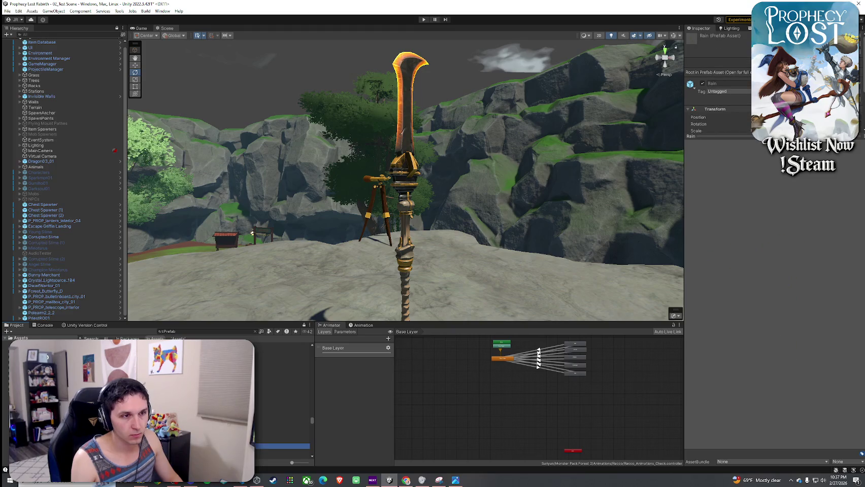
{"action": "key", "text": "Down"}
{"action": "key", "text": "Down"}
{"action": "key", "text": "Up"}
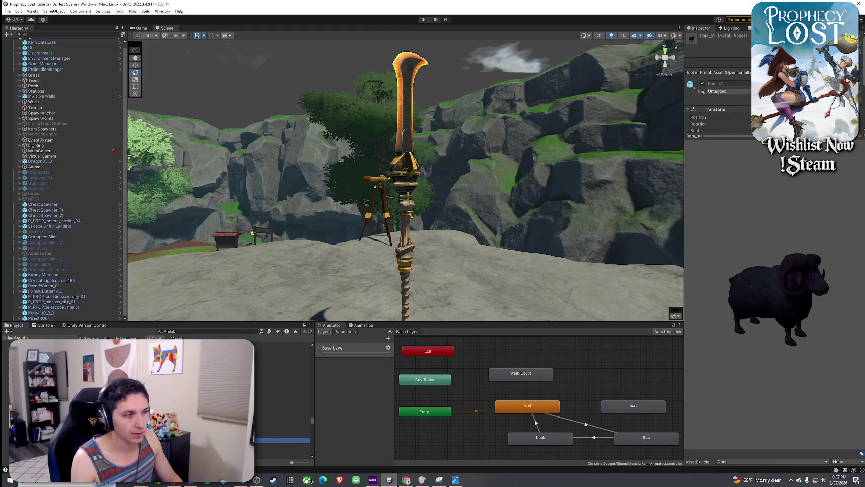
{"action": "mouse_move", "coordinate": [282, 440]}
{"action": "left_mouse_down"}
{"action": "mouse_move", "coordinate": [251, 284]}
{"action": "mouse_move", "coordinate": [252, 344]}
{"action": "left_mouse_up"}
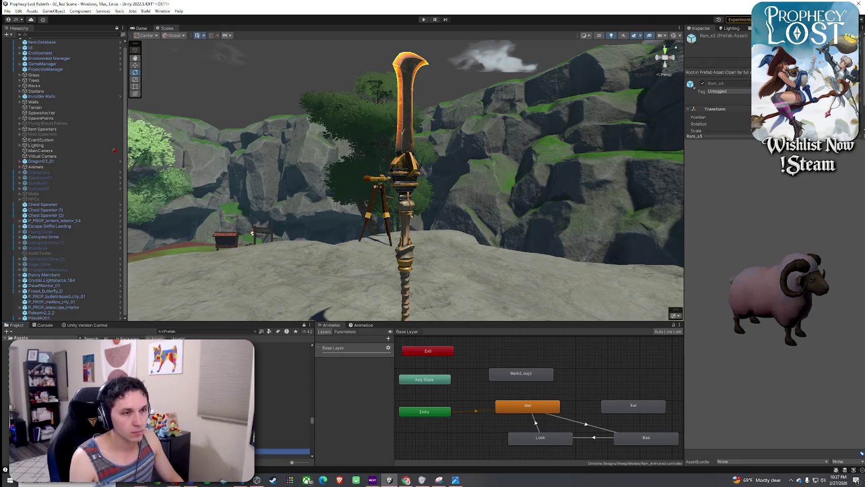
{"action": "key", "text": "Down"}
{"action": "key", "text": "Down"}
{"action": "key", "text": "Down"}
{"action": "key", "text": "Down"}
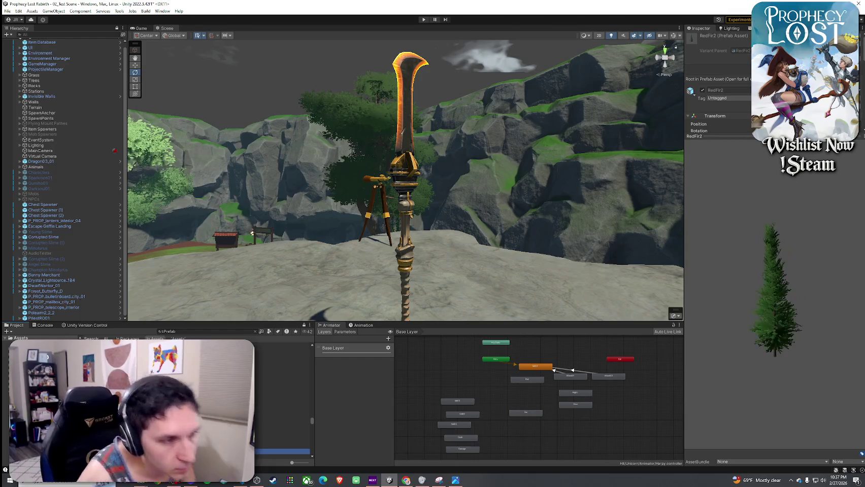
{"action": "key", "text": "Down"}
{"action": "key", "text": "Down"}
{"action": "key", "text": "Down"}
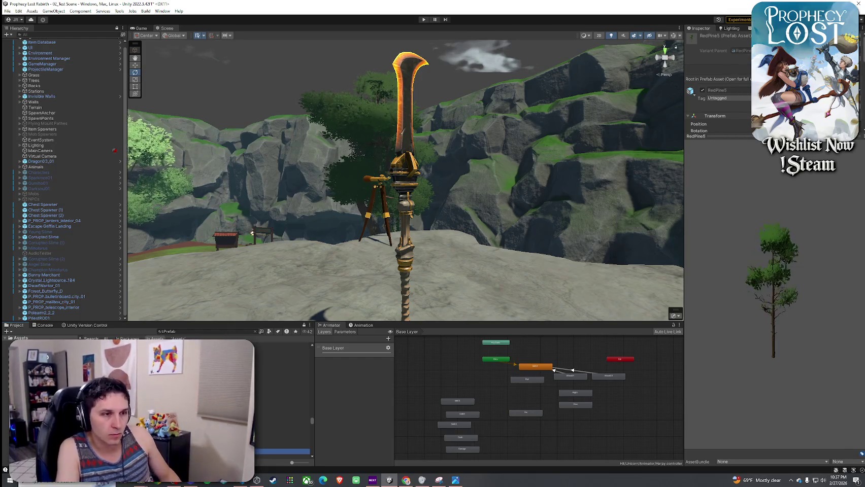
{"action": "key", "text": "Down"}
{"action": "key", "text": "Down"}
{"action": "key", "text": "Down"}
{"action": "key", "text": "Down"}
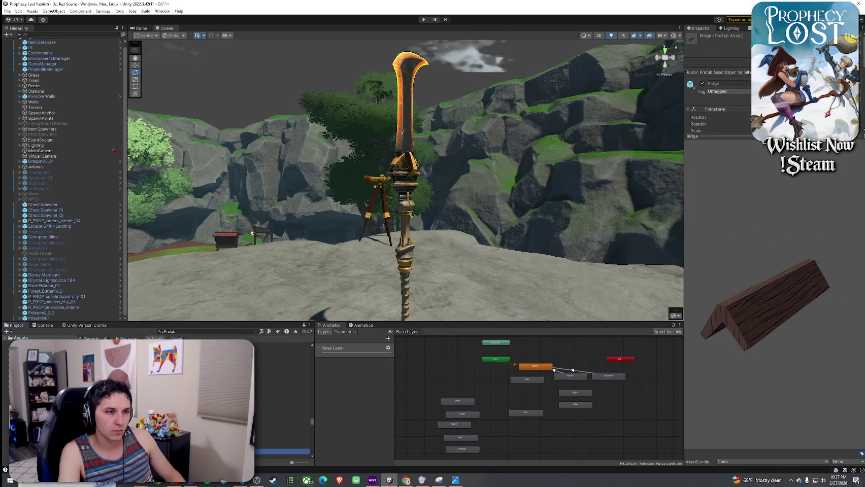
{"action": "key", "text": "Down"}
{"action": "key", "text": "Down"}
{"action": "key", "text": "Down"}
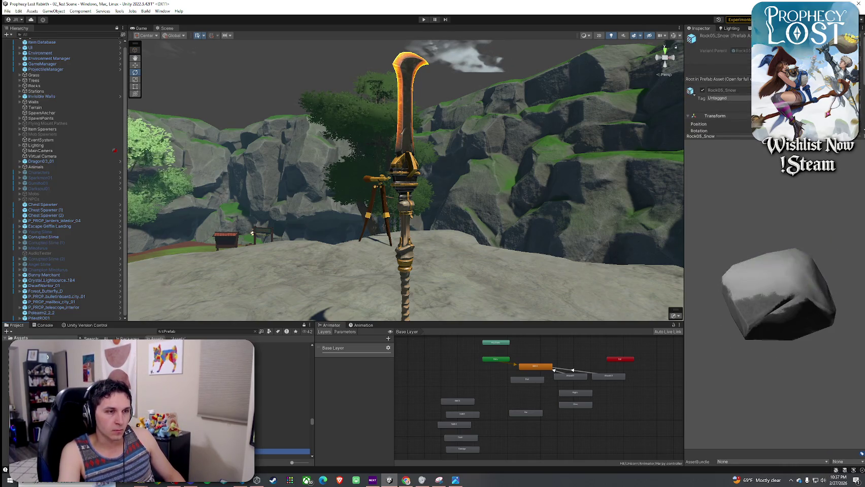
{"action": "key", "text": "Down"}
{"action": "key", "text": "Down"}
{"action": "key", "text": "Down"}
{"action": "key", "text": "Down"}
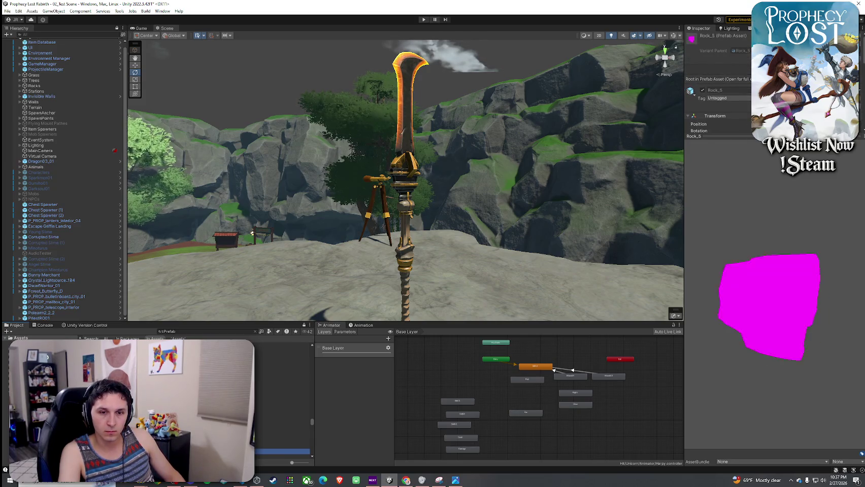
{"action": "key", "text": "Down"}
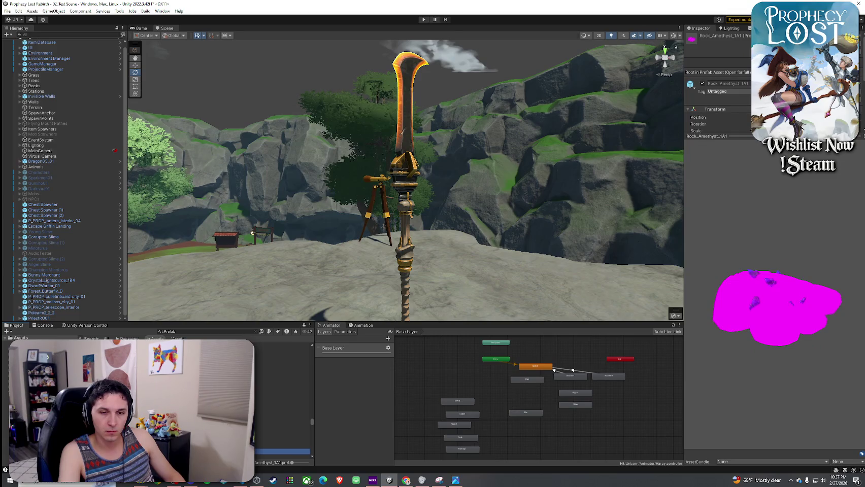
{"action": "key", "text": "Down"}
{"action": "key", "text": "Down"}
{"action": "key", "text": "Down"}
{"action": "key", "text": "Down"}
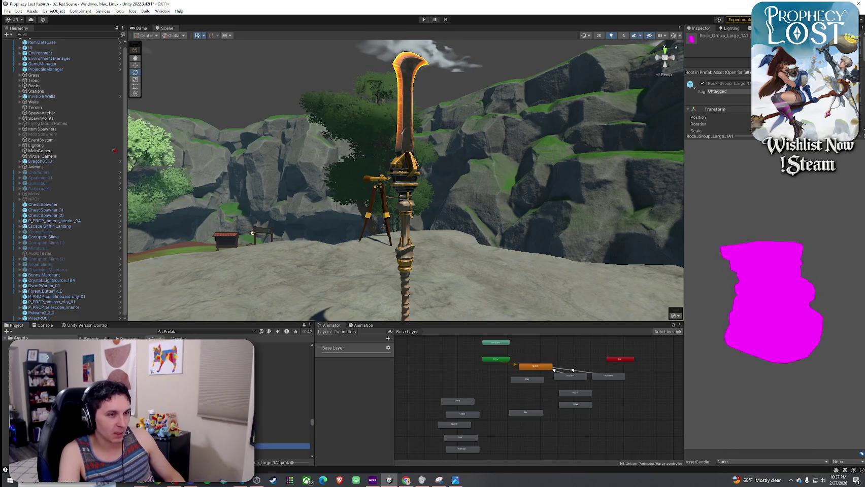
{"action": "key", "text": "Up"}
{"action": "key", "text": "Up"}
{"action": "key", "text": "Up"}
{"action": "key", "text": "Up"}
{"action": "key", "text": "Up"}
{"action": "key", "text": "Down"}
{"action": "key", "text": "Down"}
{"action": "key", "text": "Down"}
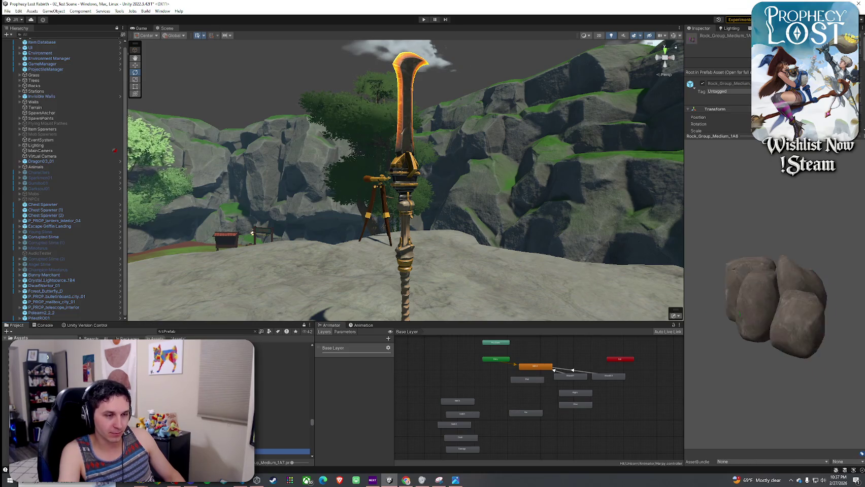
{"action": "key", "text": "Down"}
{"action": "key", "text": "Down"}
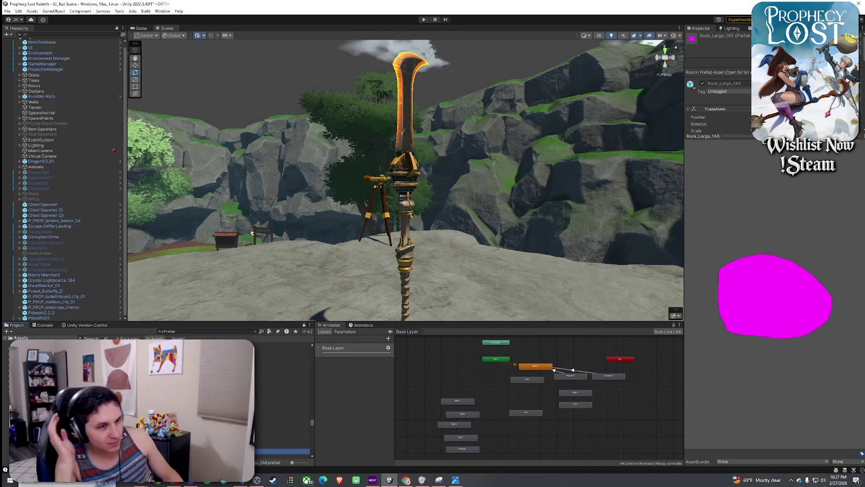
{"action": "key", "text": "Down"}
{"action": "key", "text": "Down"}
{"action": "key", "text": "Down"}
- Continue past the roof, rubble and Ruins01 prefabs until SamuraiZ01 is selected
{"action": "key", "text": "Down"}
{"action": "key", "text": "Down"}
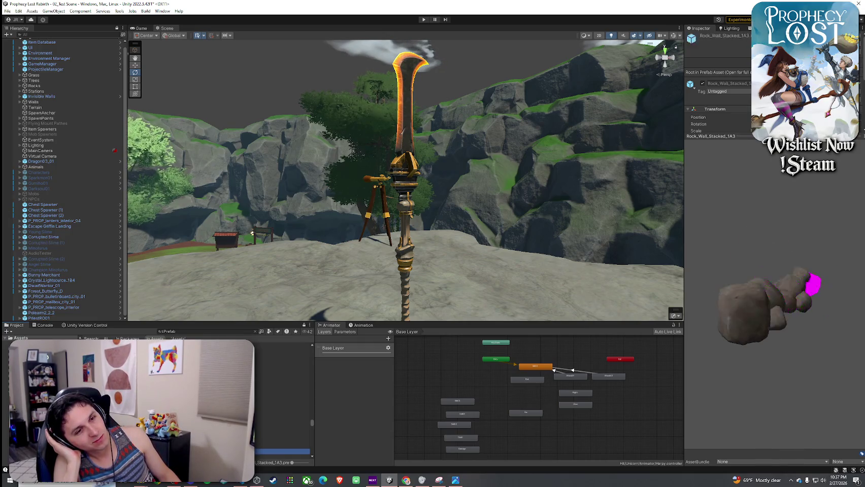
{"action": "key", "text": "Down"}
{"action": "key", "text": "Down"}
{"action": "key", "text": "Down"}
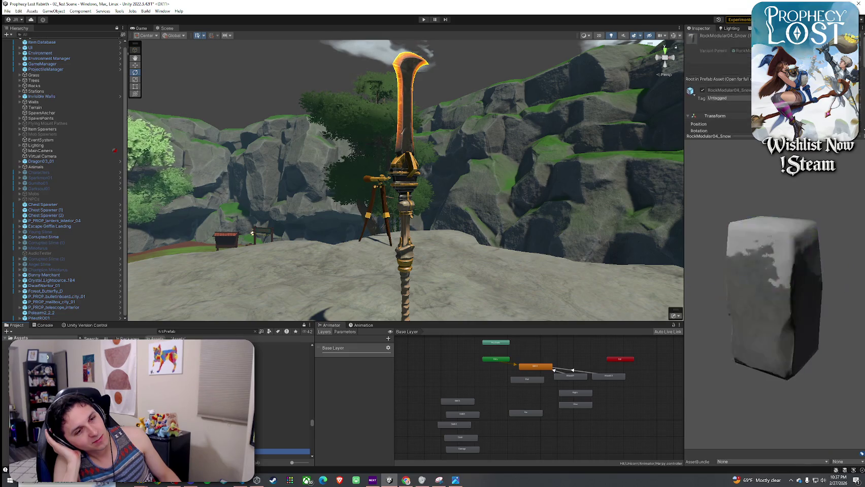
{"action": "key", "text": "Down"}
{"action": "key", "text": "Down"}
{"action": "key", "text": "Down"}
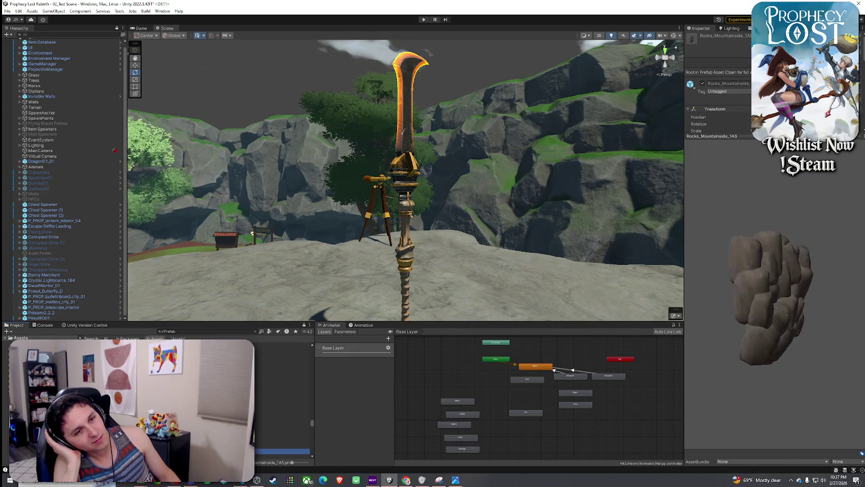
{"action": "key", "text": "Down"}
{"action": "key", "text": "Down"}
{"action": "key", "text": "Down"}
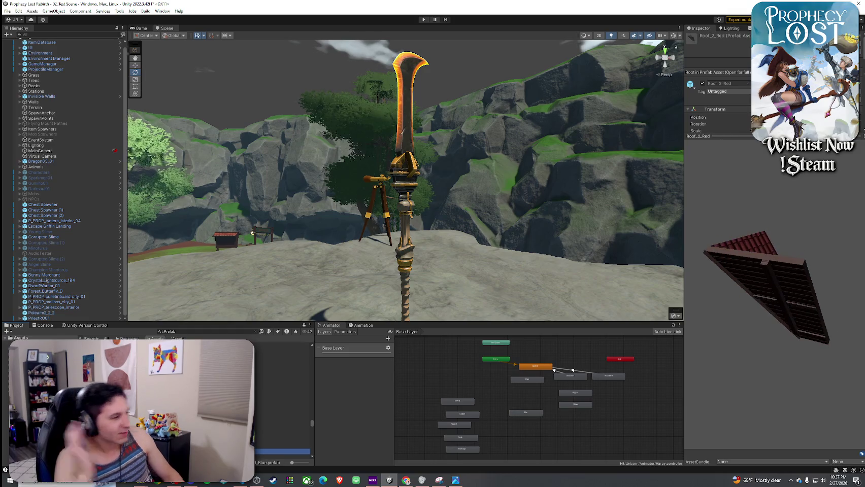
{"action": "key", "text": "Down"}
{"action": "key", "text": "Down"}
{"action": "key", "text": "Down"}
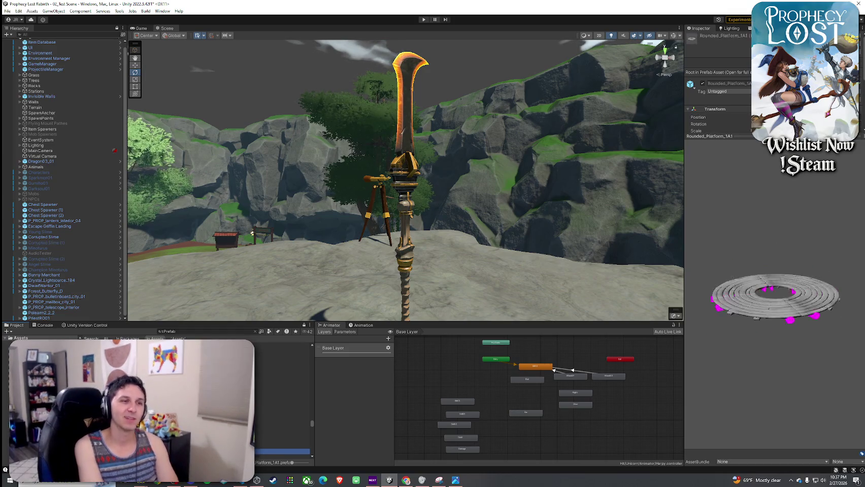
{"action": "key", "text": "Down"}
{"action": "key", "text": "Down"}
{"action": "key", "text": "Down"}
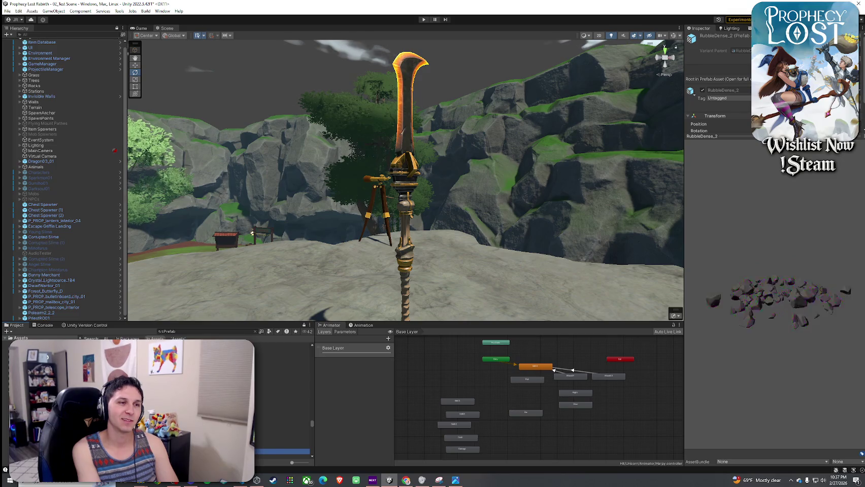
{"action": "key", "text": "Down"}
{"action": "key", "text": "Down"}
{"action": "key", "text": "Down"}
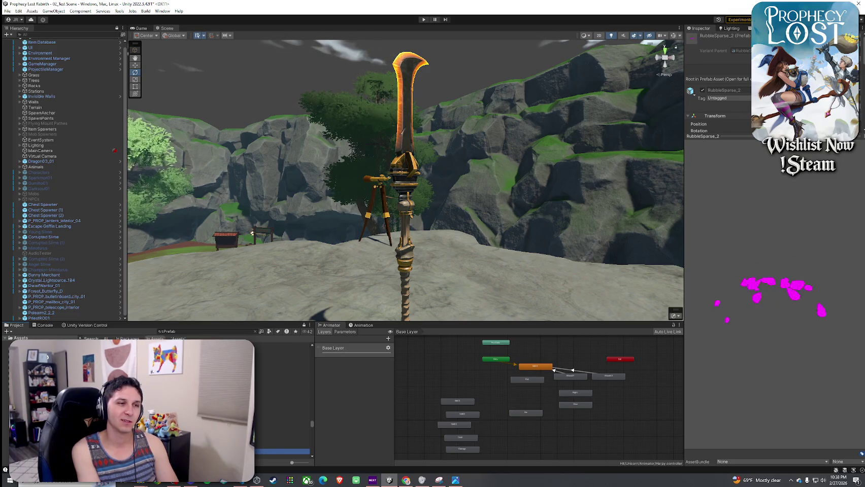
{"action": "key", "text": "Down"}
{"action": "key", "text": "Down"}
{"action": "key", "text": "Down"}
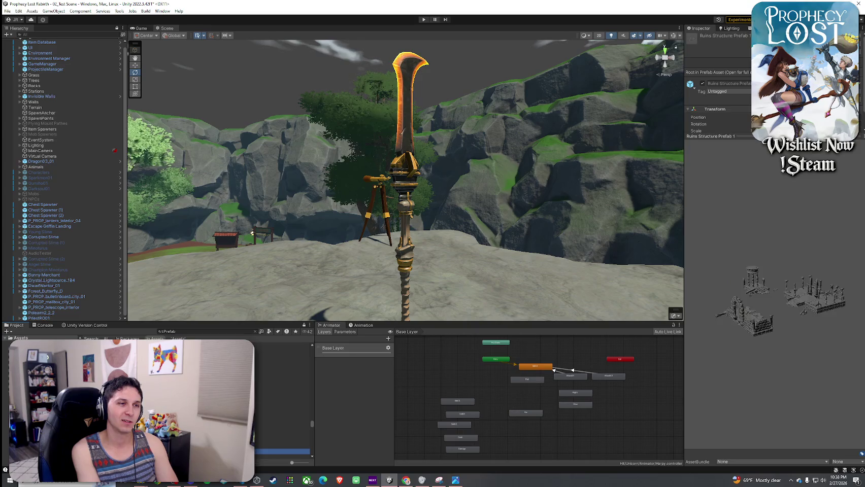
{"action": "key", "text": "Up"}
{"action": "key", "text": "Up"}
{"action": "key", "text": "Up"}
{"action": "key", "text": "Down"}
{"action": "key", "text": "Down"}
{"action": "key", "text": "Down"}
{"action": "key", "text": "Down"}
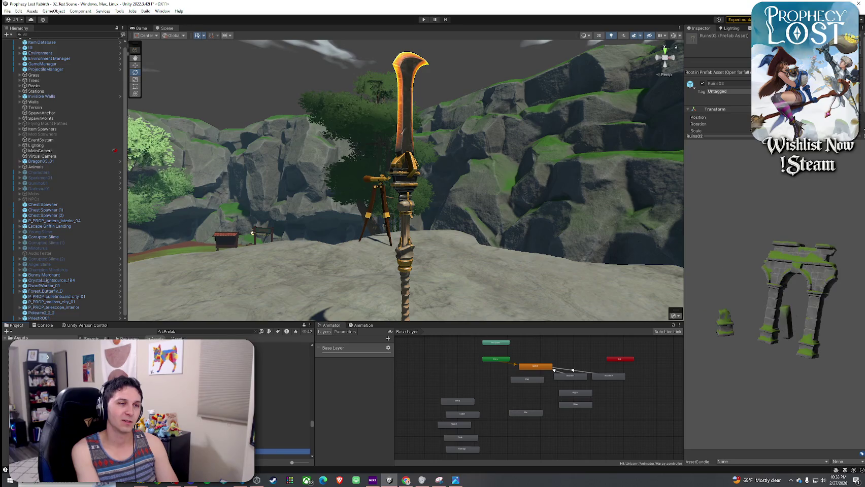
{"action": "key", "text": "Up"}
{"action": "mouse_move", "coordinate": [736, 299]}
{"action": "left_mouse_down"}
{"action": "mouse_move", "coordinate": [751, 316]}
{"action": "mouse_move", "coordinate": [716, 310]}
{"action": "mouse_move", "coordinate": [718, 271]}
{"action": "mouse_move", "coordinate": [736, 258]}
{"action": "mouse_move", "coordinate": [741, 274]}
{"action": "left_mouse_up"}
{"action": "left_click", "coordinate": [257, 441]}
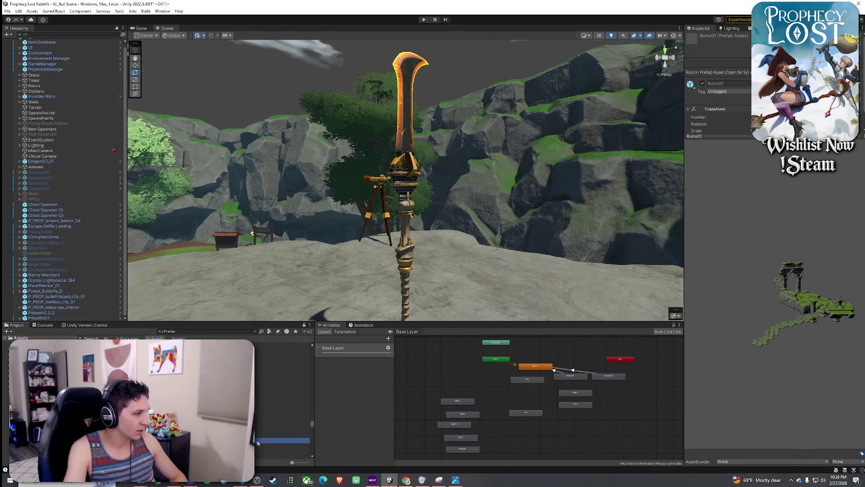
{"action": "key", "text": "Down"}
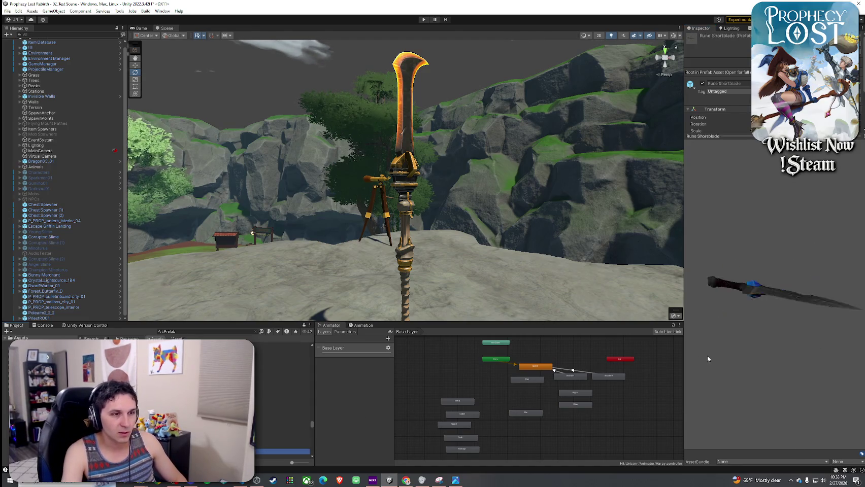
{"action": "key", "text": "Down"}
{"action": "key", "text": "Down"}
{"action": "key", "text": "Down"}
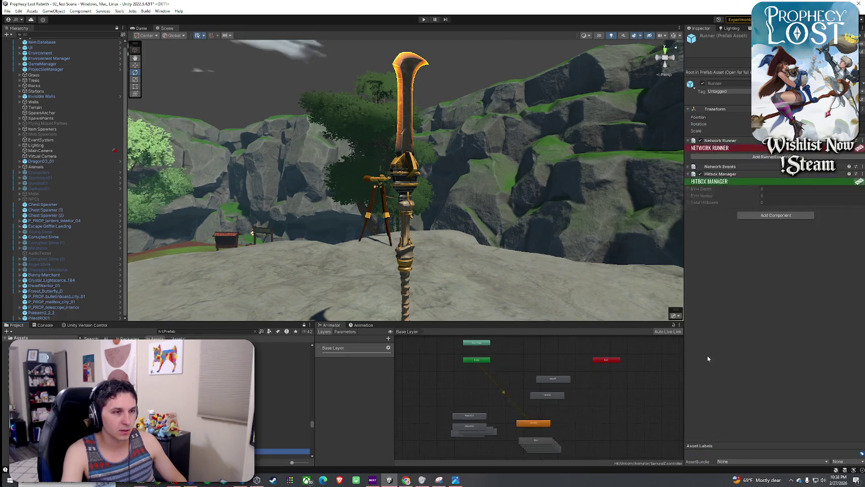
{"action": "key", "text": "Up"}
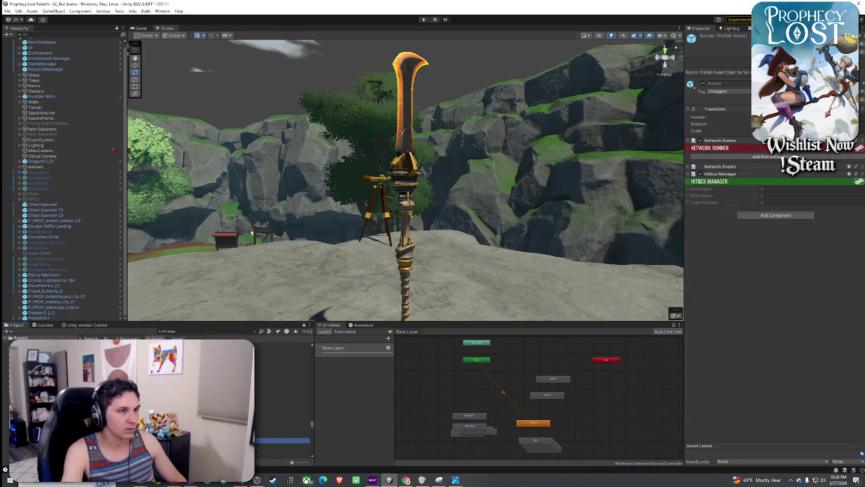
{"action": "key", "text": "Down"}
- Place SamuraiZ01 on the cliff and preview its Idle01 animation clip in the scene
{"action": "mouse_move", "coordinate": [228, 447]}
{"action": "left_mouse_down"}
{"action": "mouse_move", "coordinate": [463, 256]}
{"action": "mouse_move", "coordinate": [321, 279]}
{"action": "mouse_move", "coordinate": [312, 263]}
{"action": "mouse_move", "coordinate": [461, 259]}
{"action": "mouse_move", "coordinate": [510, 269]}
{"action": "mouse_move", "coordinate": [508, 227]}
{"action": "mouse_move", "coordinate": [567, 249]}
{"action": "left_mouse_up"}
{"action": "left_click", "coordinate": [354, 327]}
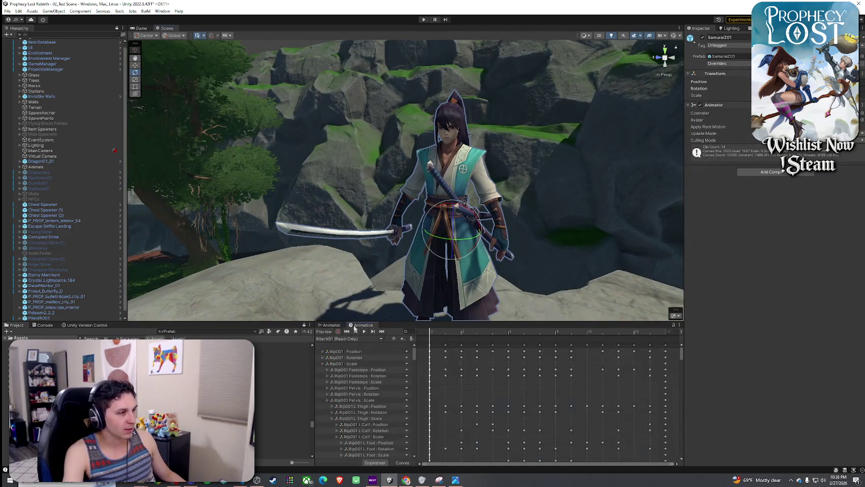
{"action": "left_click", "coordinate": [329, 339]}
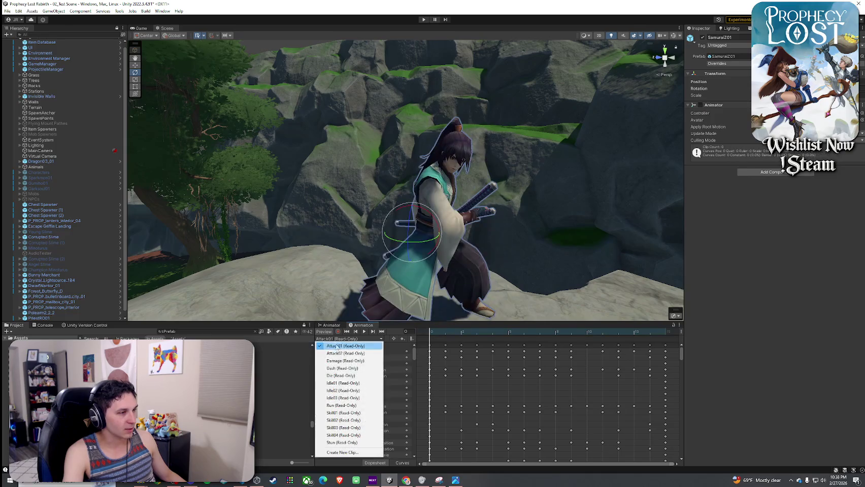
{"action": "left_click", "coordinate": [344, 382]}
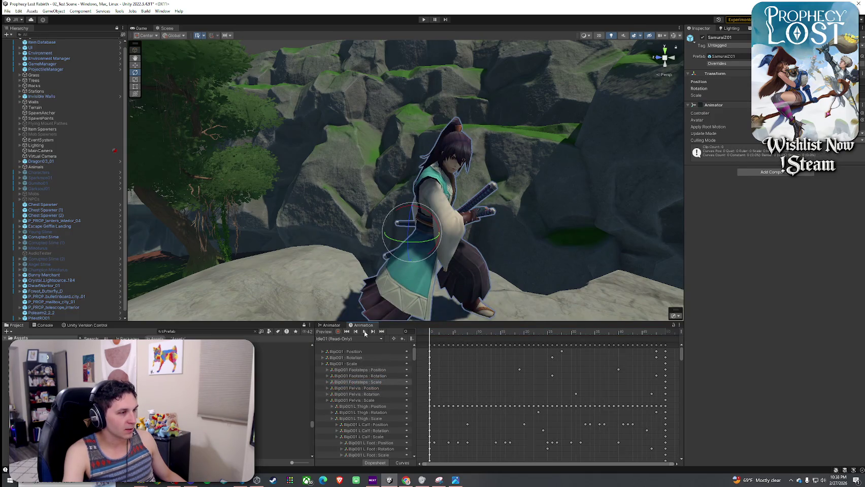
{"action": "left_click", "coordinate": [364, 332]}
{"action": "left_click", "coordinate": [364, 332]}
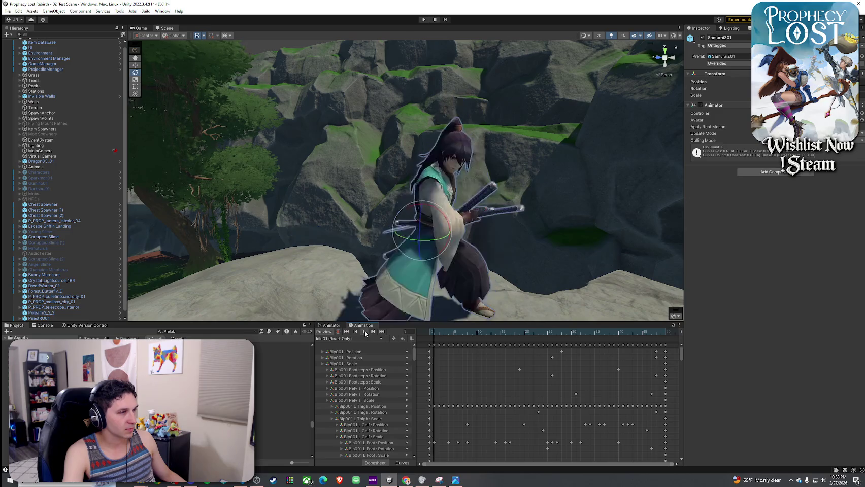
- Preview the Idle02 clip on the samurai instead
{"action": "left_click", "coordinate": [329, 339]}
{"action": "left_click", "coordinate": [343, 388]}
{"action": "left_click", "coordinate": [365, 332]}
{"action": "left_click_drag", "start_coordinate": [359, 307], "coordinate": [491, 270]}
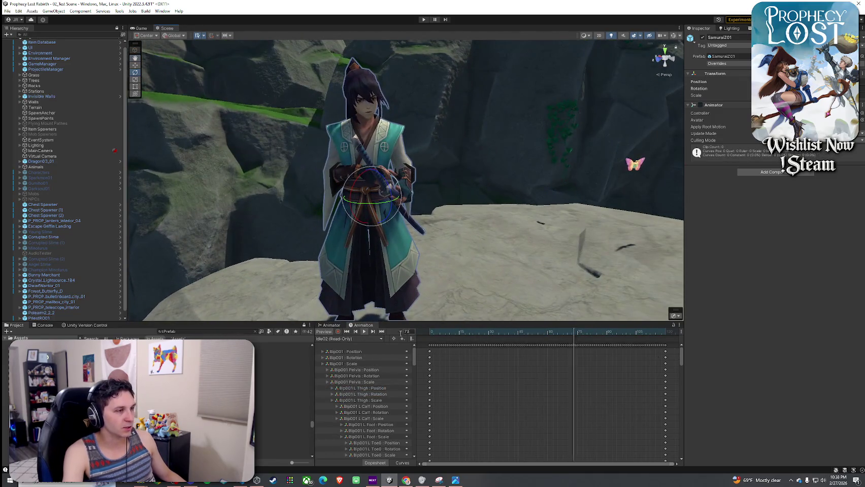
- Select the Idle03 state in the samurai's animator graph to show its settings
{"action": "left_click", "coordinate": [331, 325]}
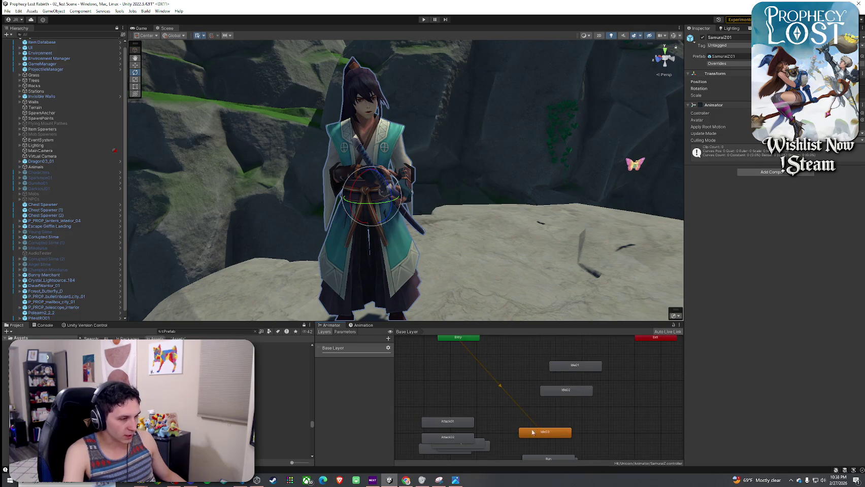
{"action": "left_click", "coordinate": [542, 435]}
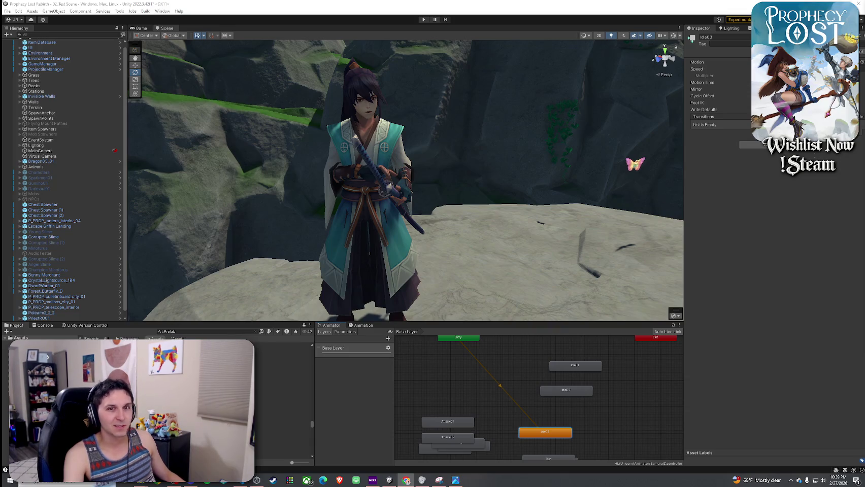
{"action": "mouse_move", "coordinate": [508, 152]}
{"action": "left_mouse_down"}
{"action": "mouse_move", "coordinate": [333, 121]}
{"action": "mouse_move", "coordinate": [366, 139]}
{"action": "mouse_move", "coordinate": [318, 122]}
{"action": "mouse_move", "coordinate": [482, 145]}
{"action": "mouse_move", "coordinate": [431, 206]}
{"action": "left_mouse_up"}
- Place the SamuraiZ02 prefab beside the first samurai and select its body mesh
{"action": "mouse_move", "coordinate": [285, 396]}
{"action": "left_mouse_down"}
{"action": "mouse_move", "coordinate": [537, 203]}
{"action": "mouse_move", "coordinate": [518, 218]}
{"action": "left_mouse_up"}
{"action": "scroll", "coordinate": [61, 254], "scroll_direction": "down", "scroll_amount": 1}
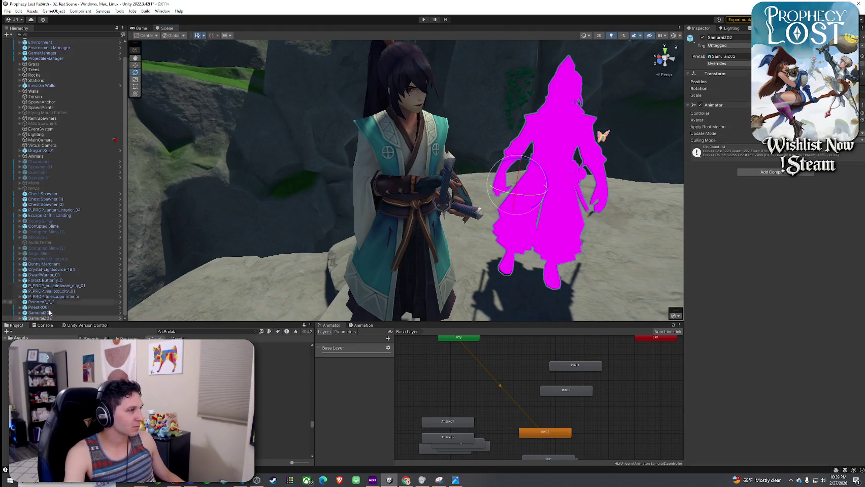
{"action": "left_click", "coordinate": [20, 318]}
{"action": "left_click", "coordinate": [40, 313]}
{"action": "left_click", "coordinate": [51, 318]}
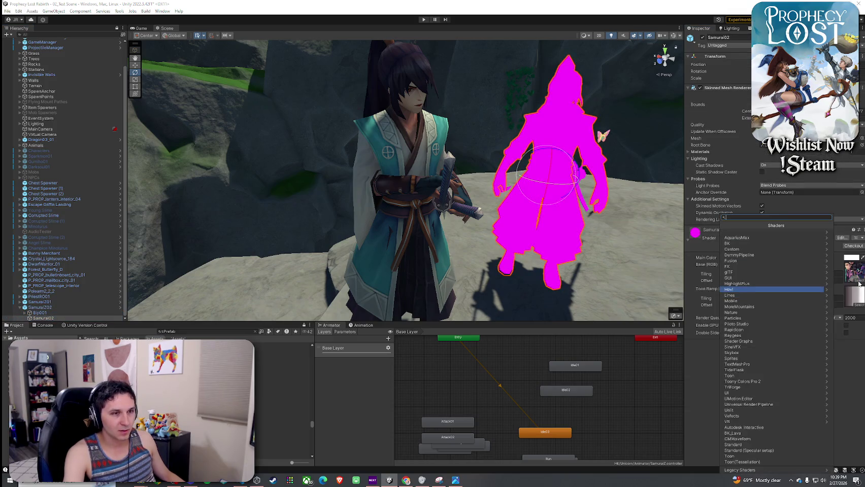
{"action": "left_click", "coordinate": [859, 284]}
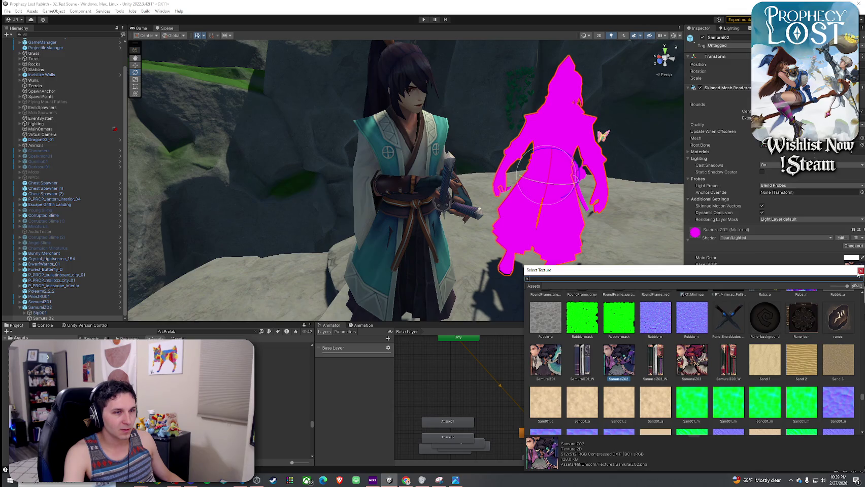
{"action": "left_click", "coordinate": [860, 271]}
- Give the body material Toony Colors Pro 2 Hybrid Shader 2, the SamuraiZ02 texture and smoothing 0.788
{"action": "left_click", "coordinate": [782, 237]}
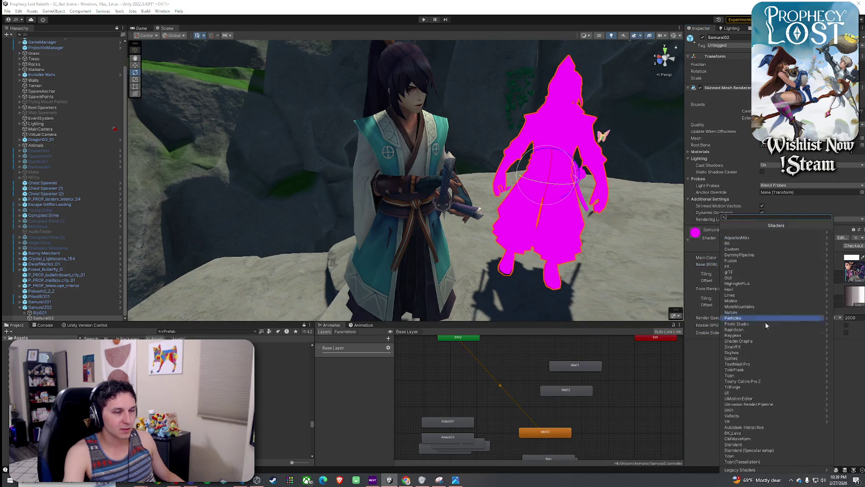
{"action": "left_click", "coordinate": [762, 382]}
{"action": "left_click", "coordinate": [740, 251]}
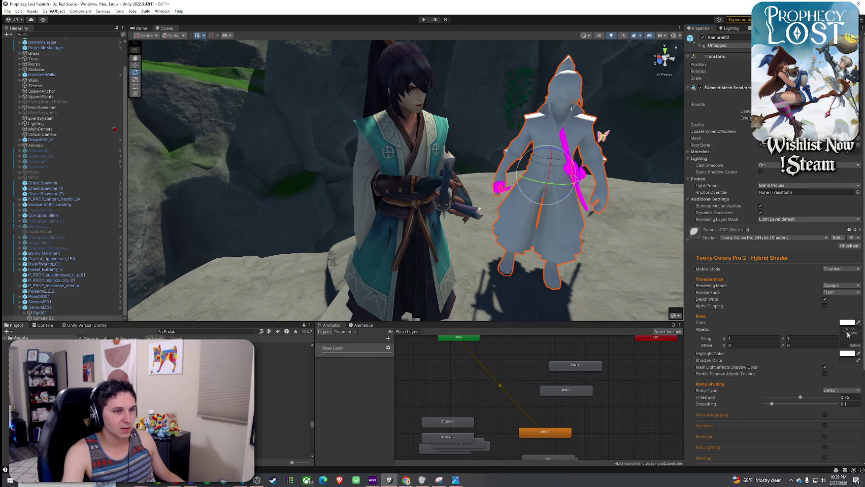
{"action": "left_click", "coordinate": [849, 336]}
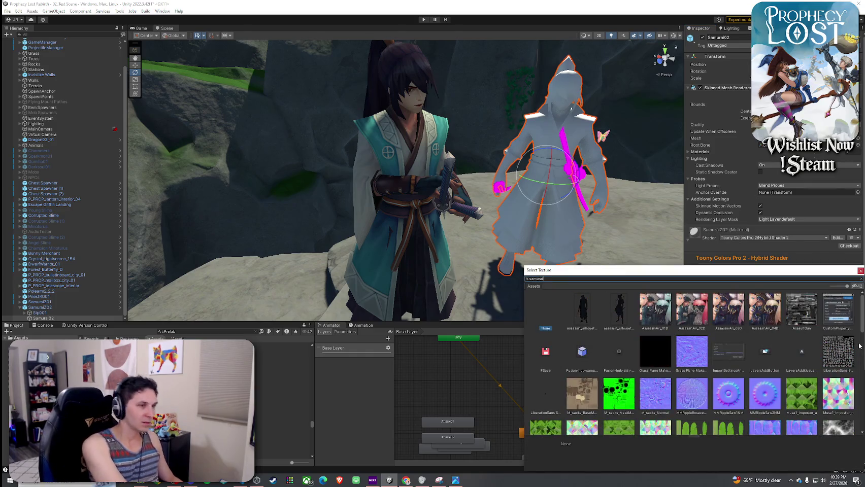
{"action": "double_click", "coordinate": [655, 309]}
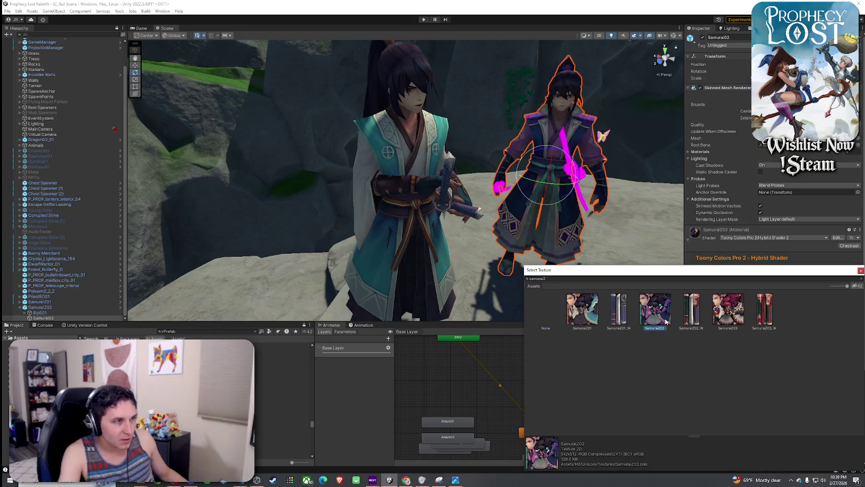
{"action": "left_click_drag", "start_coordinate": [771, 404], "coordinate": [820, 404]}
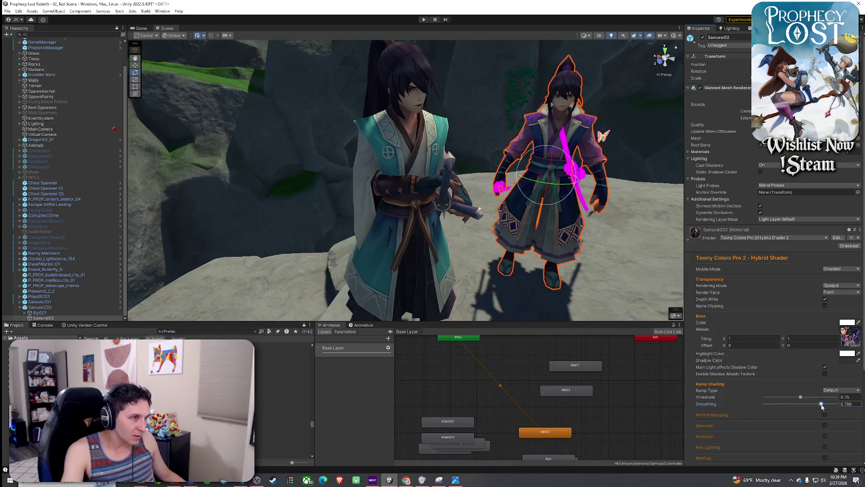
{"action": "key", "text": "f"}
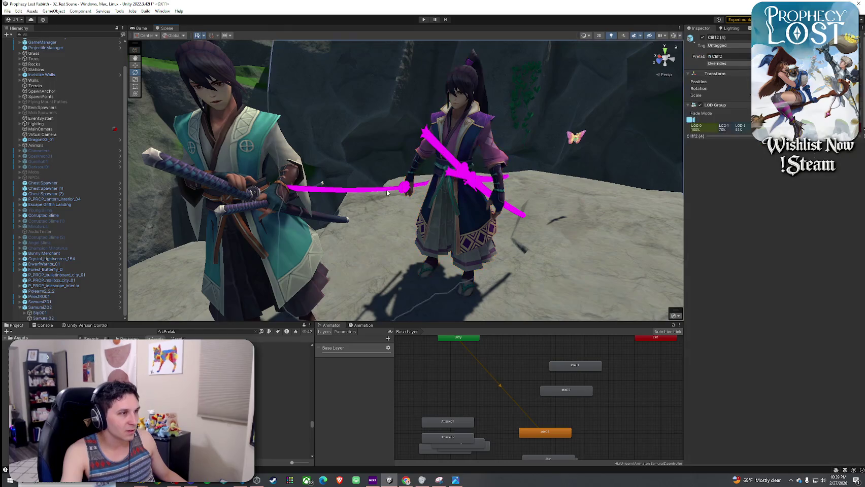
- Select SamuraiZ02's sword and switch its material to the Toony Colors Pro 2 hybrid shader
{"action": "left_click", "coordinate": [44, 318]}
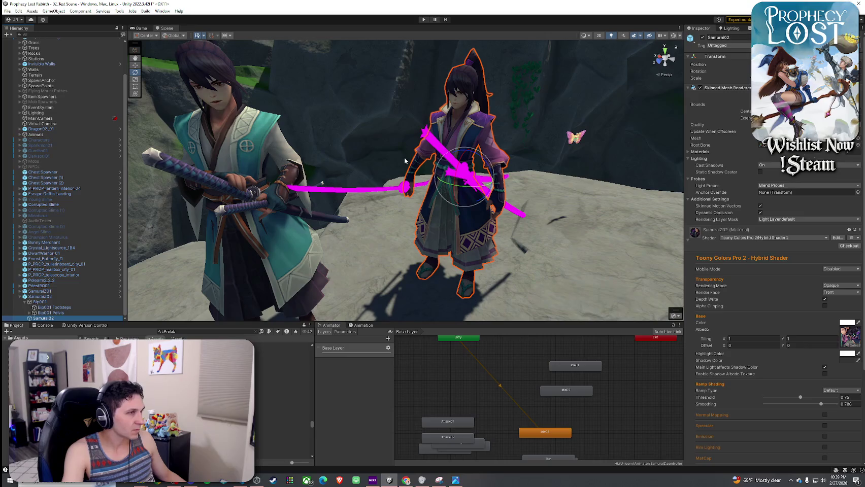
{"action": "left_click", "coordinate": [442, 151]}
{"action": "left_click", "coordinate": [433, 148]}
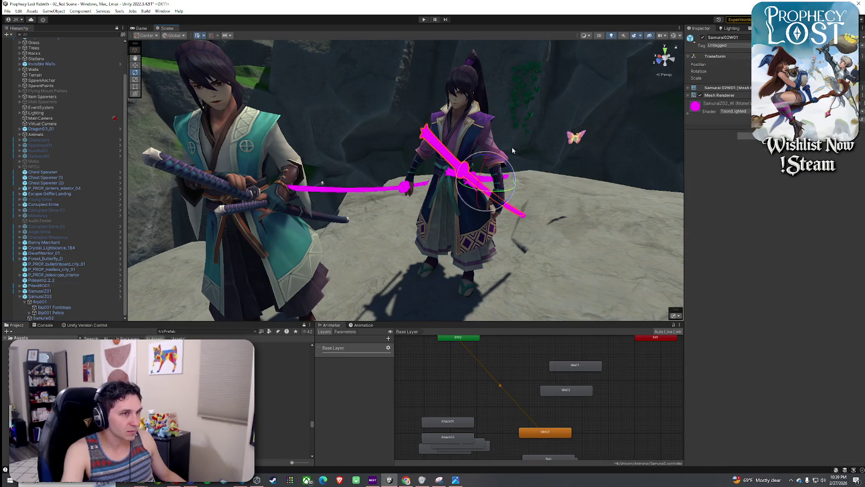
{"action": "left_click", "coordinate": [734, 111]}
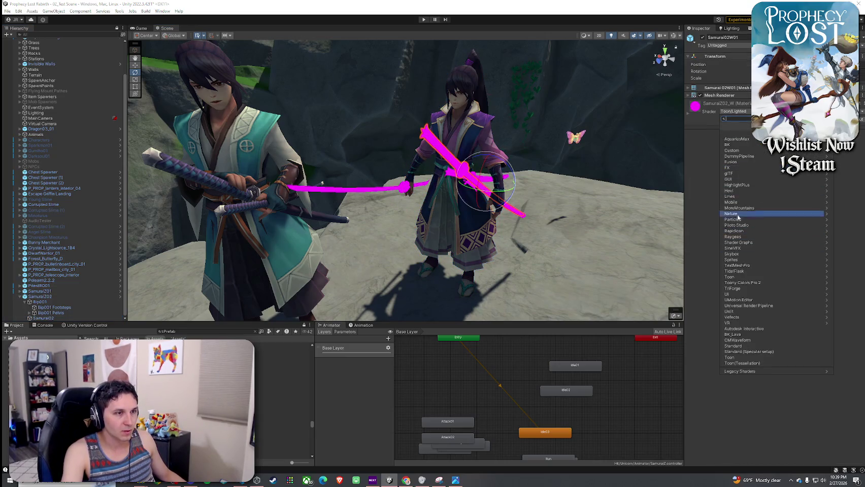
{"action": "left_click", "coordinate": [741, 283]}
{"action": "left_click", "coordinate": [736, 136]}
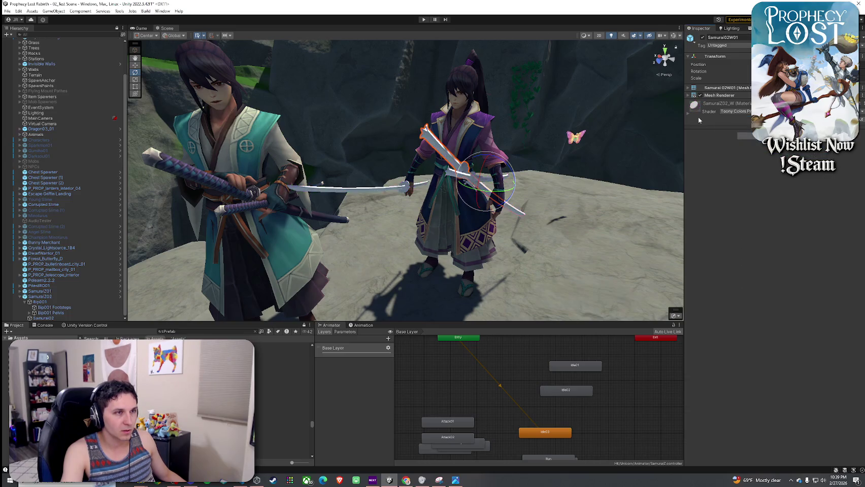
{"action": "left_click", "coordinate": [688, 114]}
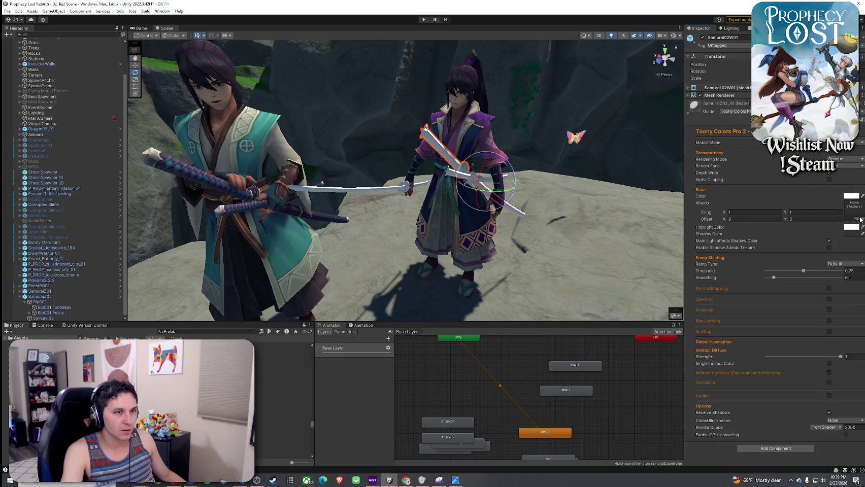
- Assign the SamuraiZ02_W albedo texture to the sword and set smoothing to 0.845
{"action": "left_click", "coordinate": [860, 219]}
{"action": "type", "text": "samurai"}
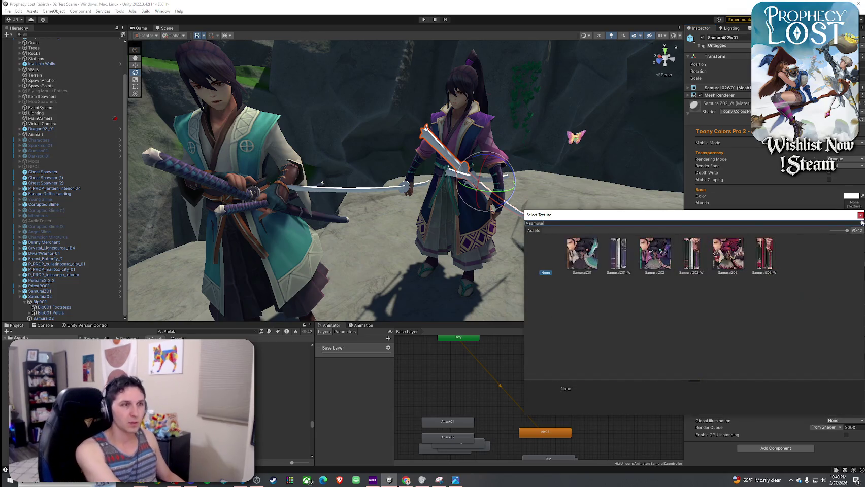
{"action": "left_click", "coordinate": [693, 261]}
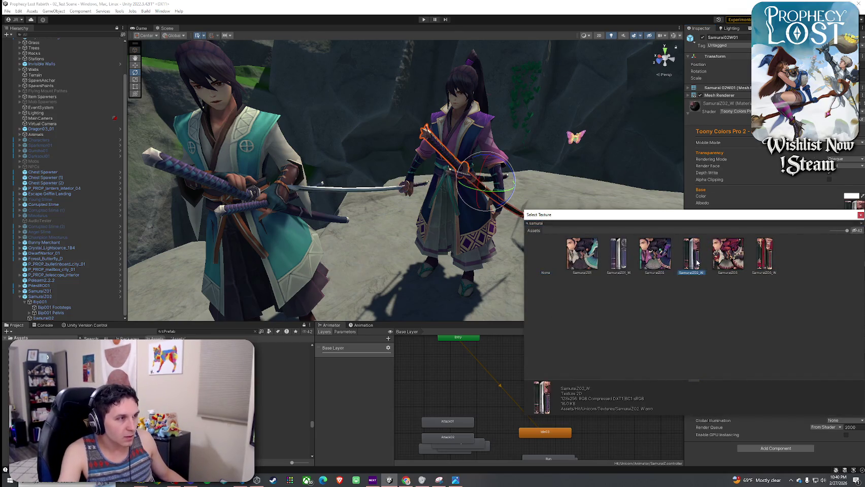
{"action": "double_click", "coordinate": [693, 261]}
{"action": "left_click", "coordinate": [828, 278]}
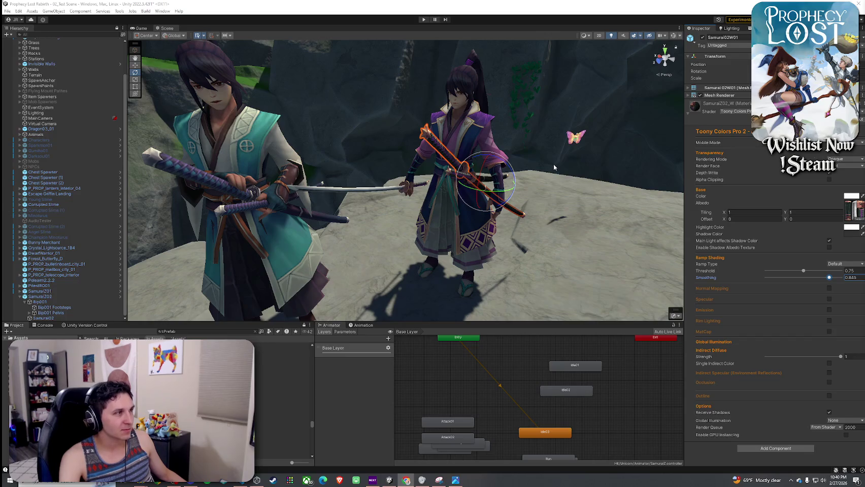
- Place the red-haired SamuraiZ03 prefab on the cliff
{"action": "left_click_drag", "start_coordinate": [556, 169], "coordinate": [541, 164]}
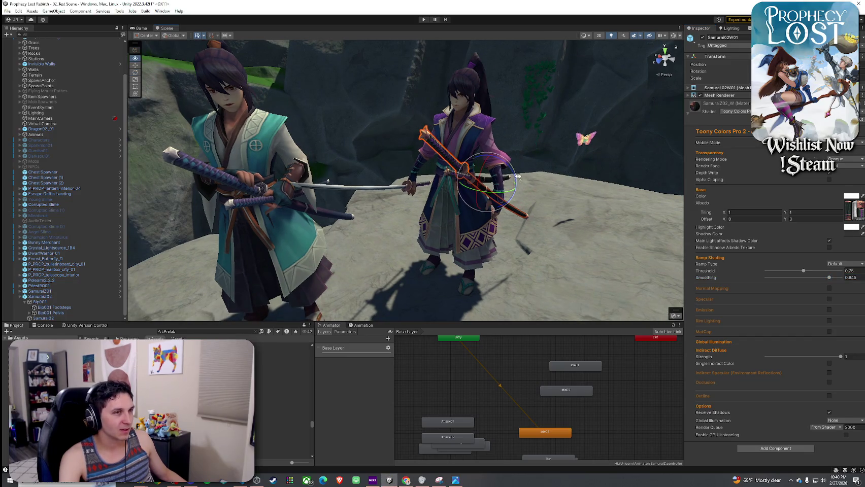
{"action": "scroll", "coordinate": [517, 177], "scroll_direction": "down", "scroll_amount": 5}
{"action": "left_click_drag", "start_coordinate": [458, 181], "coordinate": [449, 186]}
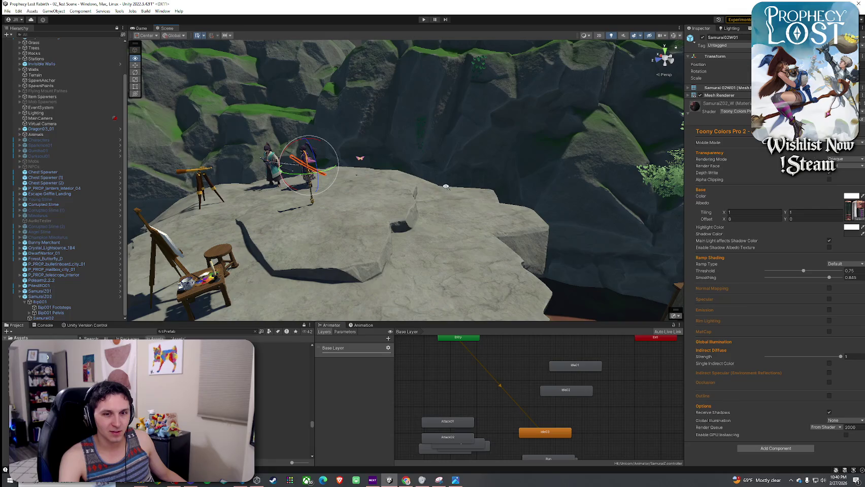
{"action": "scroll", "coordinate": [446, 187], "scroll_direction": "up", "scroll_amount": 6}
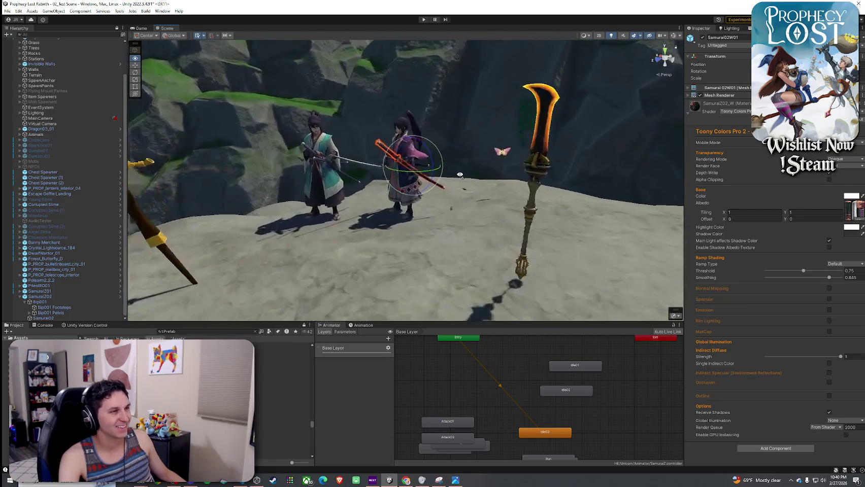
{"action": "scroll", "coordinate": [460, 174], "scroll_direction": "up", "scroll_amount": 3}
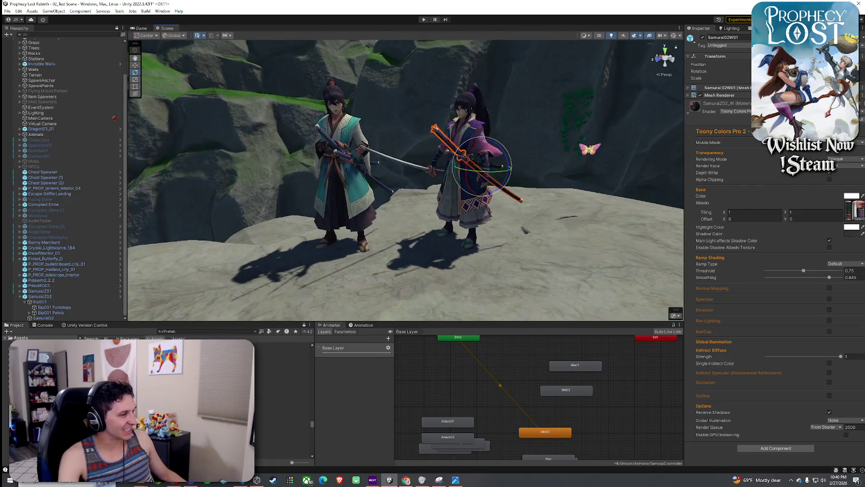
{"action": "left_click", "coordinate": [282, 452]}
{"action": "left_click", "coordinate": [282, 437]}
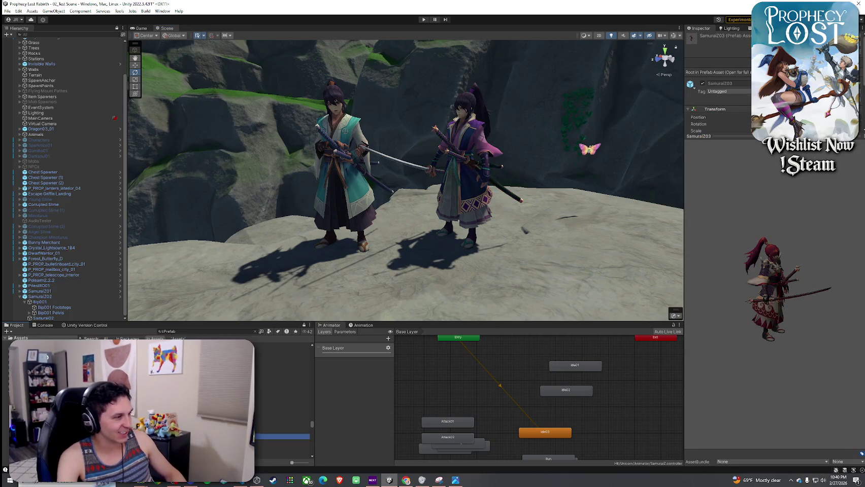
{"action": "mouse_move", "coordinate": [283, 437]}
{"action": "left_mouse_down"}
{"action": "mouse_move", "coordinate": [218, 203]}
{"action": "mouse_move", "coordinate": [244, 195]}
{"action": "left_mouse_up"}
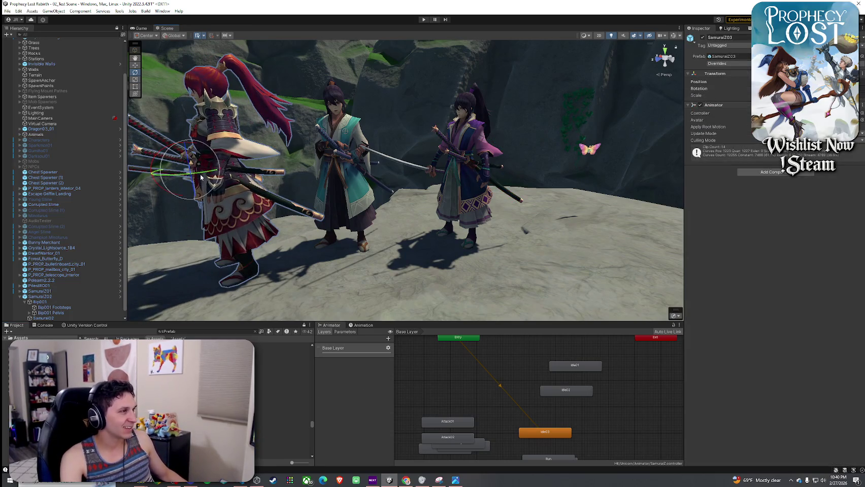
{"action": "scroll", "coordinate": [239, 175], "scroll_direction": "up", "scroll_amount": 5}
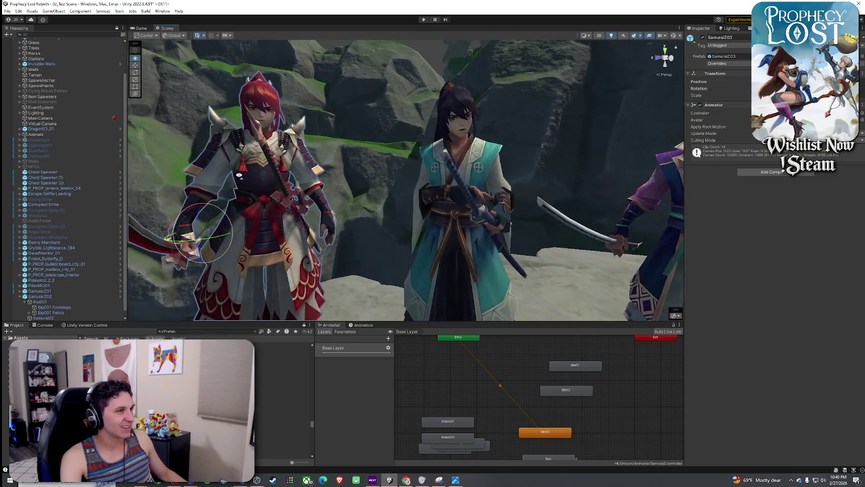
{"action": "scroll", "coordinate": [239, 176], "scroll_direction": "down", "scroll_amount": 5}
{"action": "scroll", "coordinate": [238, 176], "scroll_direction": "up", "scroll_amount": 4}
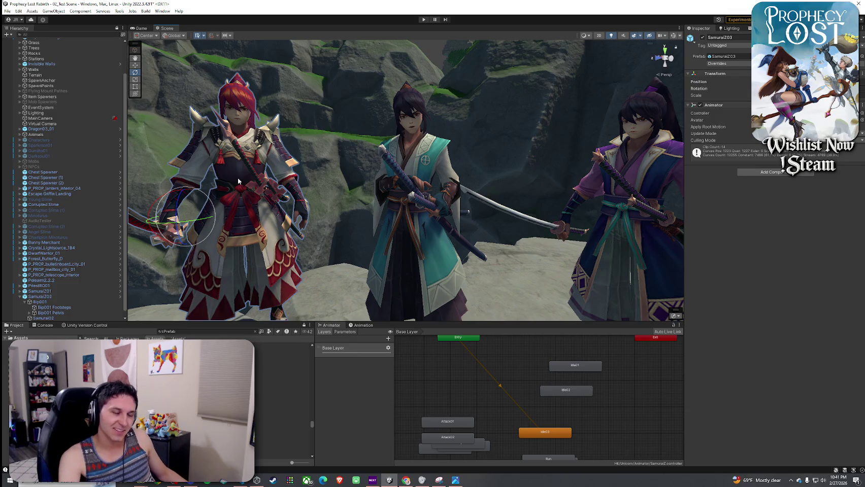
{"action": "scroll", "coordinate": [21, 293], "scroll_direction": "down", "scroll_amount": 1}
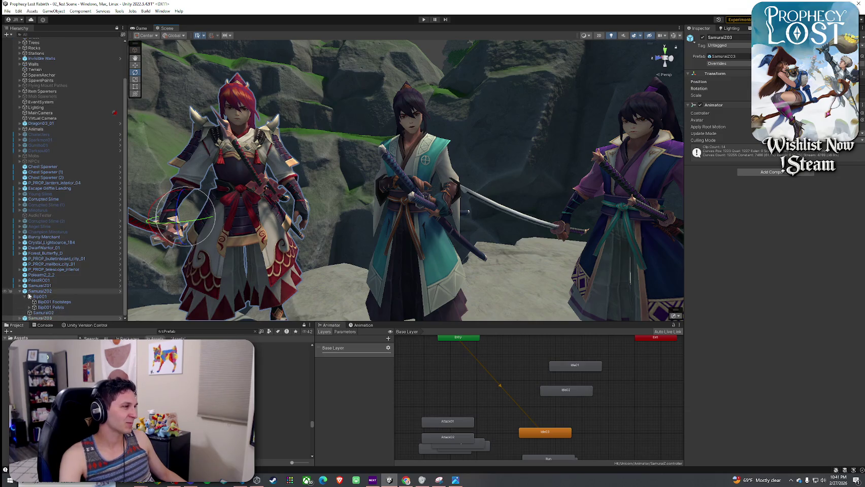
- Delete SamuraiZ02 and SamuraiZ03 from the Hierarchy
{"action": "left_click", "coordinate": [20, 294]}
{"action": "left_click", "coordinate": [8, 11]}
{"action": "left_click", "coordinate": [20, 43]}
{"action": "left_click", "coordinate": [41, 313], "text": "shift"}
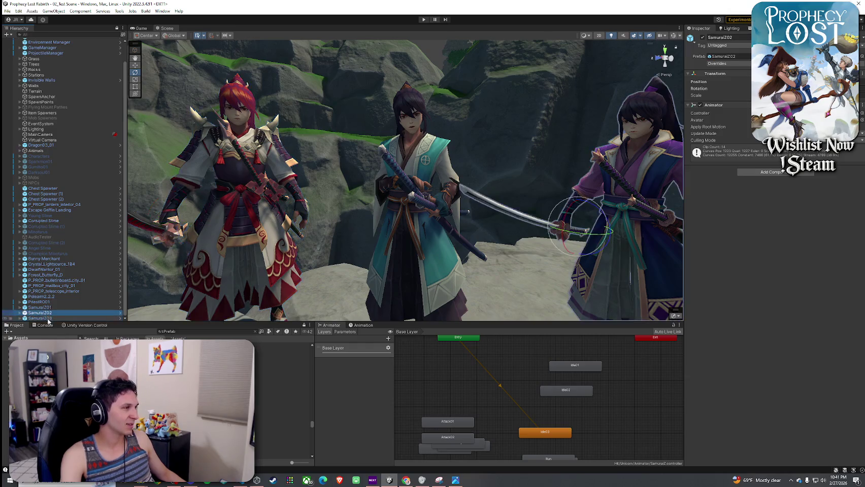
{"action": "key", "text": "Delete"}
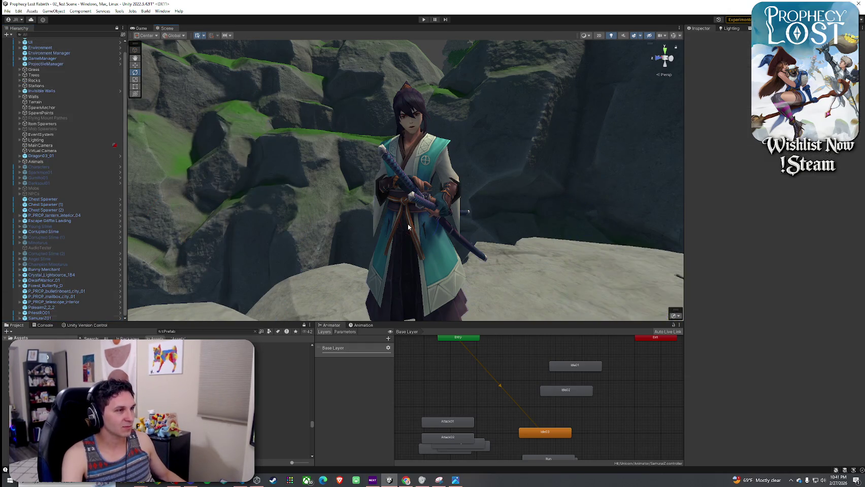
- Set Idle02 as the layer default state in SamuraiZ01's animator graph
{"action": "left_click", "coordinate": [407, 224]}
{"action": "left_click", "coordinate": [363, 325]}
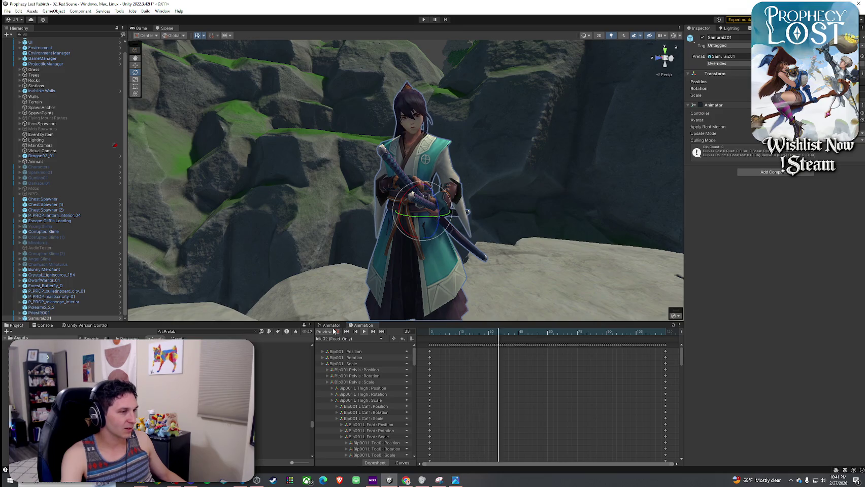
{"action": "left_click", "coordinate": [331, 326]}
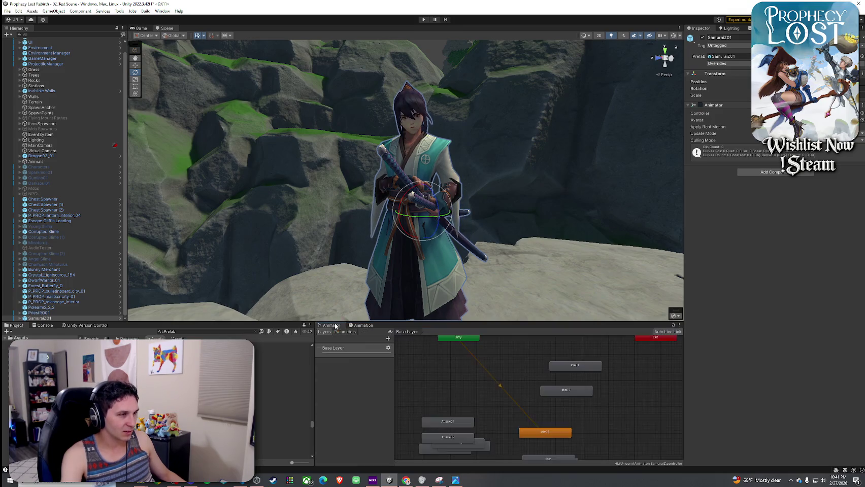
{"action": "mouse_move", "coordinate": [463, 440]}
{"action": "left_mouse_down"}
{"action": "mouse_move", "coordinate": [463, 411]}
{"action": "mouse_move", "coordinate": [456, 418]}
{"action": "left_mouse_up"}
{"action": "left_click", "coordinate": [459, 433]}
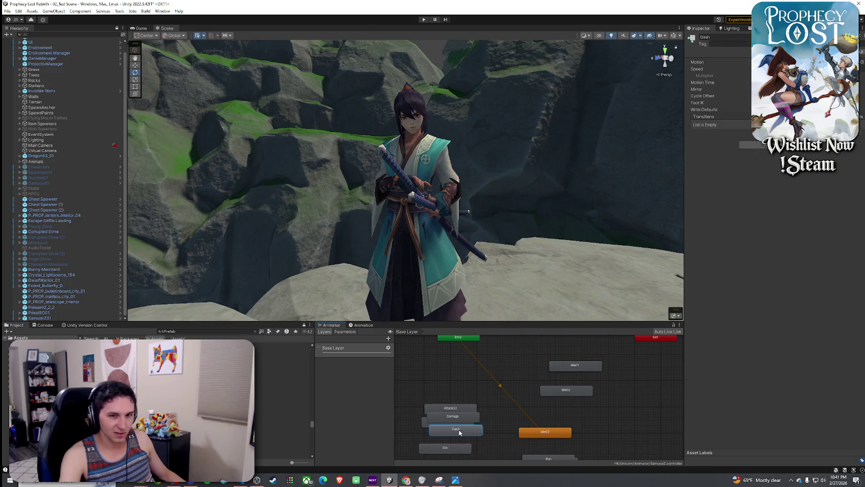
{"action": "scroll", "coordinate": [529, 418], "scroll_direction": "up", "scroll_amount": 3}
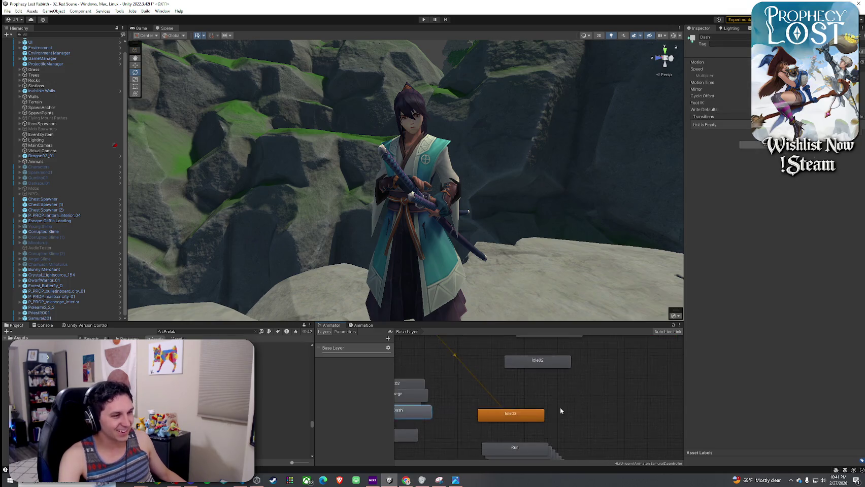
{"action": "left_click_drag", "start_coordinate": [523, 378], "coordinate": [527, 402]}
{"action": "right_click", "coordinate": [526, 402]}
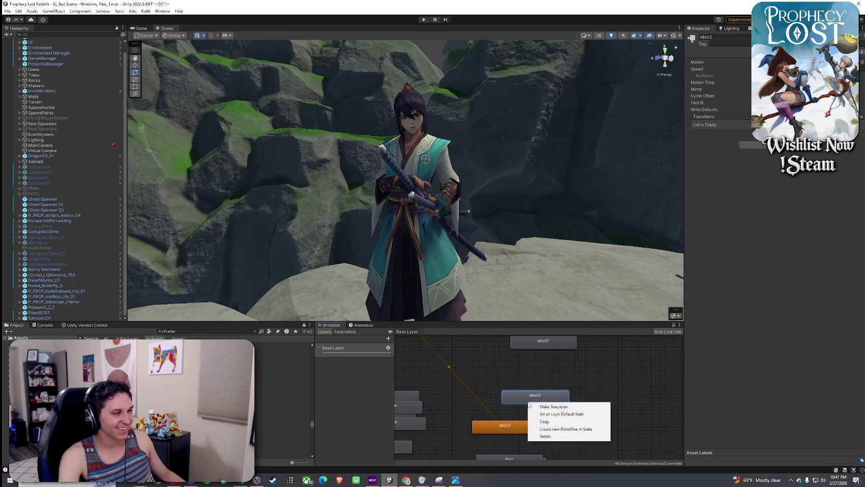
{"action": "left_click", "coordinate": [558, 415]}
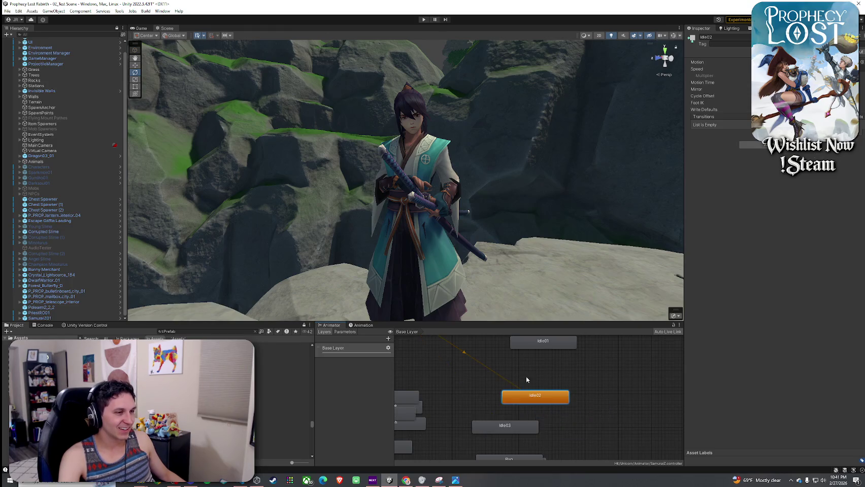
- Save the scene, then select, frame and expand SamuraiZ01 in the Hierarchy
{"action": "scroll", "coordinate": [530, 396], "scroll_direction": "down", "scroll_amount": 3}
{"action": "left_click", "coordinate": [7, 11]}
{"action": "left_click", "coordinate": [23, 39]}
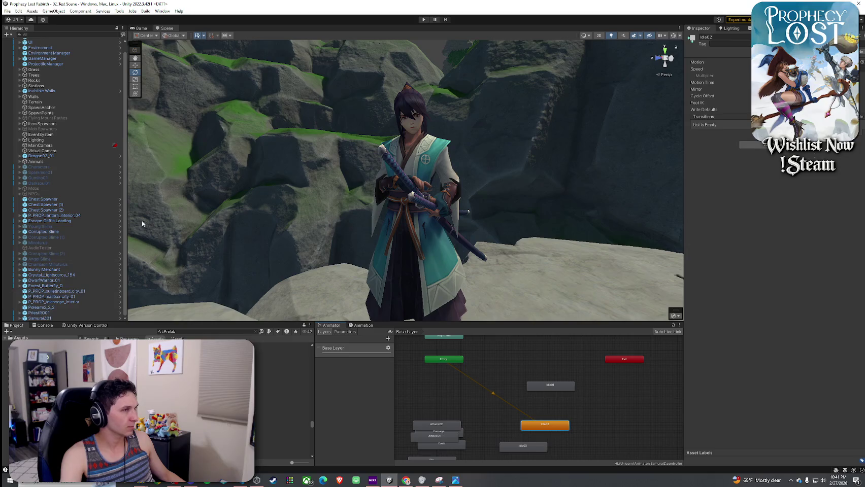
{"action": "double_click", "coordinate": [51, 319]}
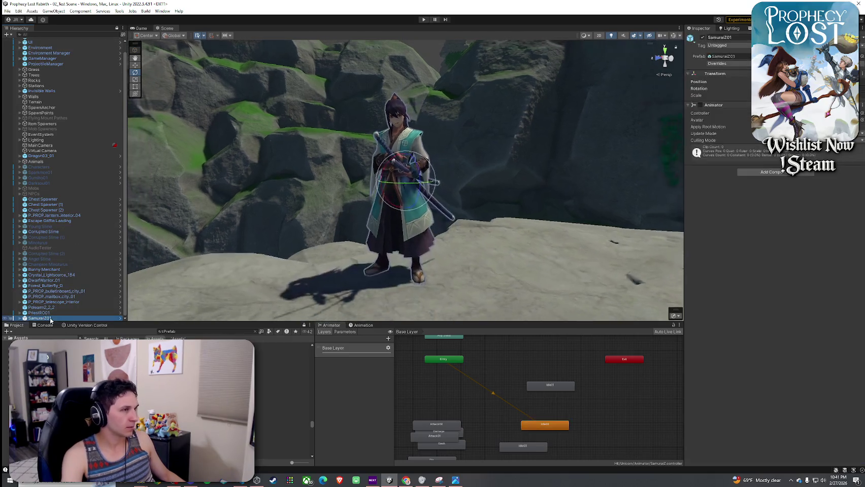
{"action": "left_click", "coordinate": [19, 318]}
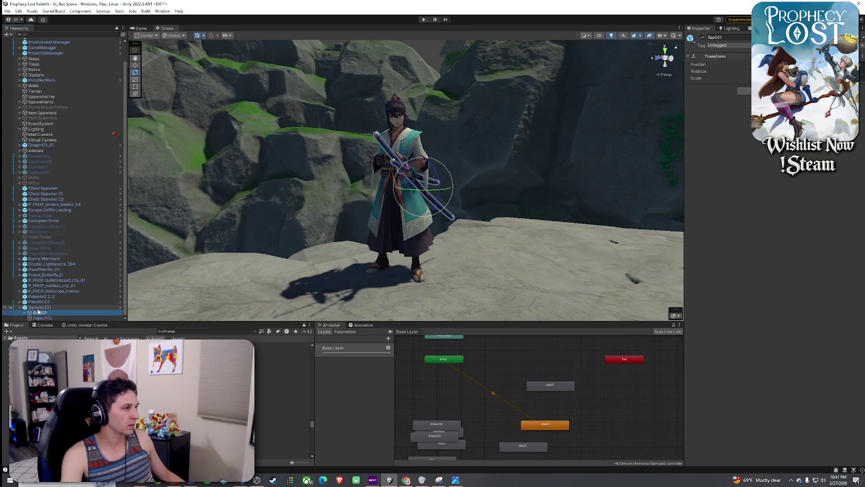
- Add a Capsule Collider to SamuraiZ01 and set centre Y 0.85 and height 1.7
{"action": "left_click", "coordinate": [775, 174]}
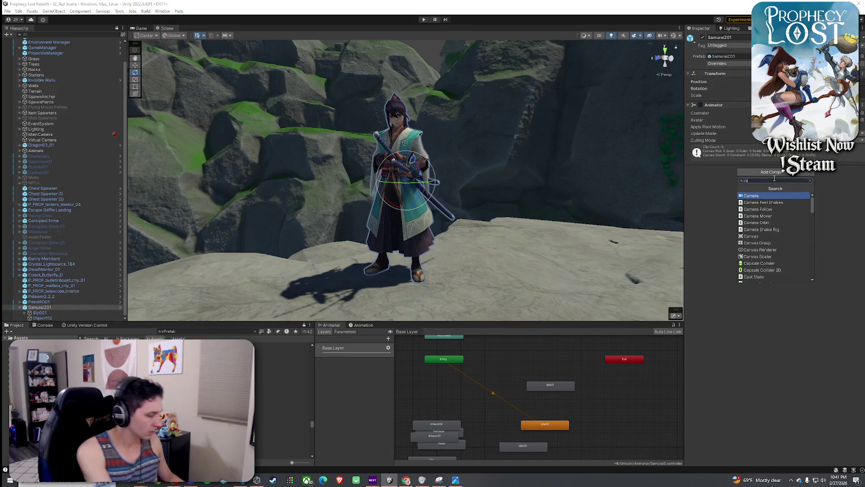
{"action": "type", "text": "caps"}
{"action": "left_click", "coordinate": [764, 195]}
{"action": "left_click_drag", "start_coordinate": [552, 166], "coordinate": [680, 167]}
{"action": "left_click", "coordinate": [688, 169]}
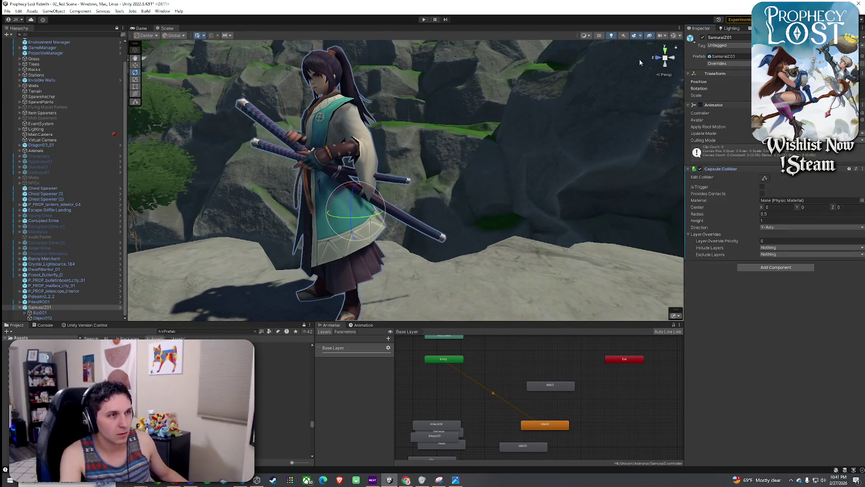
{"action": "key", "text": "f"}
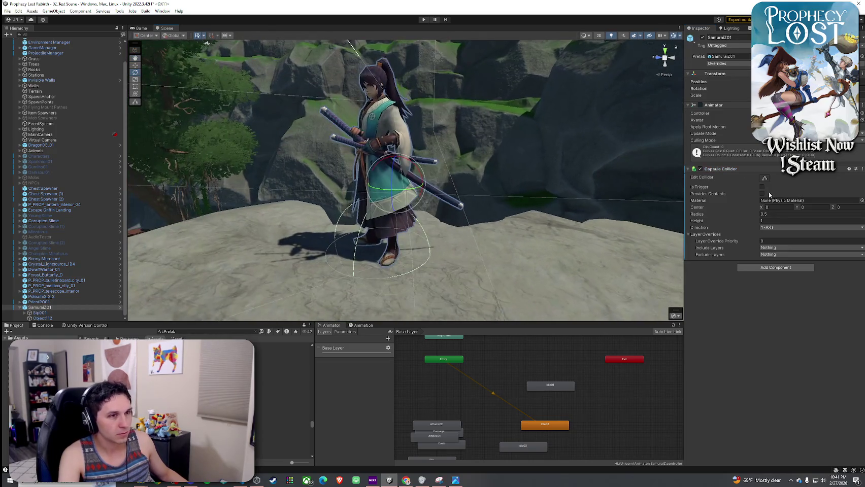
{"action": "left_click_drag", "start_coordinate": [799, 208], "coordinate": [827, 208]}
{"action": "left_click_drag", "start_coordinate": [755, 220], "coordinate": [779, 220]}
{"action": "mouse_move", "coordinate": [609, 187]}
{"action": "left_mouse_down"}
{"action": "mouse_move", "coordinate": [243, 156]}
{"action": "mouse_move", "coordinate": [347, 150]}
{"action": "mouse_move", "coordinate": [426, 178]}
{"action": "left_mouse_up"}
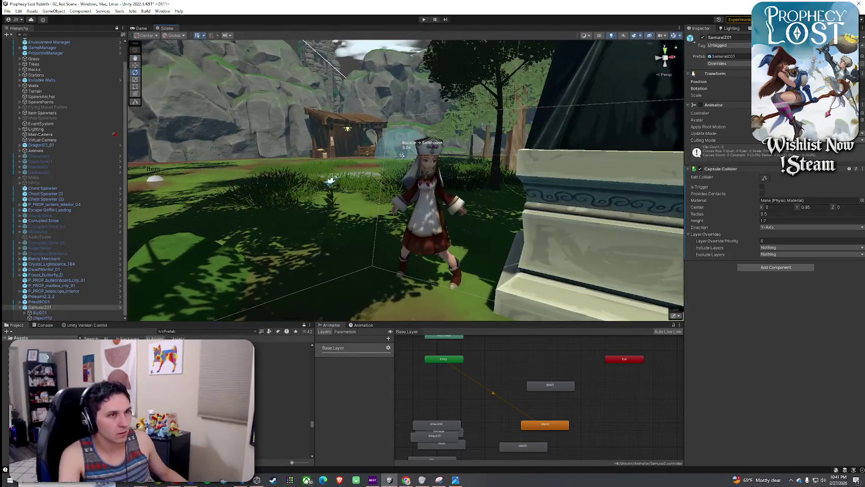
- Give PriestRO01 a capsule collider with centre Y 0.75 and height 1.69
{"action": "left_click", "coordinate": [426, 179]}
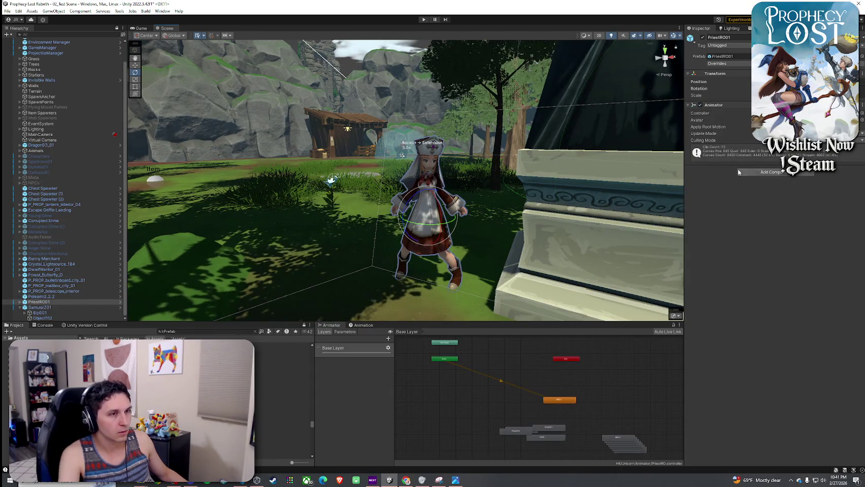
{"action": "left_click", "coordinate": [808, 208]}
{"action": "type", "text": "0.75"}
{"action": "left_click_drag", "start_coordinate": [747, 223], "coordinate": [756, 221]}
{"action": "mouse_move", "coordinate": [406, 178]}
{"action": "left_mouse_down"}
{"action": "mouse_move", "coordinate": [355, 173]}
{"action": "mouse_move", "coordinate": [467, 180]}
{"action": "left_mouse_up"}
- Add a capsule collider to DwarfWarrior_01: radius 0.65, height 1.7, centre Y 0.84
{"action": "left_click", "coordinate": [396, 177]}
{"action": "key", "text": "f"}
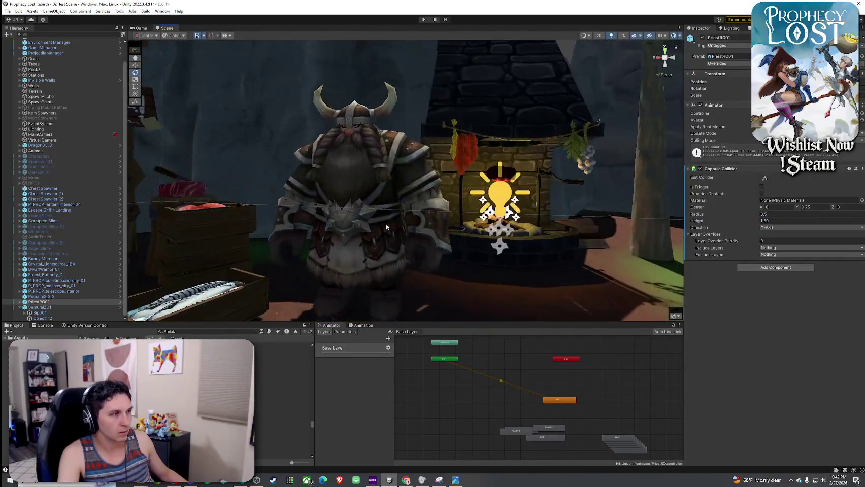
{"action": "left_click", "coordinate": [771, 172]}
{"action": "type", "text": "ca"}
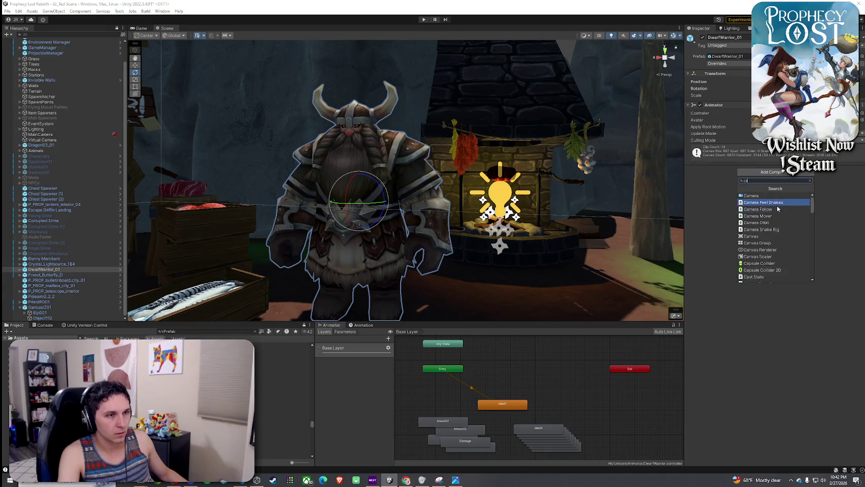
{"action": "left_click", "coordinate": [775, 264]}
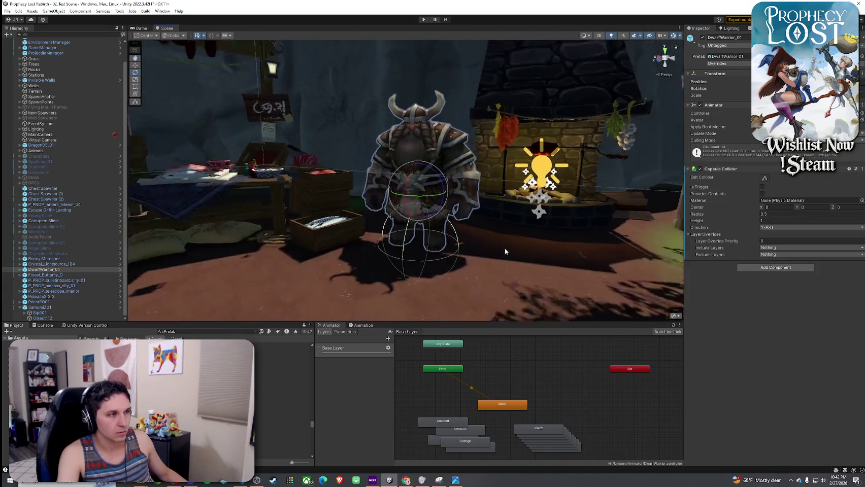
{"action": "mouse_move", "coordinate": [798, 211]}
{"action": "left_mouse_down"}
{"action": "mouse_move", "coordinate": [761, 222]}
{"action": "mouse_move", "coordinate": [795, 209]}
{"action": "left_mouse_up"}
{"action": "mouse_move", "coordinate": [555, 169]}
{"action": "left_mouse_down"}
{"action": "mouse_move", "coordinate": [538, 177]}
{"action": "mouse_move", "coordinate": [568, 182]}
{"action": "mouse_move", "coordinate": [553, 193]}
{"action": "mouse_move", "coordinate": [563, 199]}
{"action": "mouse_move", "coordinate": [548, 202]}
{"action": "left_mouse_up"}
- Save the scene and collapse the SamuraiZ01 child list
{"action": "left_click", "coordinate": [9, 10]}
{"action": "left_click", "coordinate": [23, 44]}
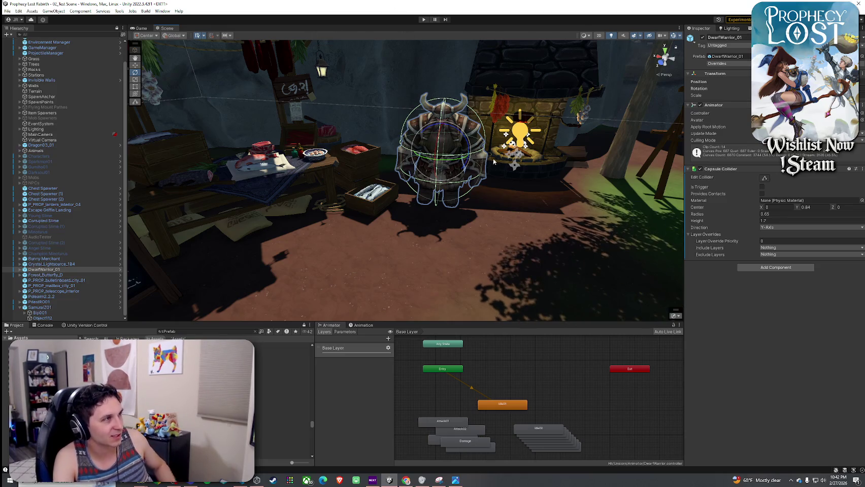
{"action": "left_click_drag", "start_coordinate": [305, 152], "coordinate": [152, 127]}
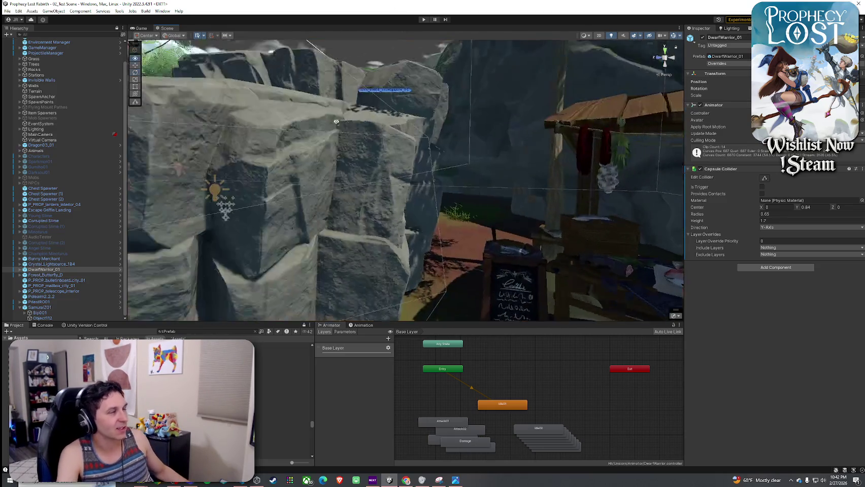
{"action": "left_click", "coordinate": [19, 307]}
- Enter Play mode with Ctrl+P and start the game from the Prophecy Lost title screen
{"action": "double_click", "coordinate": [40, 318]}
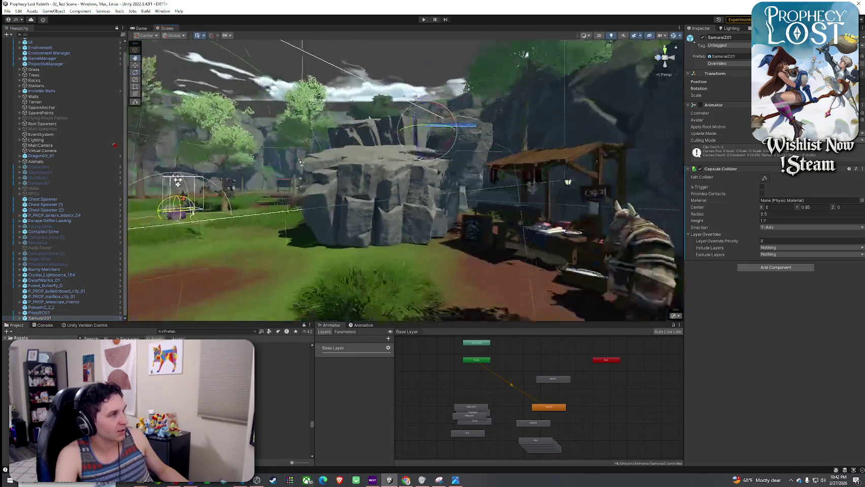
{"action": "left_click", "coordinate": [8, 11]}
{"action": "key", "text": "Escape"}
{"action": "key", "text": "ctrl+p"}
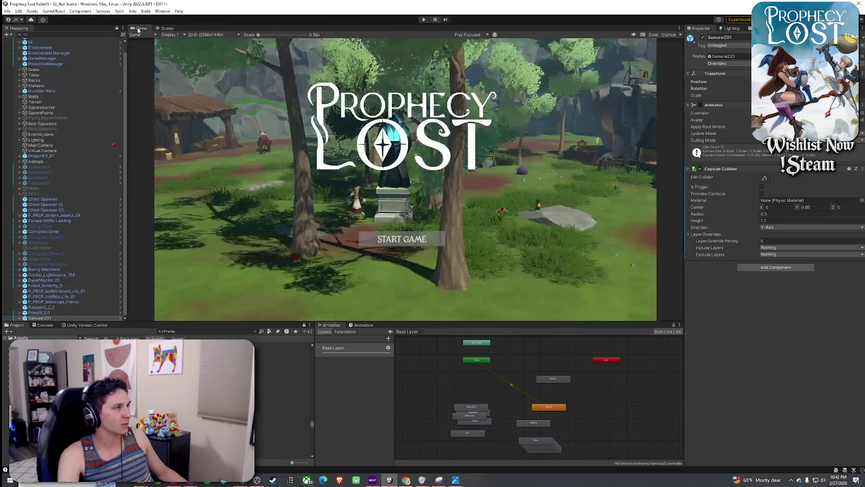
{"action": "left_click", "coordinate": [7, 13]}
{"action": "key", "text": "Escape"}
{"action": "key", "text": "ctrl+p"}
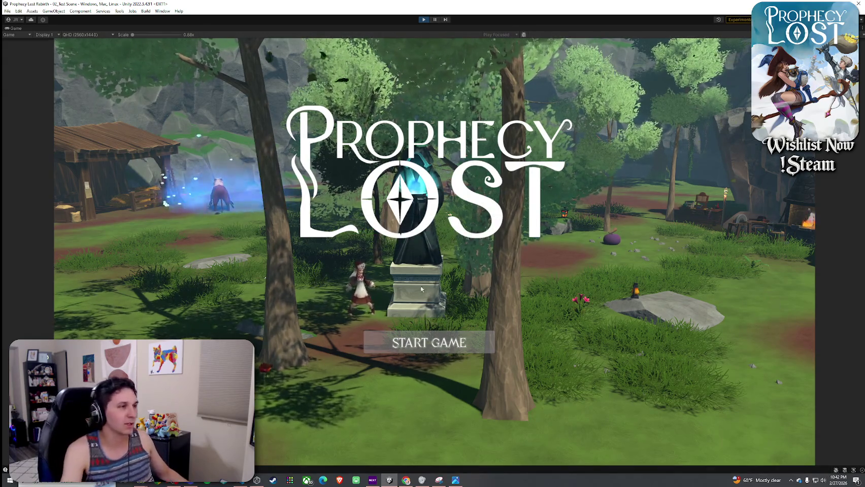
{"action": "left_click", "coordinate": [449, 351]}
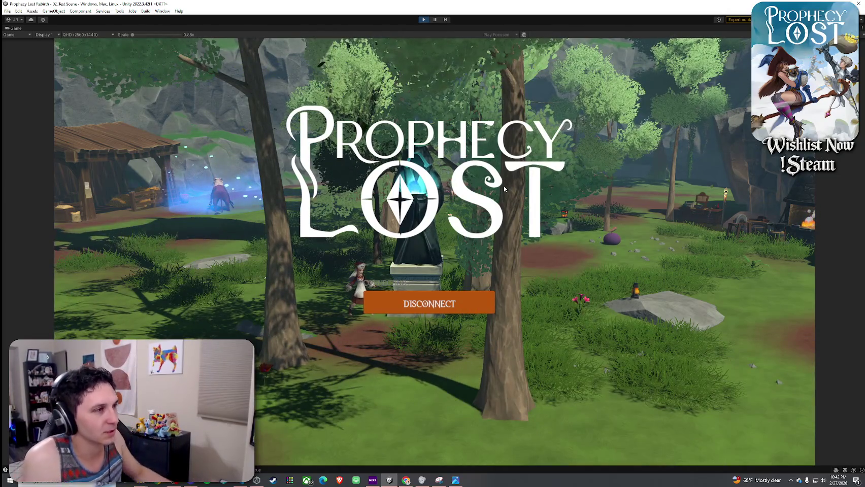
- Run the player through the village, climb the rock, and cross the plateau to the samurai
{"action": "key", "text": "w"}
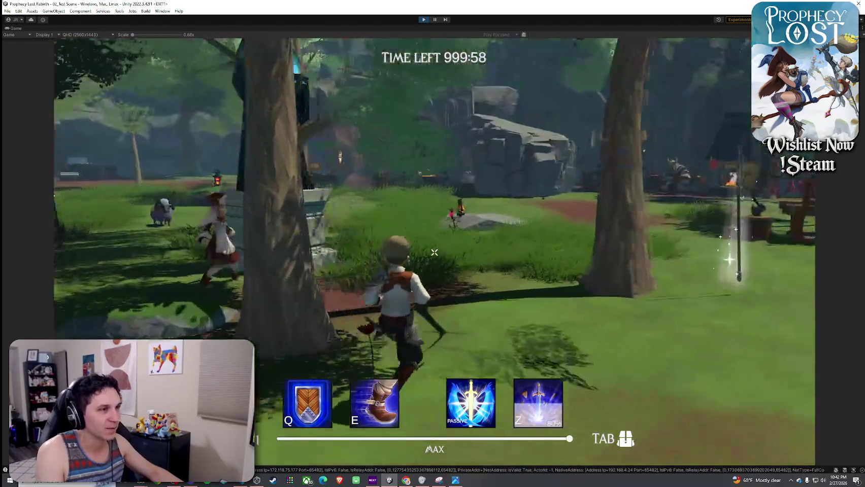
{"action": "key", "text": "Tab"}
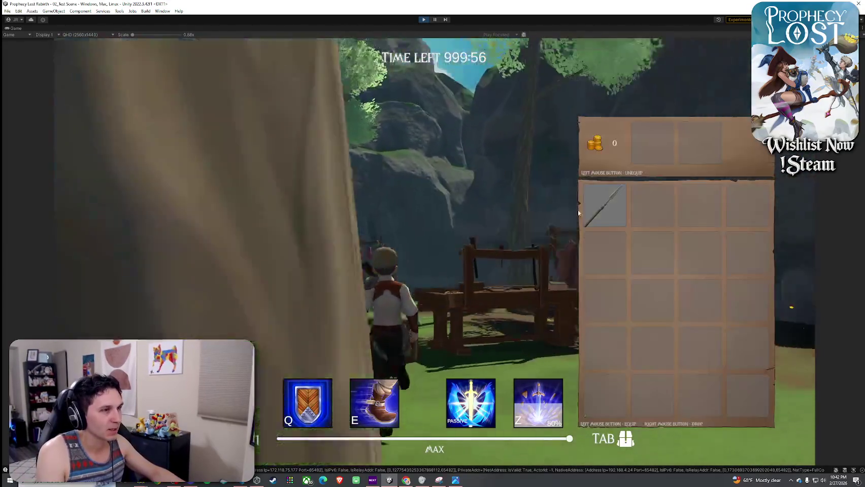
{"action": "key", "text": "Tab"}
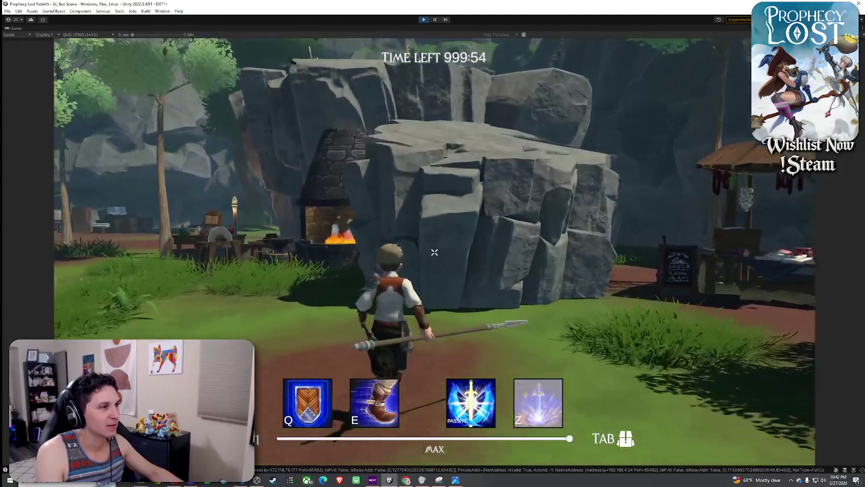
{"action": "key", "text": "w"}
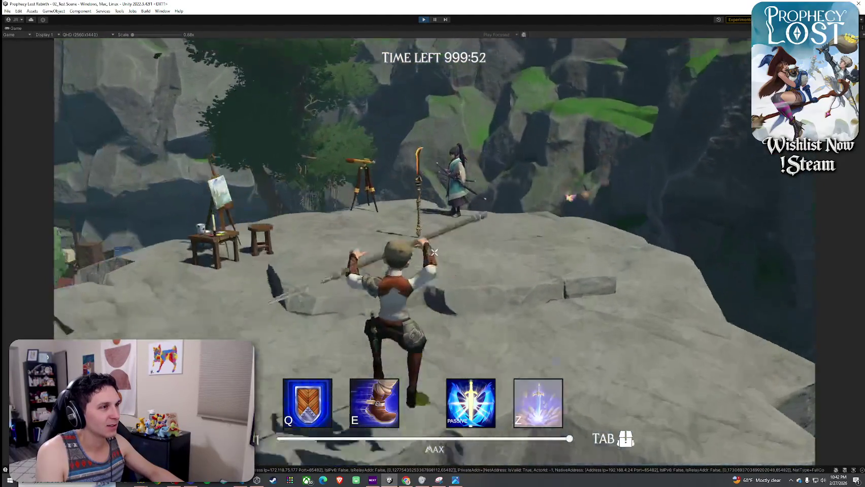
{"action": "key", "text": "w"}
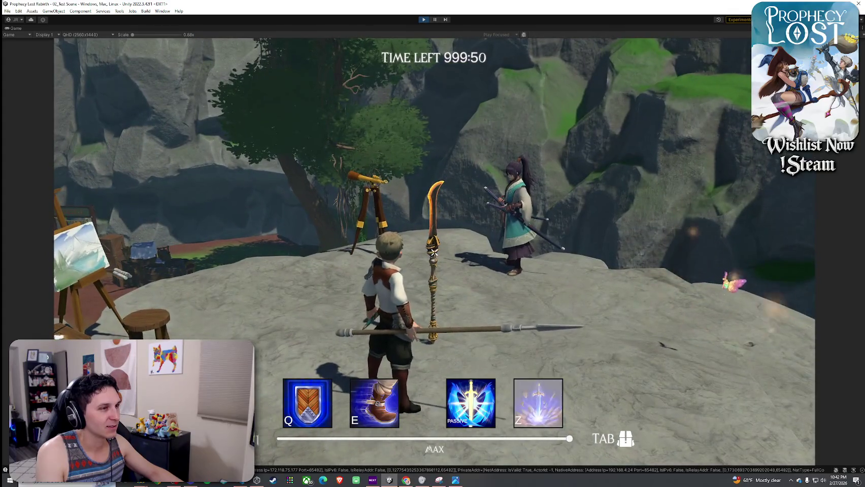
{"action": "key", "text": "w"}
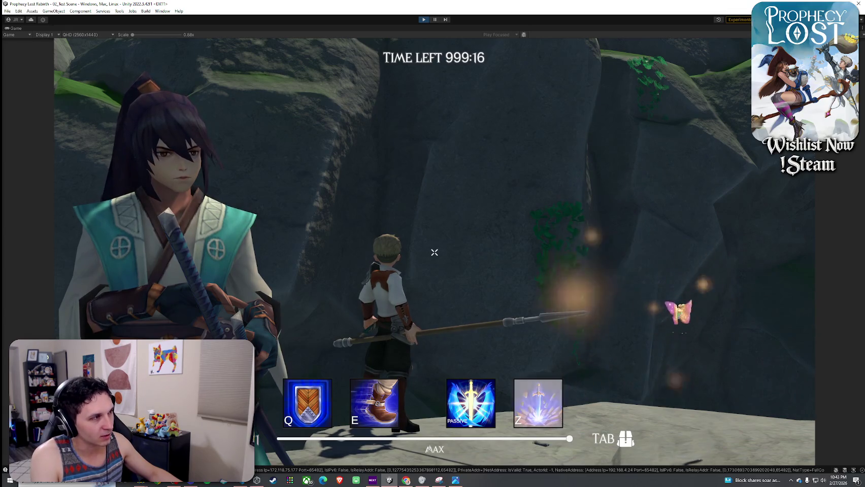
- Walk to the edge of the stone ledge, then back across the plaza toward the staff
{"action": "key", "text": "w"}
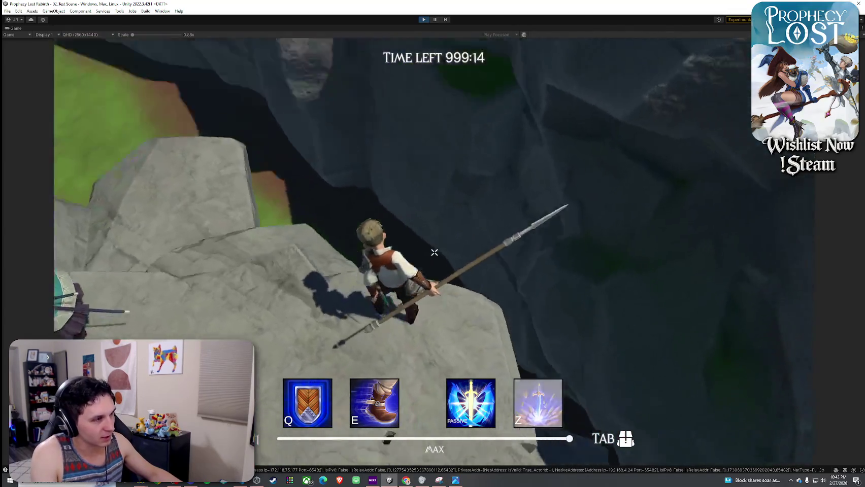
{"action": "mouse_move", "coordinate": [434, 252]}
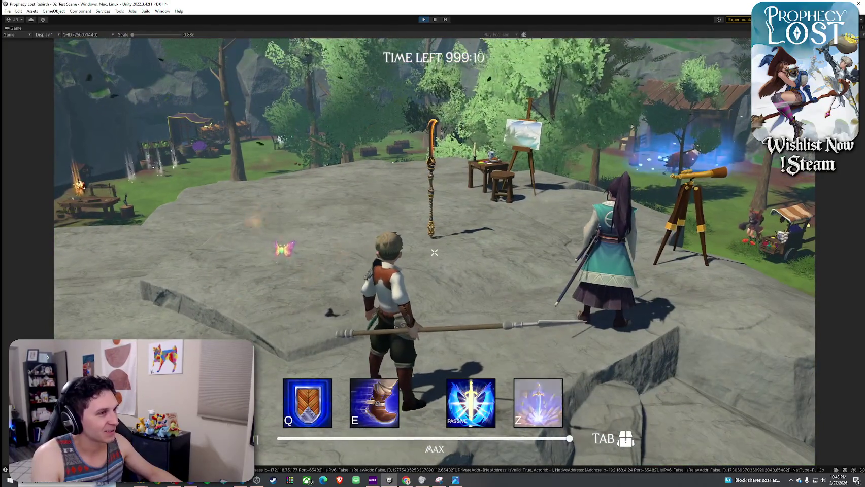
{"action": "key", "text": "w"}
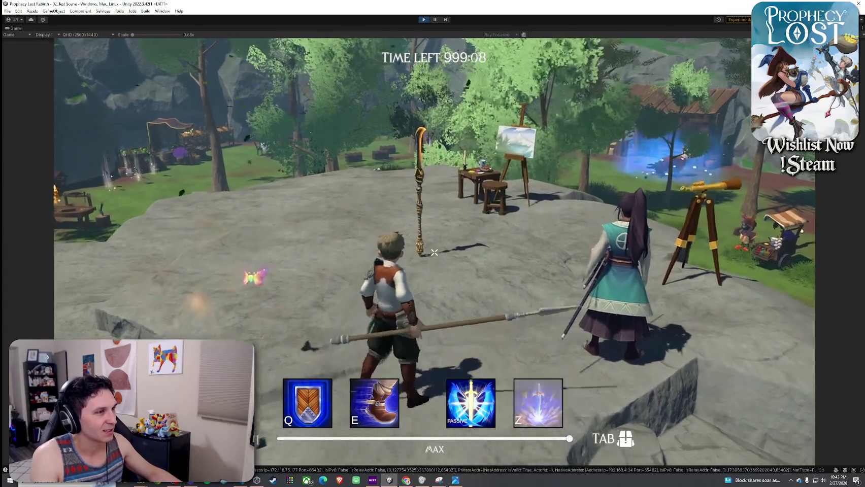
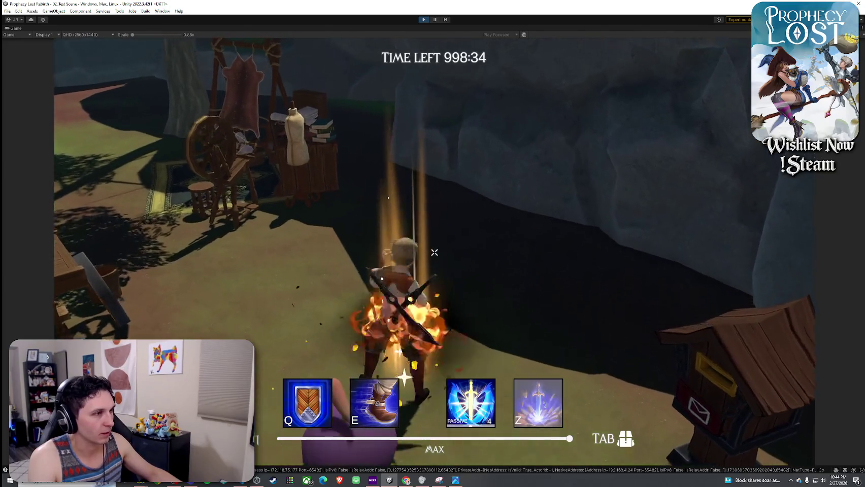
- Run toward the workbench and hit the purple slime with repeated fire attacks
{"action": "key", "text": "w"}
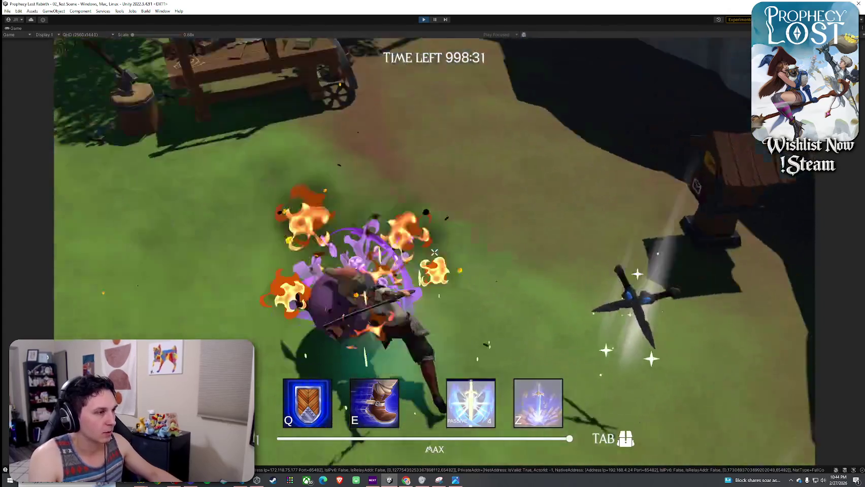
{"action": "left_click", "coordinate": [434, 252]}
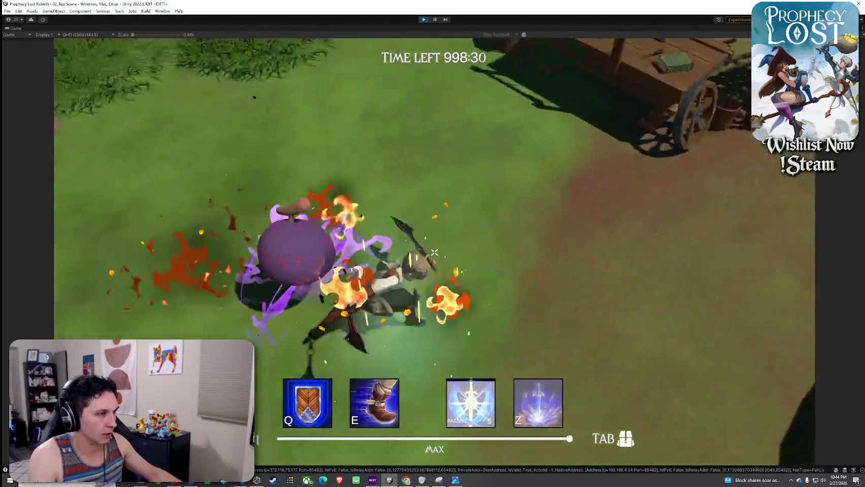
{"action": "left_click", "coordinate": [434, 253]}
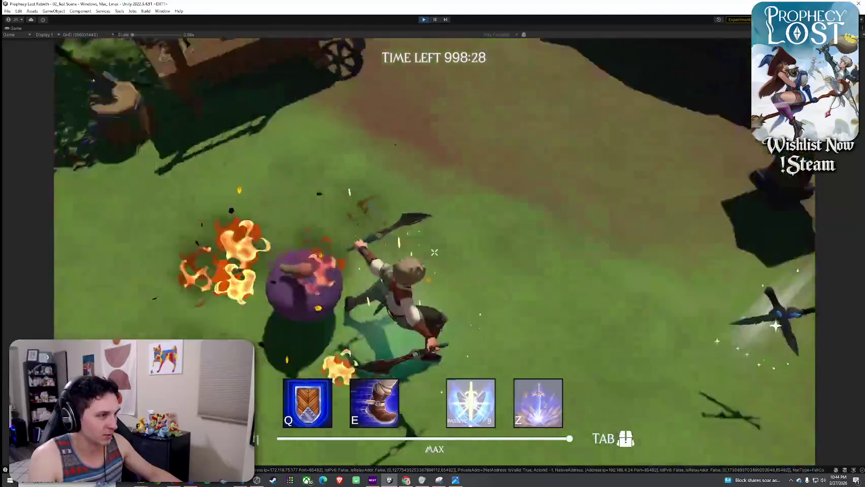
{"action": "left_click", "coordinate": [434, 252]}
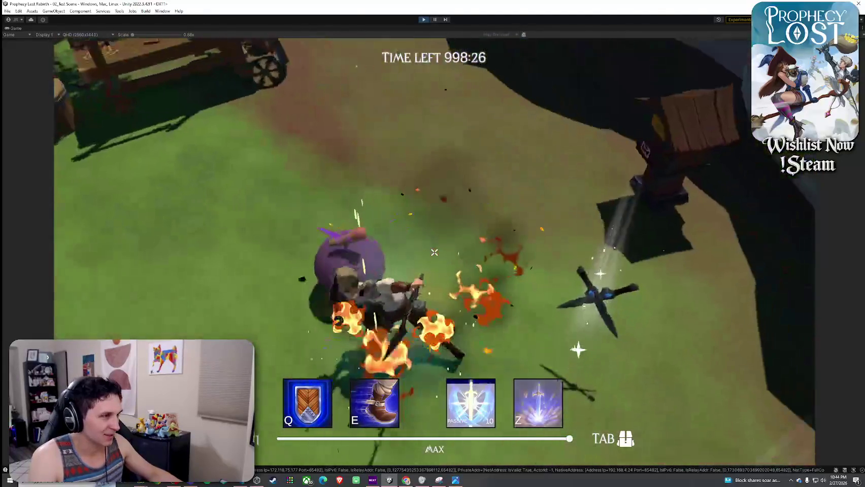
{"action": "left_click", "coordinate": [434, 252]}
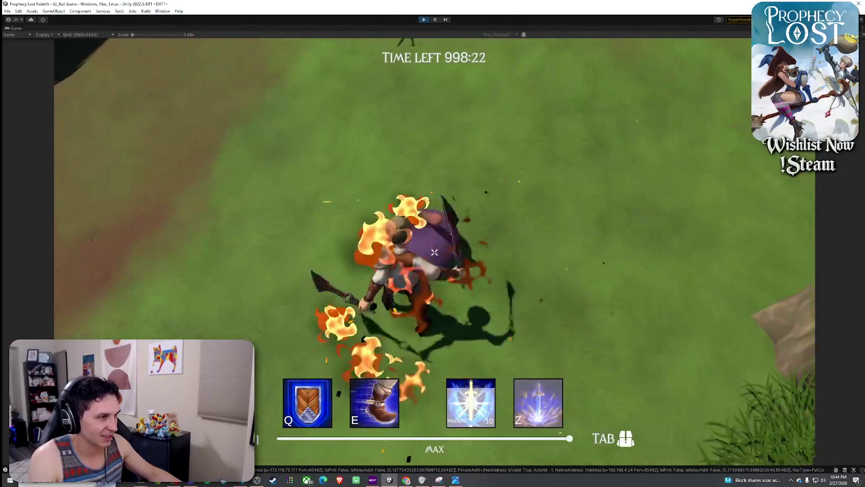
{"action": "left_click", "coordinate": [434, 252]}
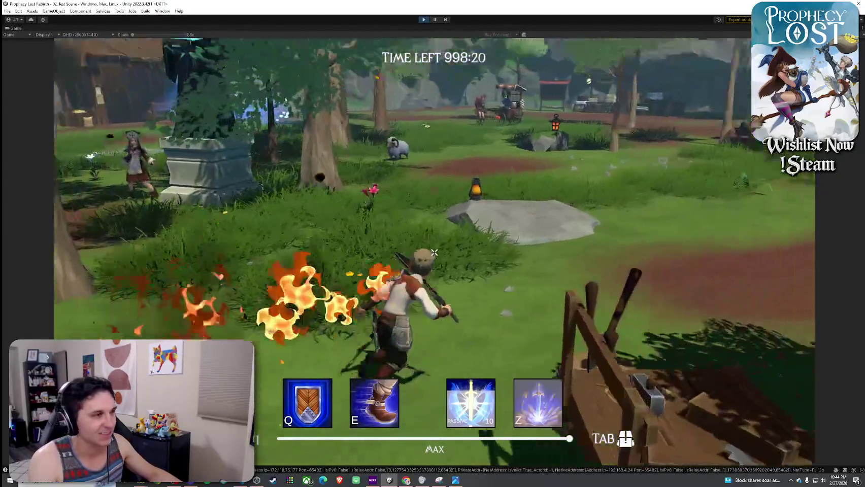
{"action": "left_click", "coordinate": [434, 252]}
{"action": "key", "text": "super"}
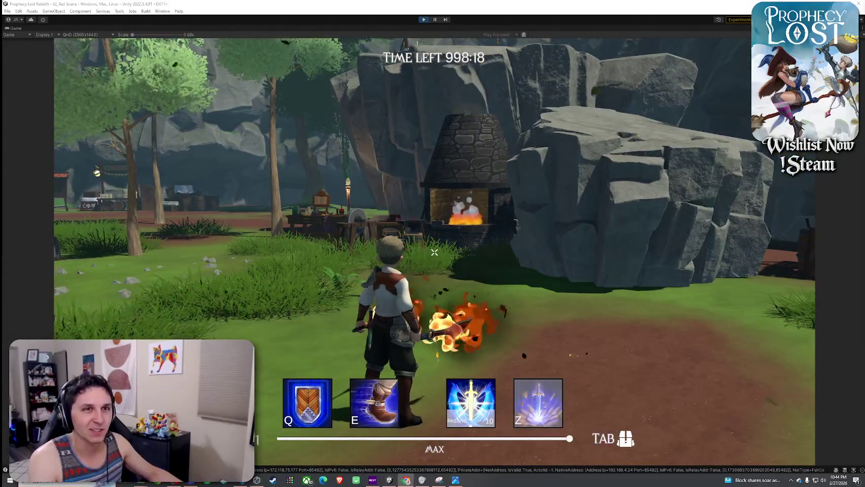
{"action": "left_click", "coordinate": [434, 252]}
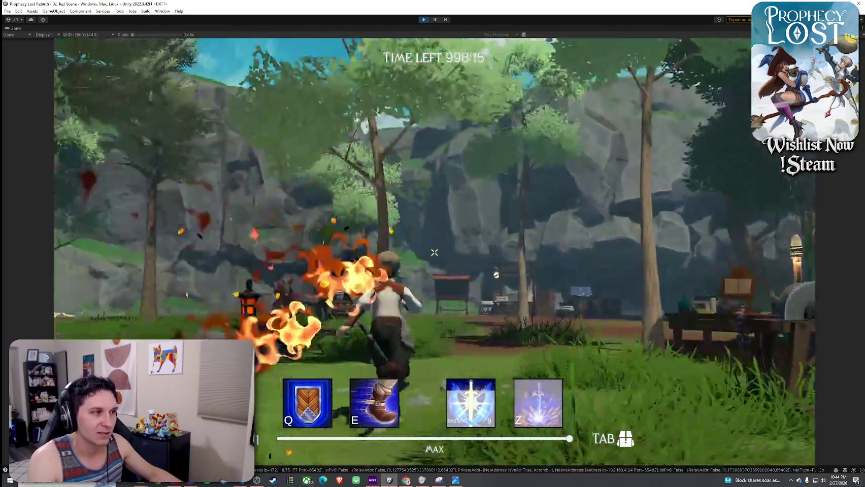
{"action": "left_click", "coordinate": [434, 252]}
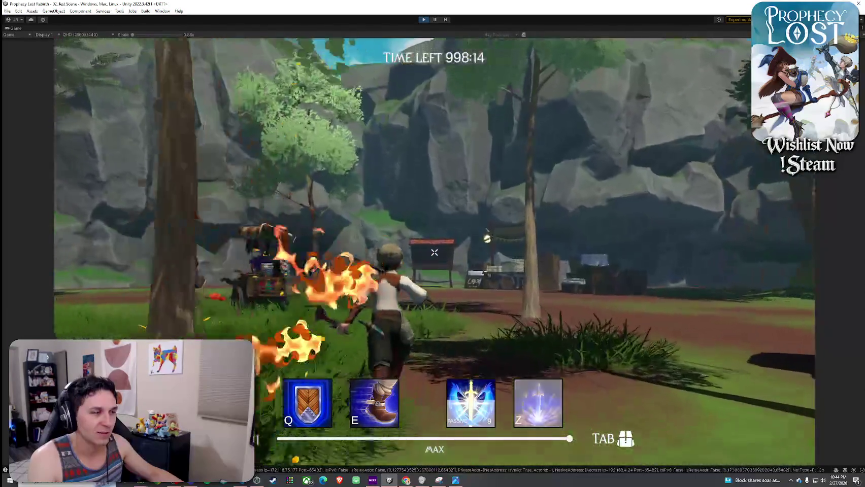
- Unequip the character's weapon in the Tab inventory, then resume running through the village
{"action": "key", "text": "Tab"}
{"action": "left_click", "coordinate": [660, 161]}
{"action": "key", "text": "Tab"}
{"action": "left_click", "coordinate": [434, 252]}
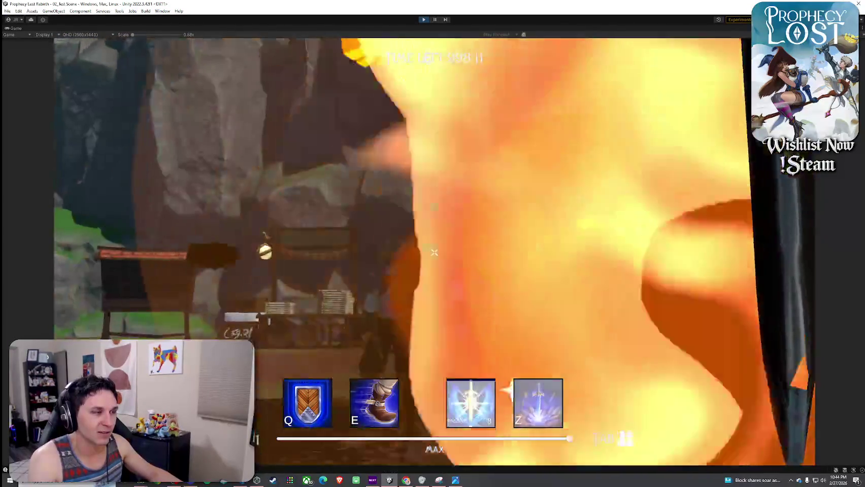
{"action": "left_click", "coordinate": [434, 252]}
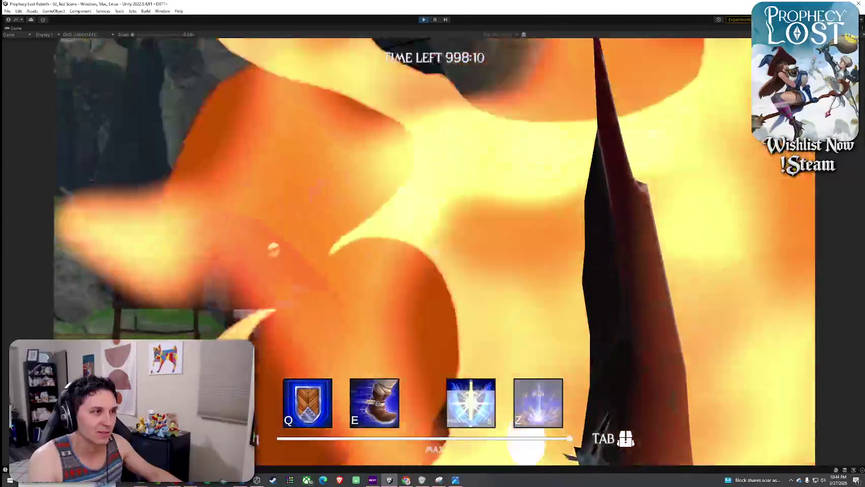
{"action": "key", "text": "w"}
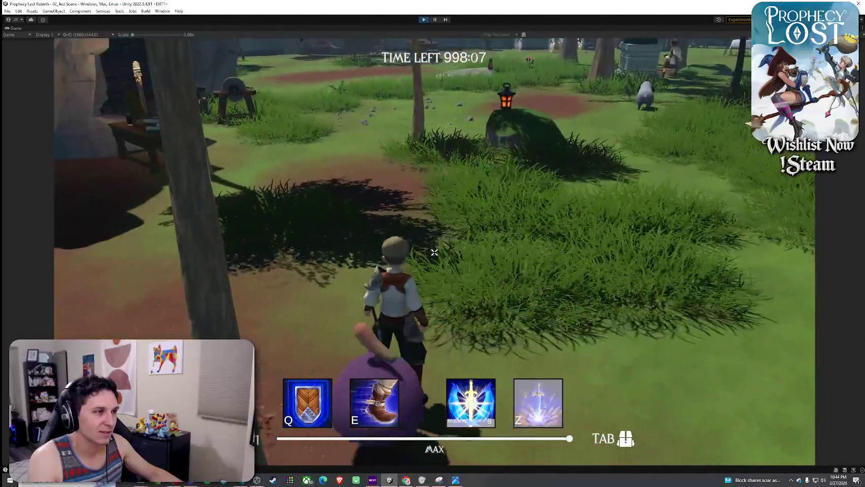
{"action": "key", "text": "Tab"}
{"action": "key", "text": "Tab"}
{"action": "left_click", "coordinate": [434, 252]}
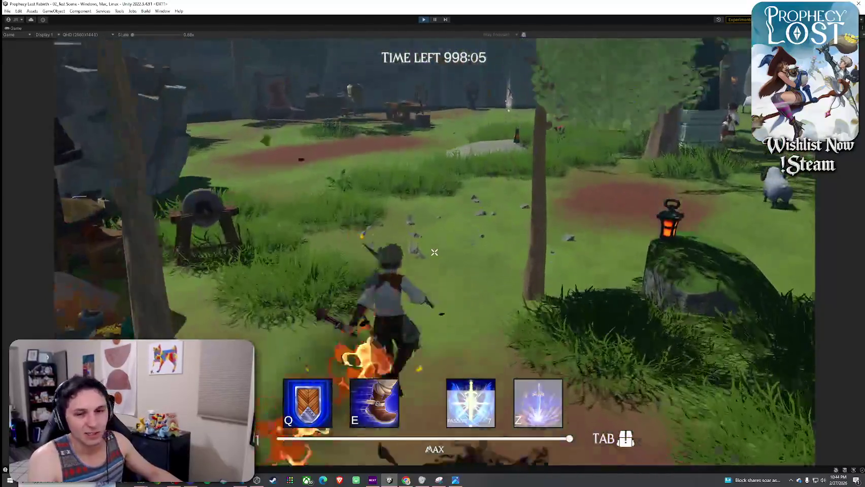
{"action": "left_click", "coordinate": [434, 253]}
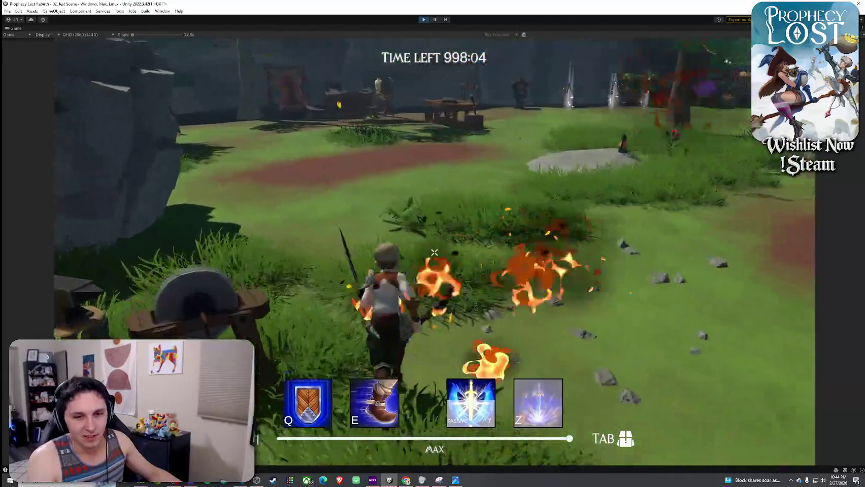
{"action": "left_click", "coordinate": [434, 252]}
{"action": "left_click", "coordinate": [433, 253]}
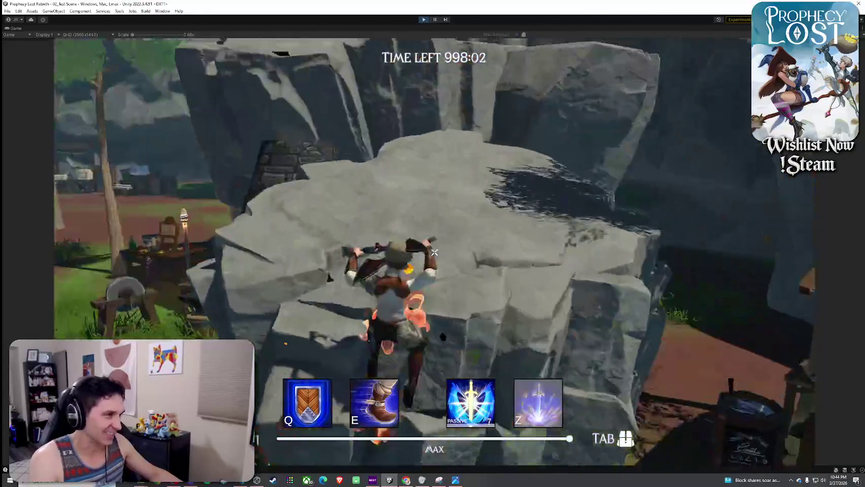
{"action": "left_click", "coordinate": [434, 252]}
{"action": "left_click", "coordinate": [434, 252]}
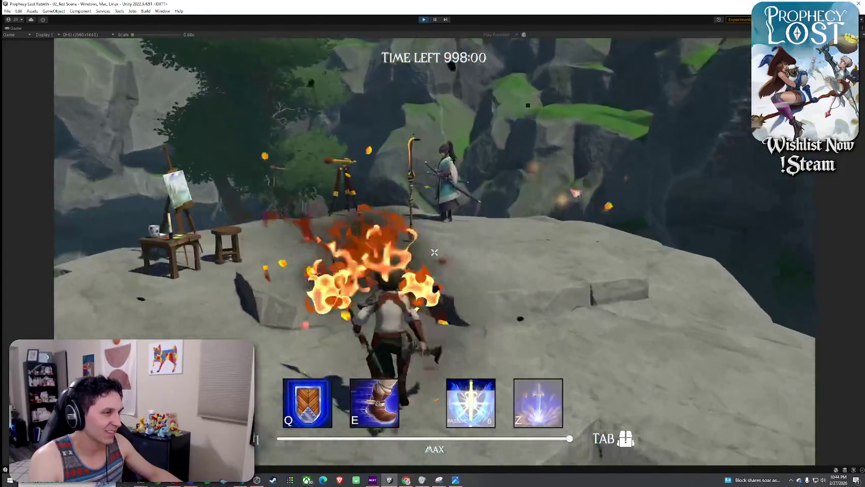
{"action": "left_click", "coordinate": [434, 252]}
{"action": "left_click", "coordinate": [434, 252]}
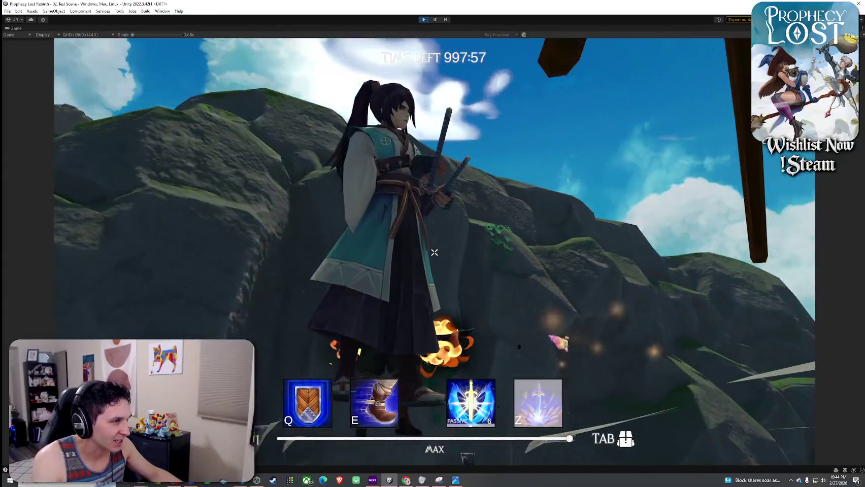
{"action": "left_click", "coordinate": [433, 252]}
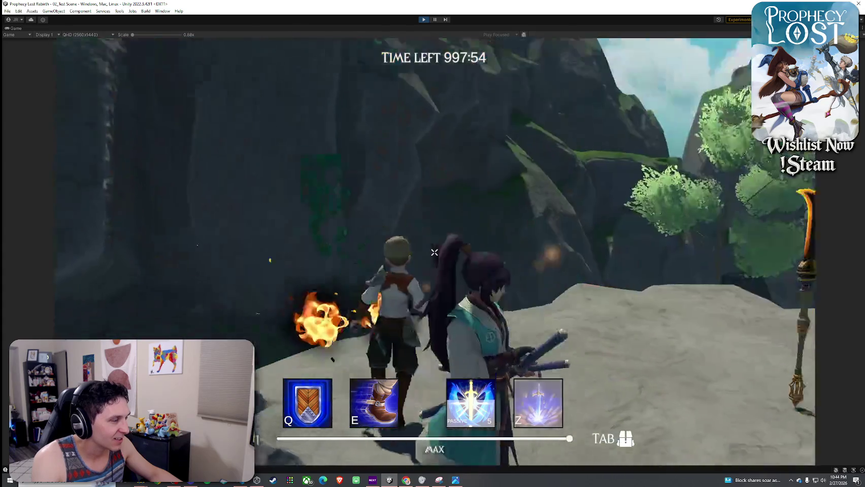
{"action": "left_click", "coordinate": [434, 252]}
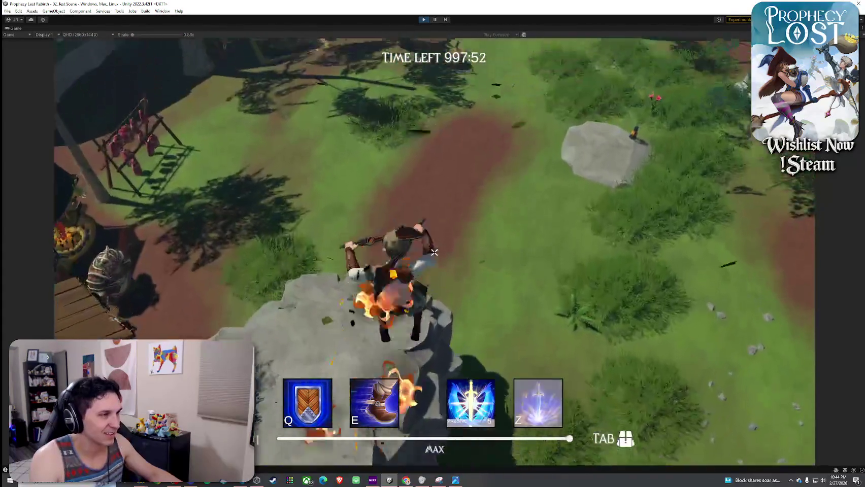
{"action": "left_click", "coordinate": [434, 252]}
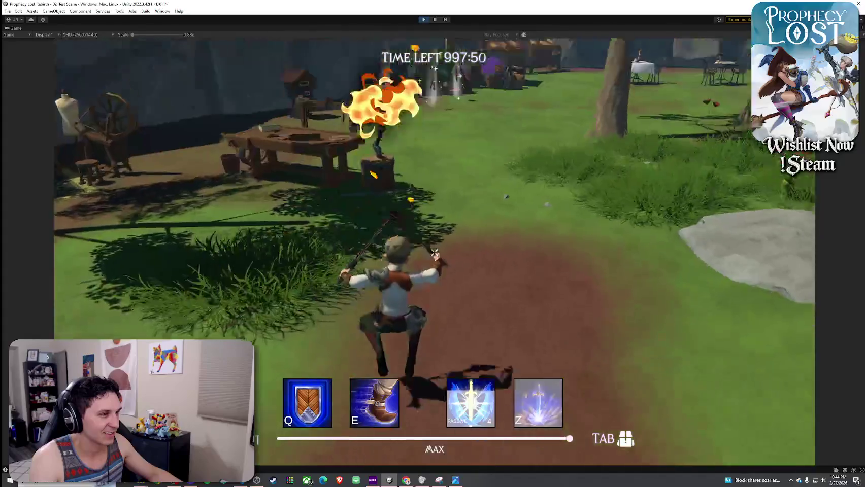
{"action": "left_click", "coordinate": [434, 252]}
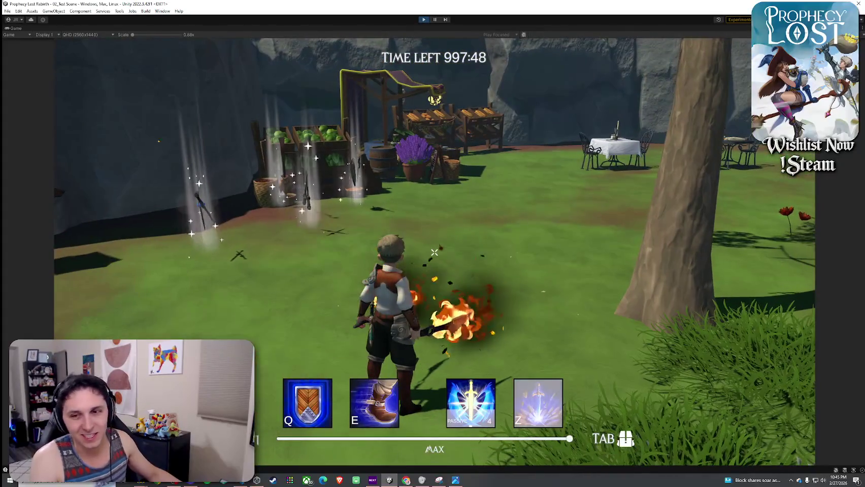
{"action": "key", "text": "super"}
{"action": "left_click", "coordinate": [434, 252]}
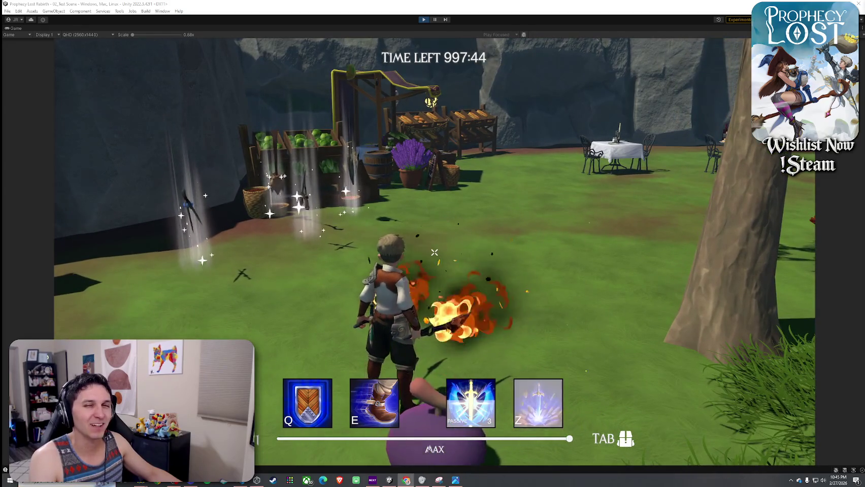
{"action": "left_click", "coordinate": [434, 252]}
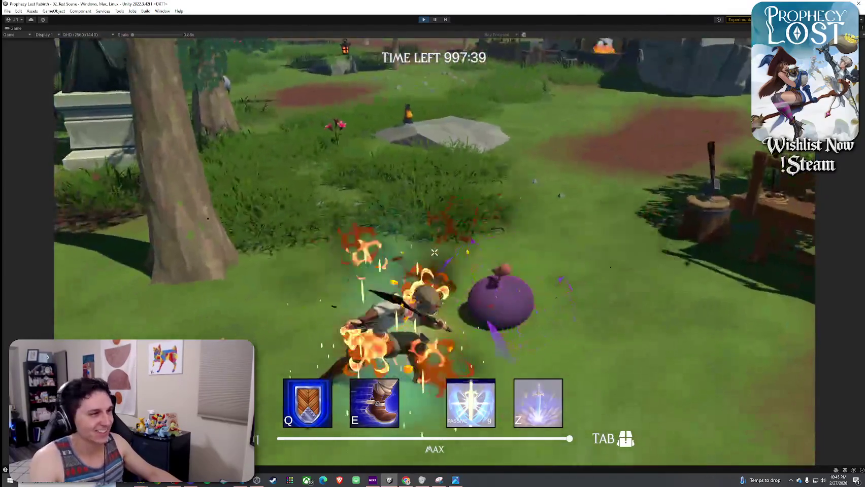
{"action": "left_click", "coordinate": [434, 252]}
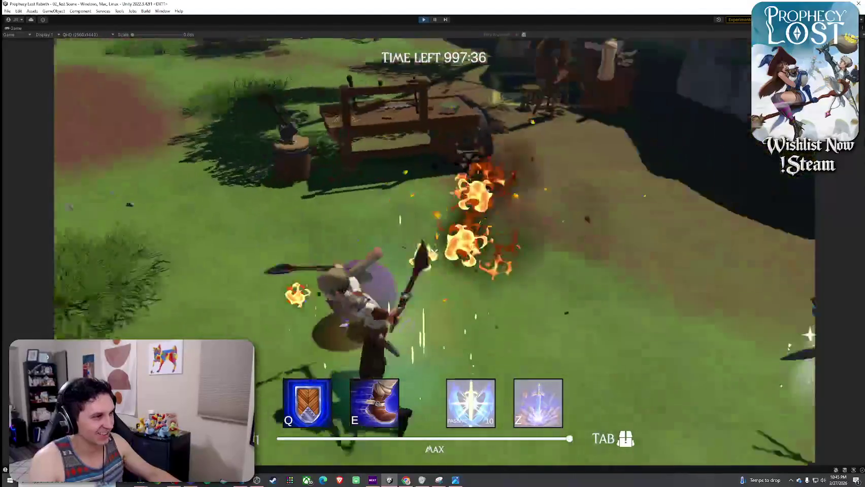
{"action": "key", "text": "w"}
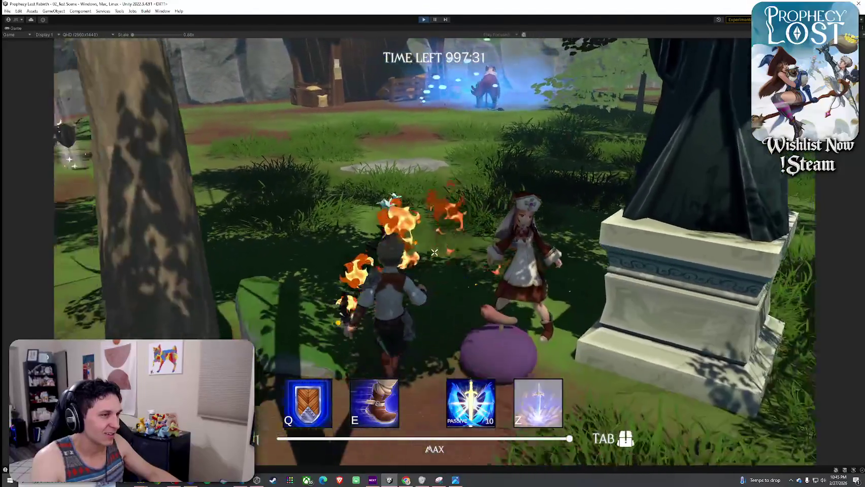
{"action": "left_click", "coordinate": [434, 253]}
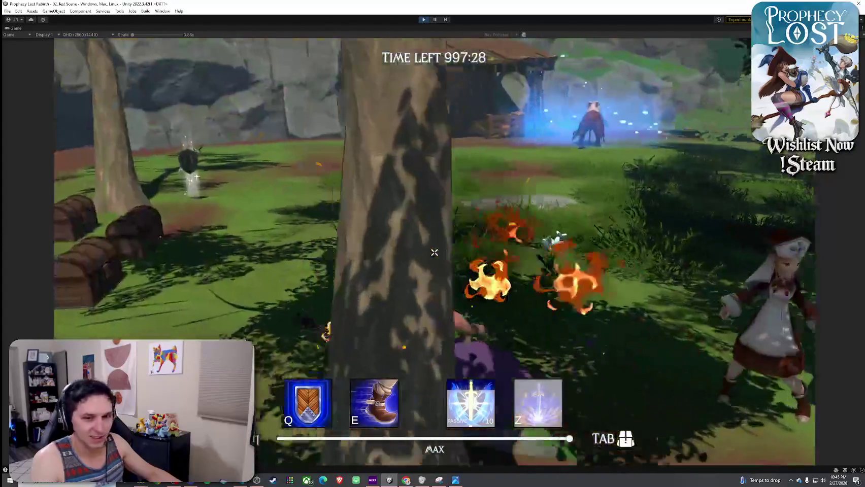
{"action": "key", "text": "w"}
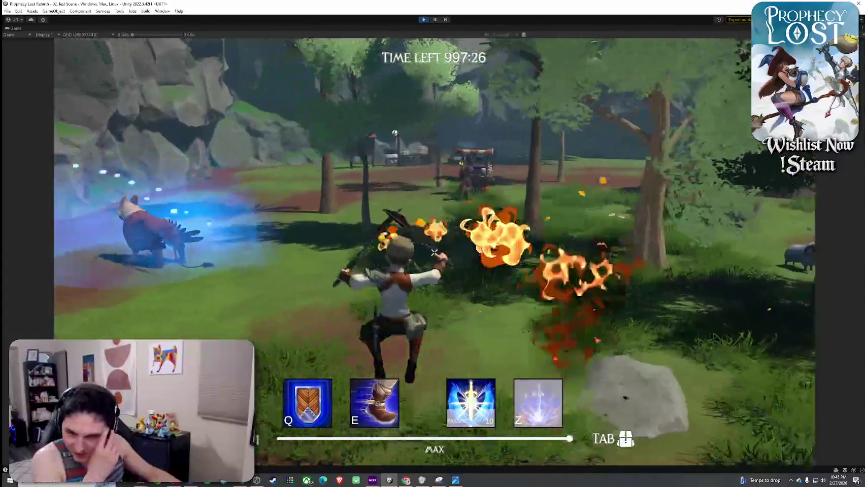
{"action": "key", "text": "w"}
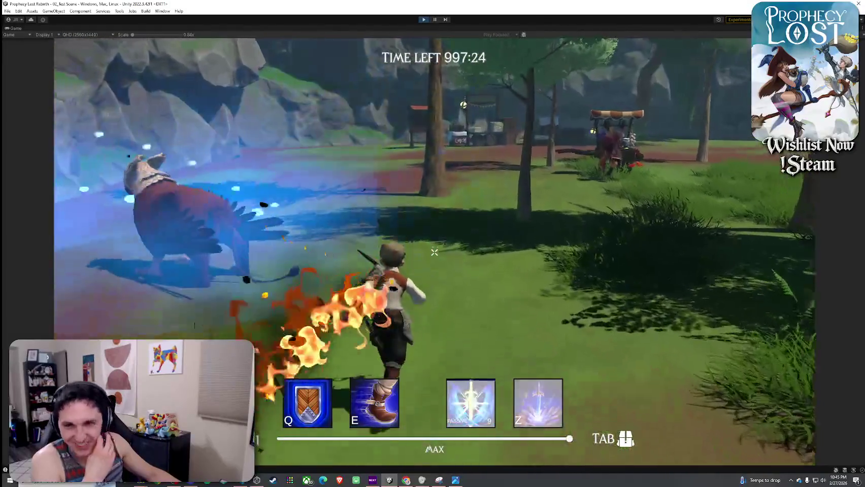
- Run the character past the barn and through the forest clearing to the merchant
{"action": "key", "text": "w"}
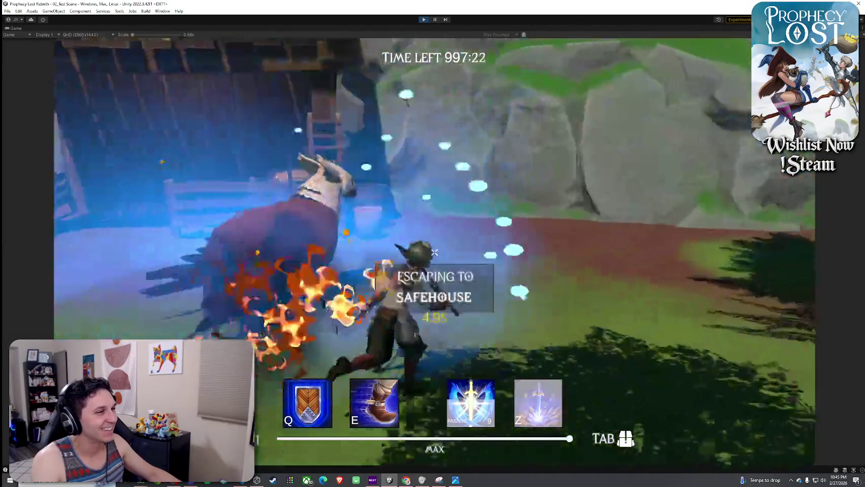
{"action": "key", "text": "w"}
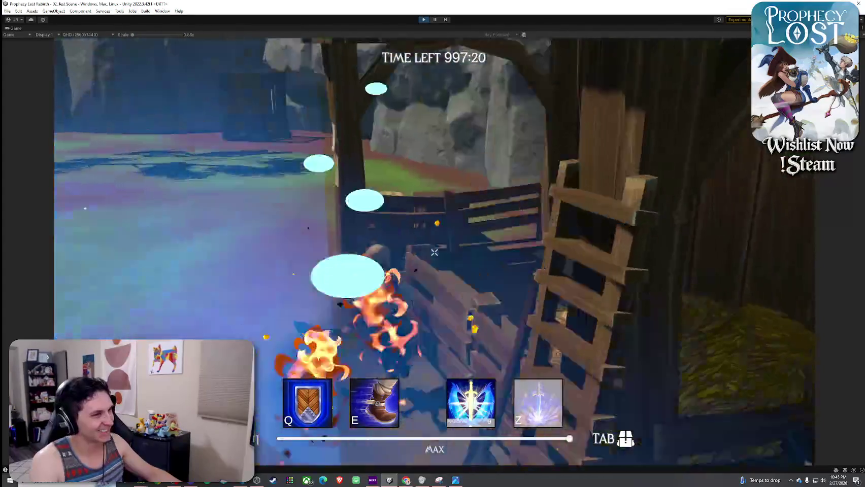
{"action": "key", "text": "w"}
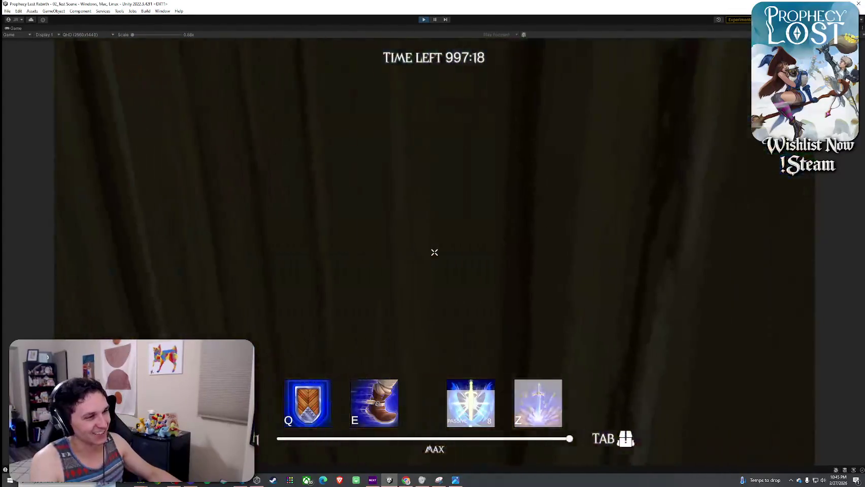
{"action": "key", "text": "w"}
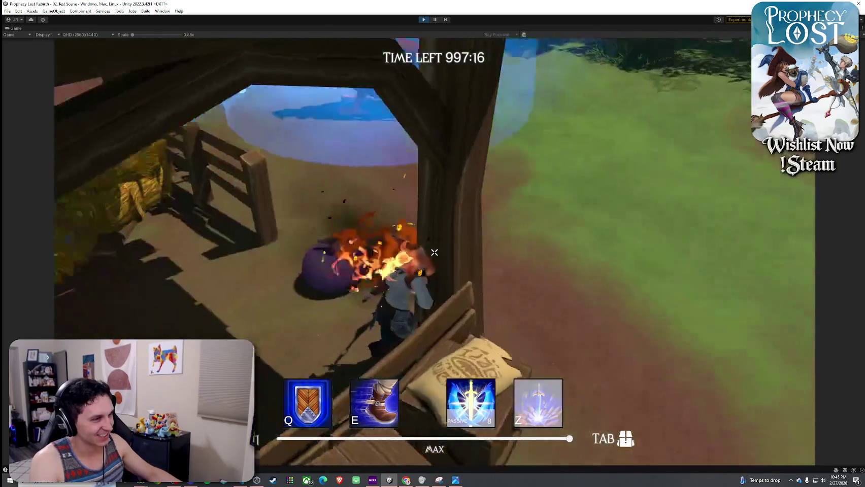
{"action": "key", "text": "w"}
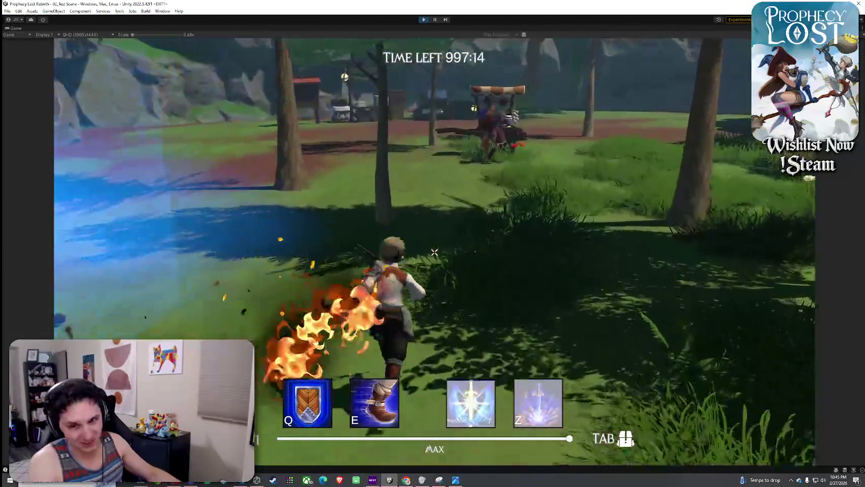
{"action": "key", "text": "w"}
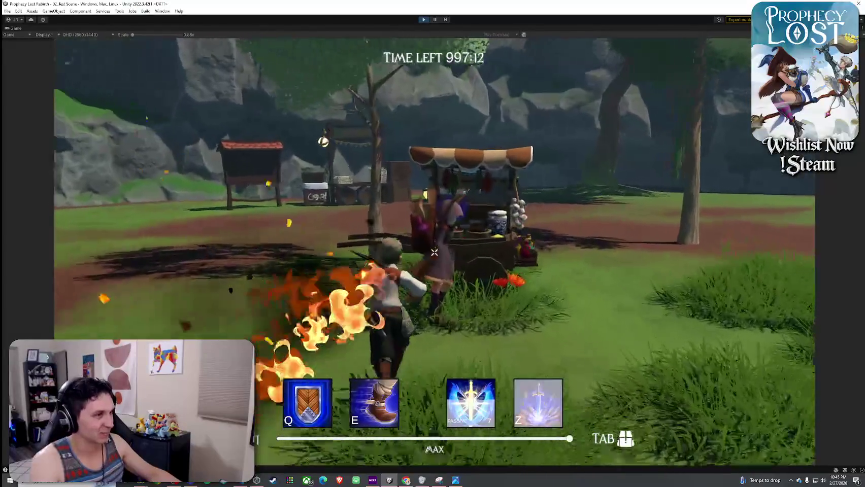
- Open the merchant's shop, then run up onto the rock beside the samurai
{"action": "key", "text": "f"}
{"action": "key", "text": "w"}
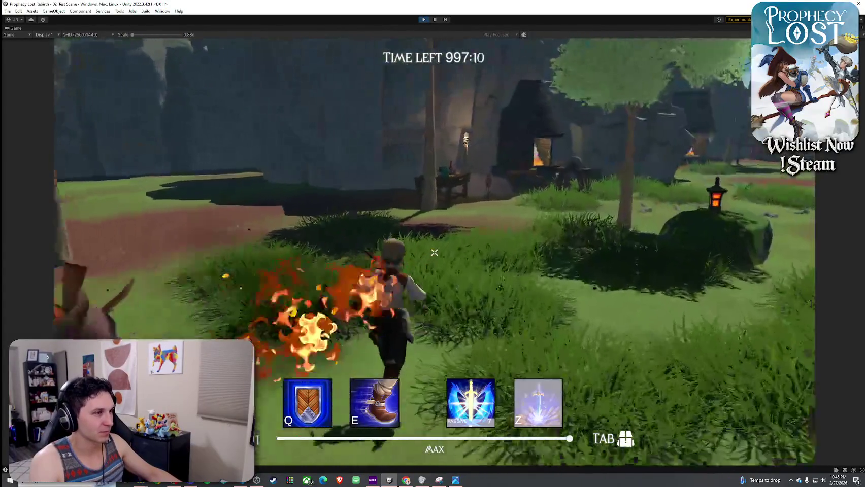
{"action": "key", "text": "w"}
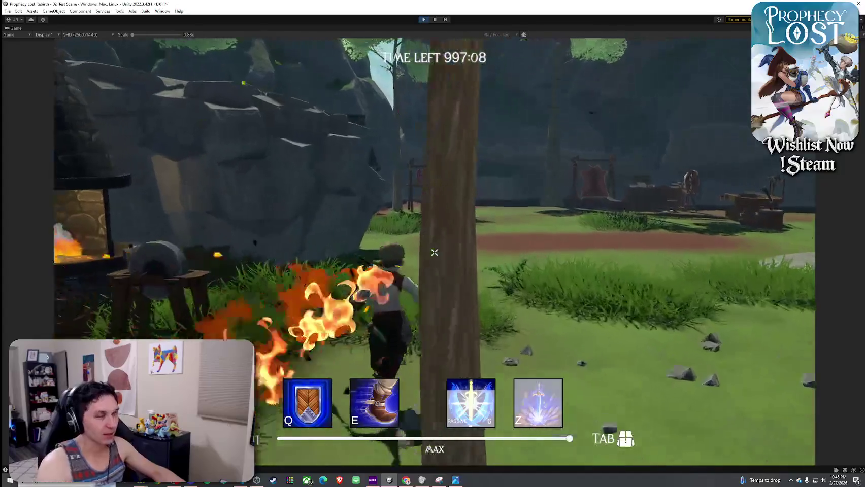
{"action": "key", "text": "w"}
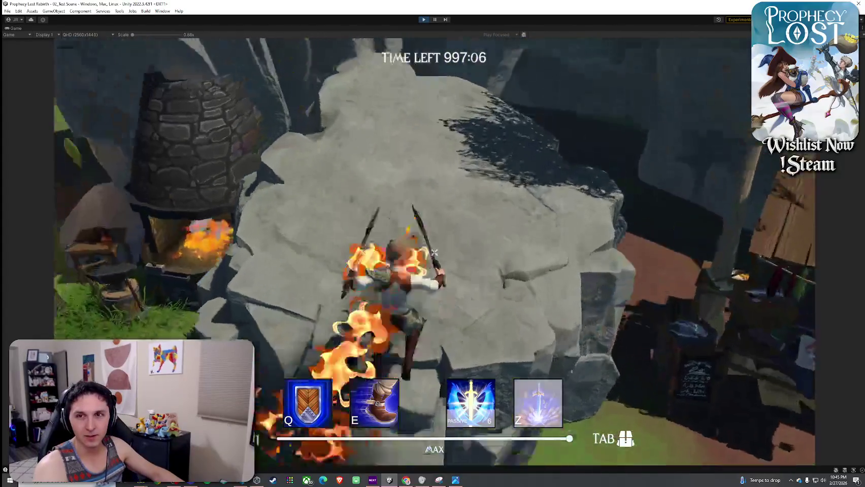
{"action": "key", "text": "w"}
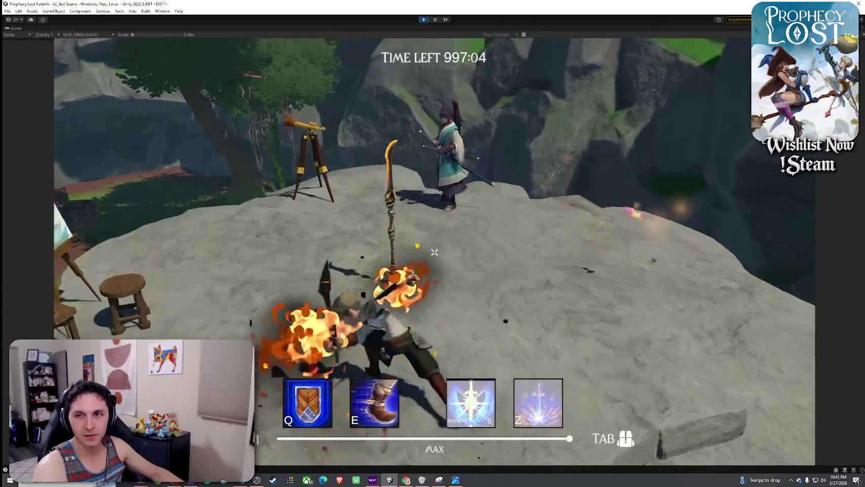
{"action": "key", "text": "w"}
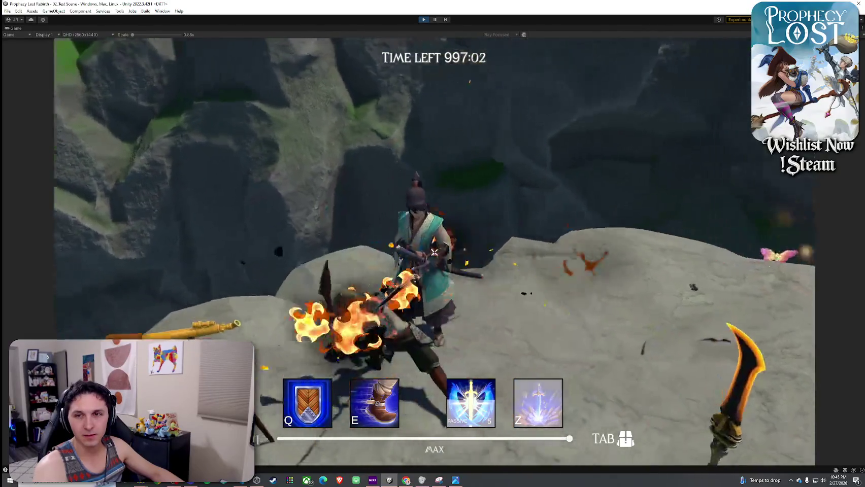
{"action": "key", "text": "w"}
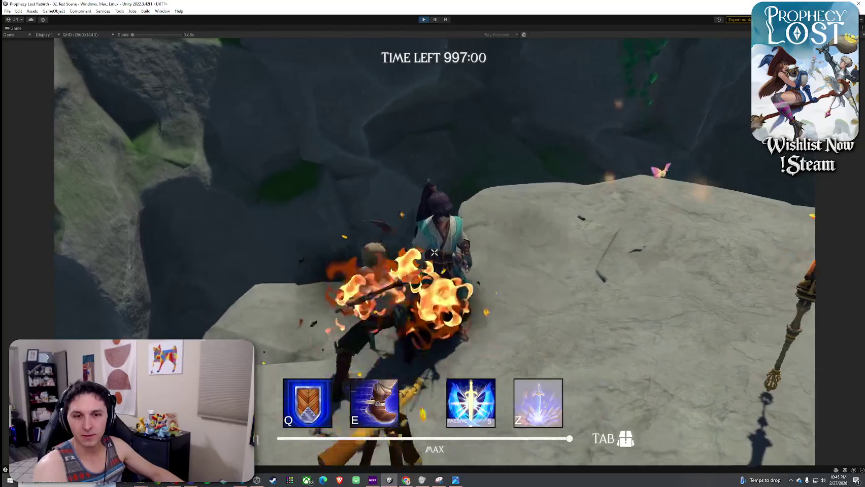
{"action": "key", "text": "w"}
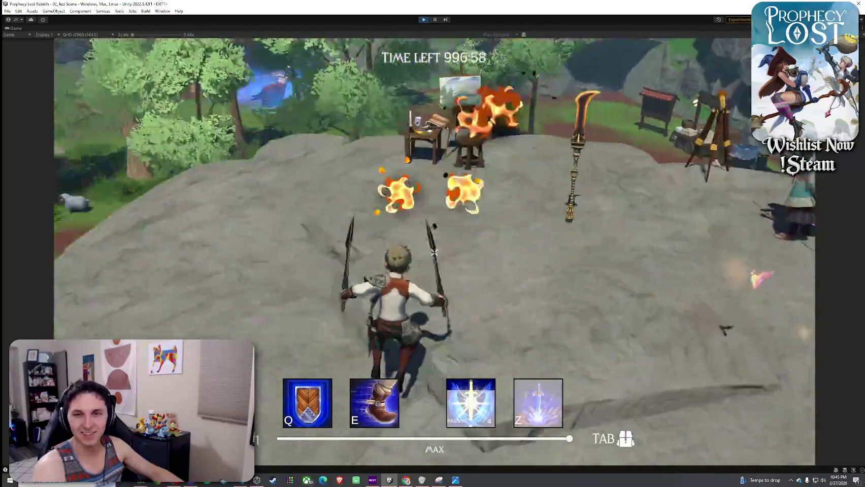
{"action": "key", "text": "w"}
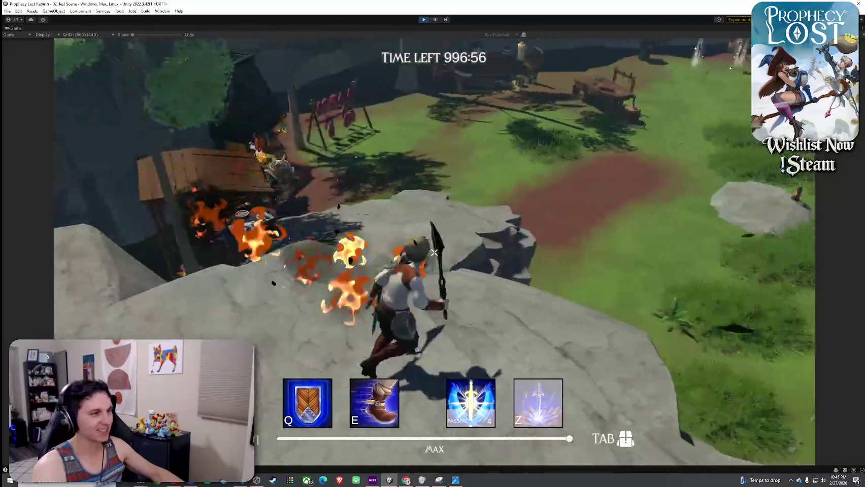
- Refocus the running game and open the character's inventory on the plateau
{"action": "key", "text": "super"}
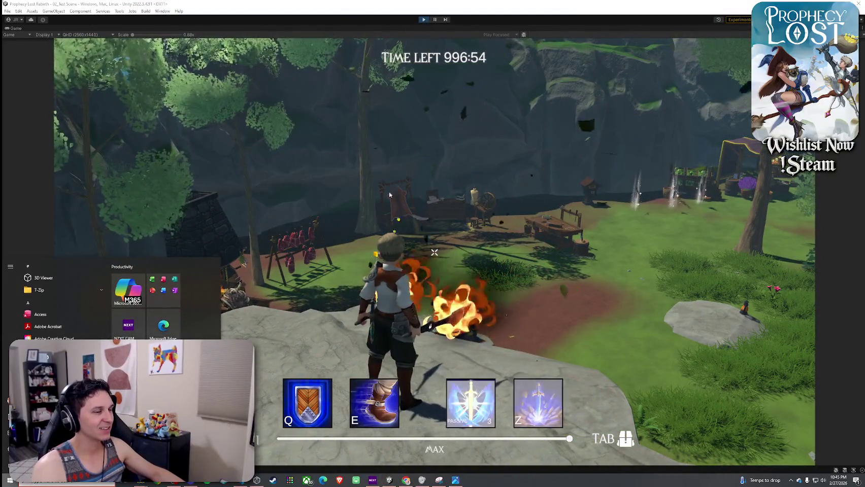
{"action": "left_click", "coordinate": [389, 194]}
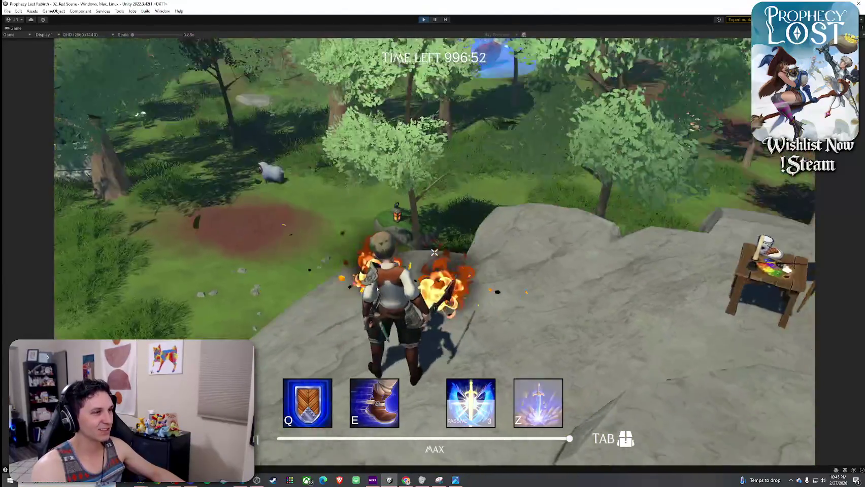
{"action": "key", "text": "super"}
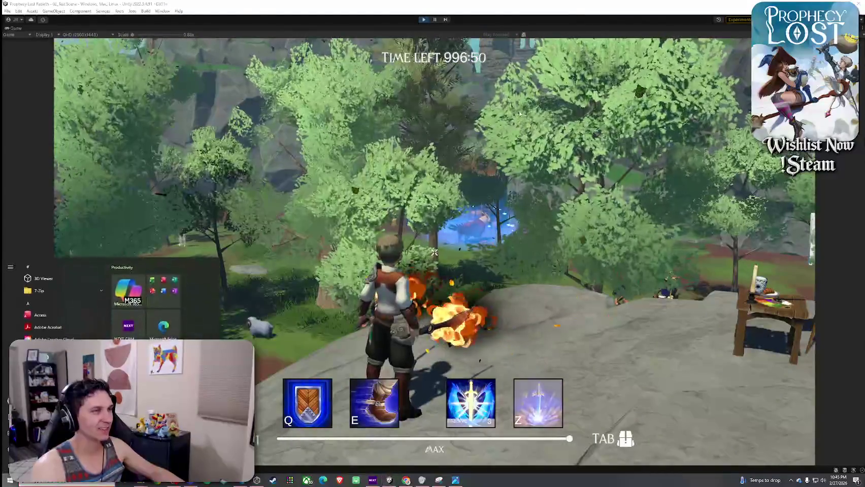
{"action": "left_click", "coordinate": [520, 113]}
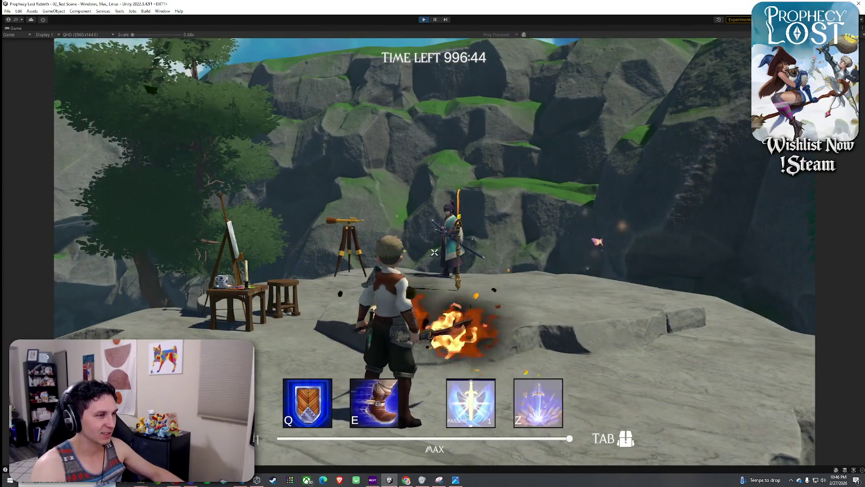
{"action": "key", "text": "Tab"}
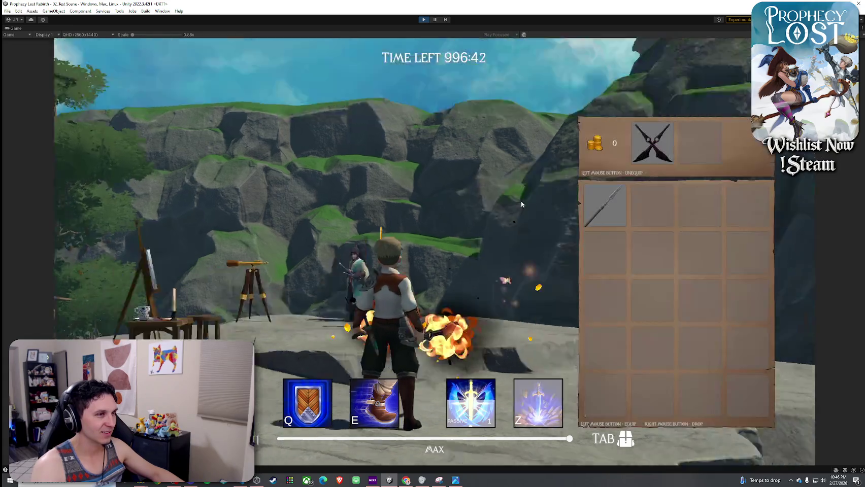
- Unequip and drop the twin swords, equip the spear, and close the inventory
{"action": "left_click", "coordinate": [652, 144]}
{"action": "right_click", "coordinate": [655, 207]}
{"action": "left_click", "coordinate": [605, 208]}
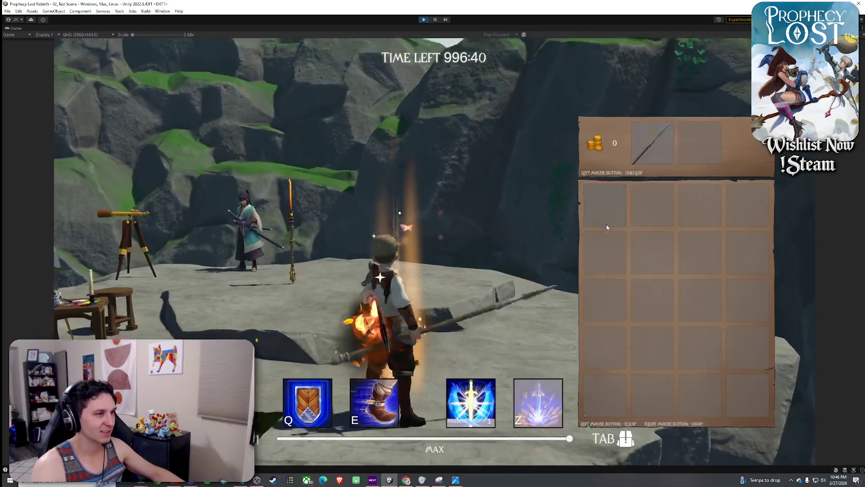
{"action": "key", "text": "Tab"}
- Run across the rock past the easel and down the grass path to the chests
{"action": "key", "text": "w"}
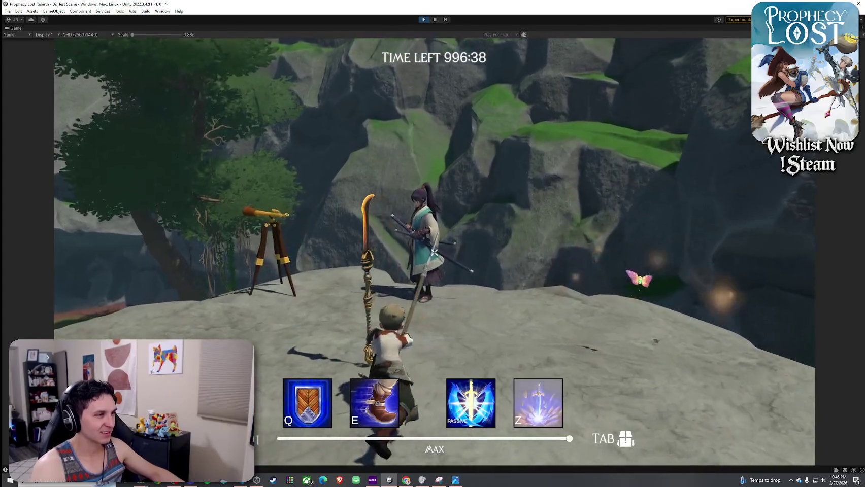
{"action": "key", "text": "w"}
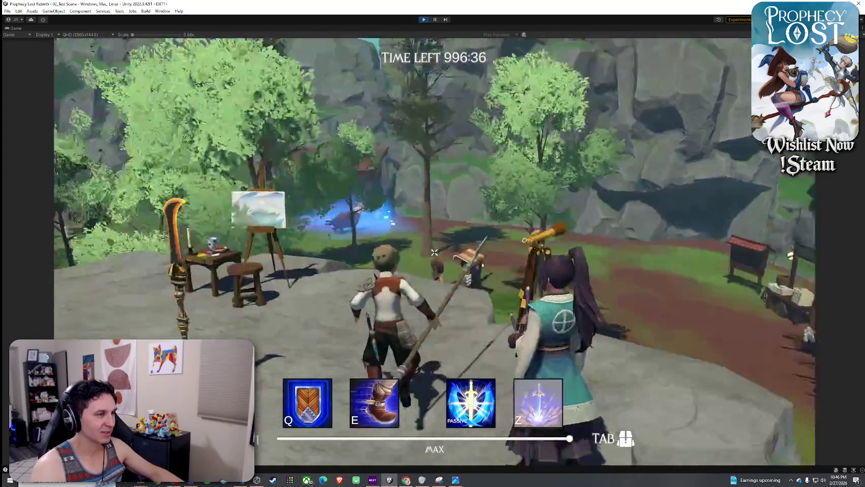
{"action": "key", "text": "w"}
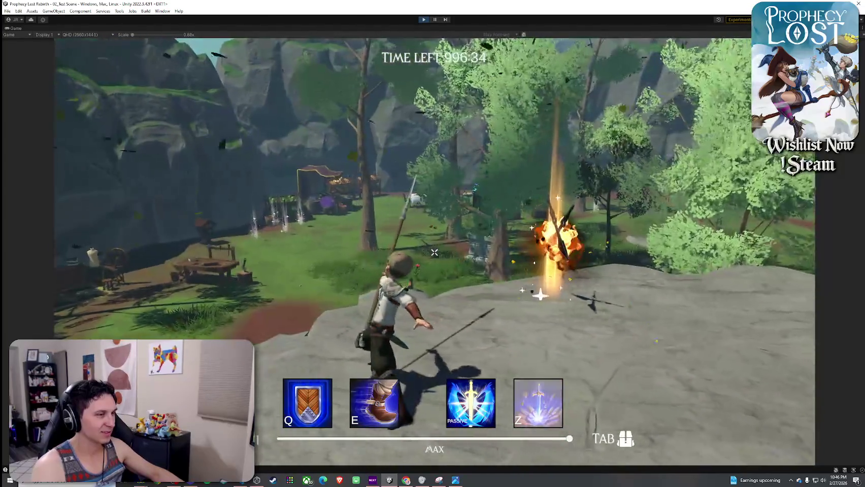
{"action": "key", "text": "w"}
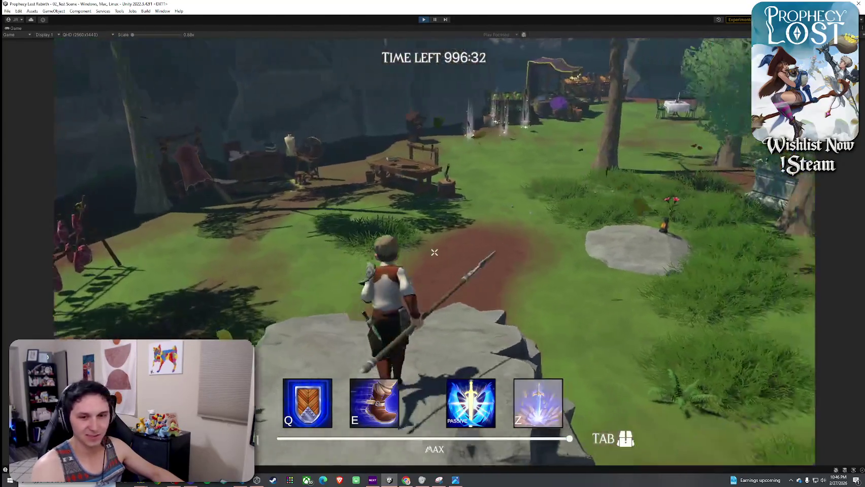
{"action": "key", "text": "w"}
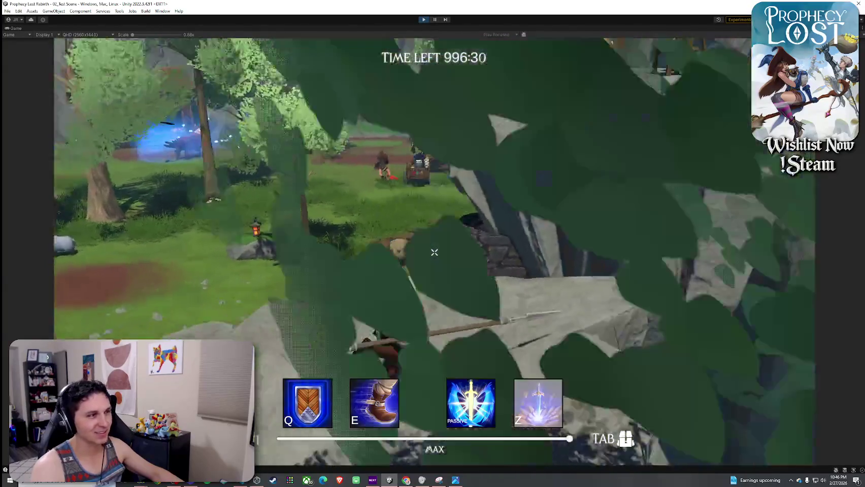
{"action": "key", "text": "w"}
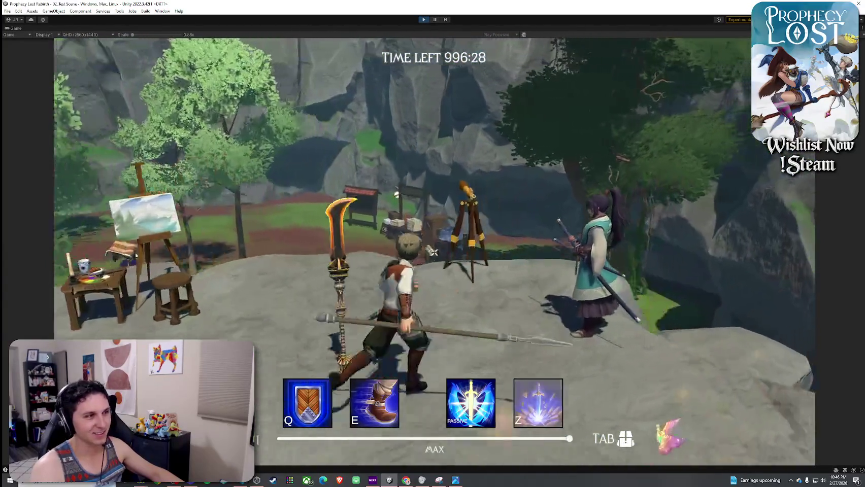
{"action": "key", "text": "w"}
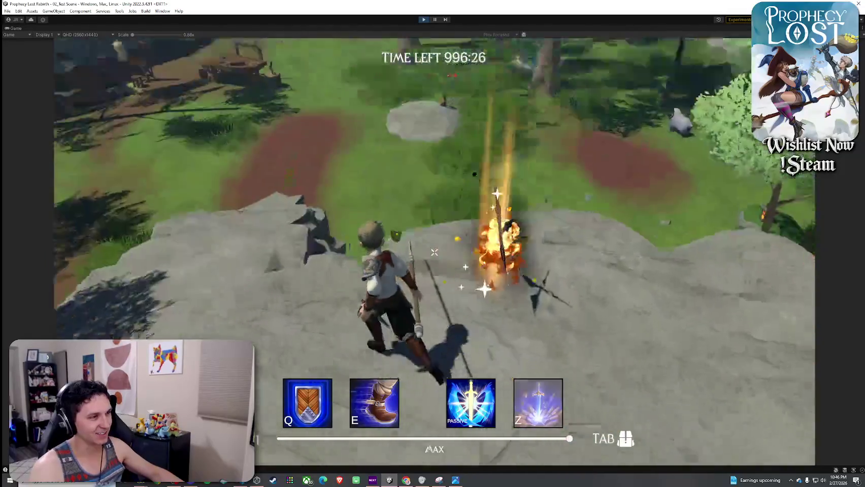
{"action": "key", "text": "w"}
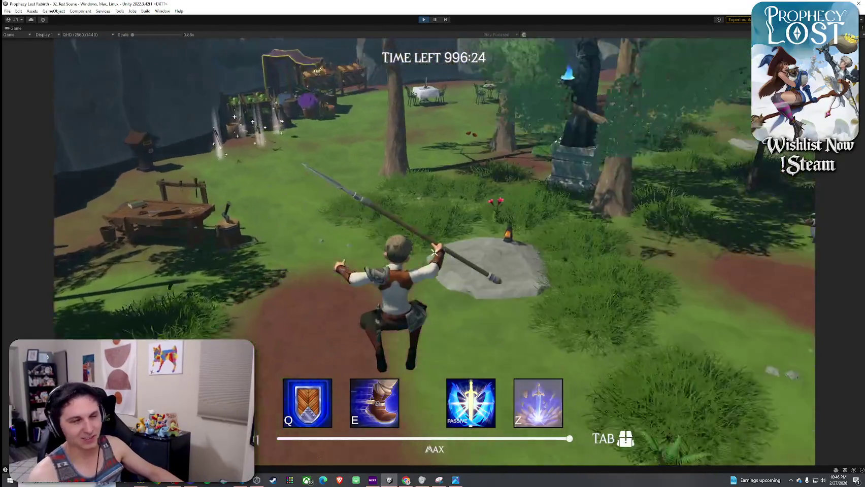
{"action": "key", "text": "w"}
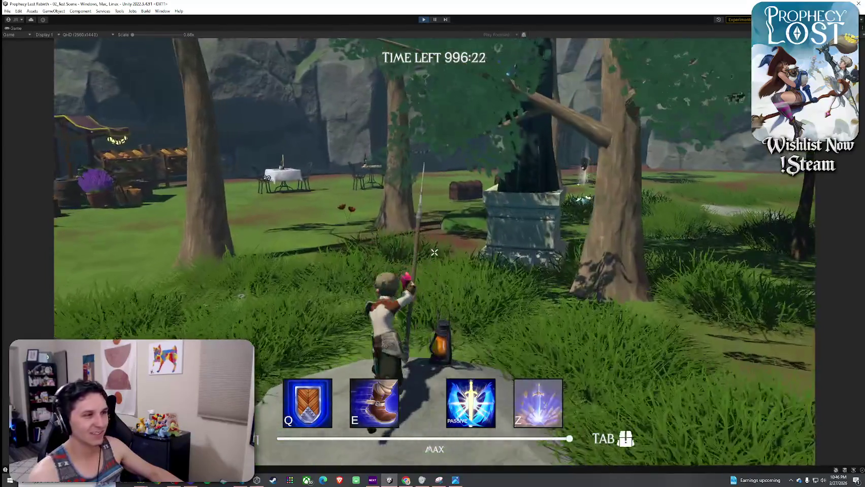
{"action": "key", "text": "w"}
{"action": "key", "text": "w"}
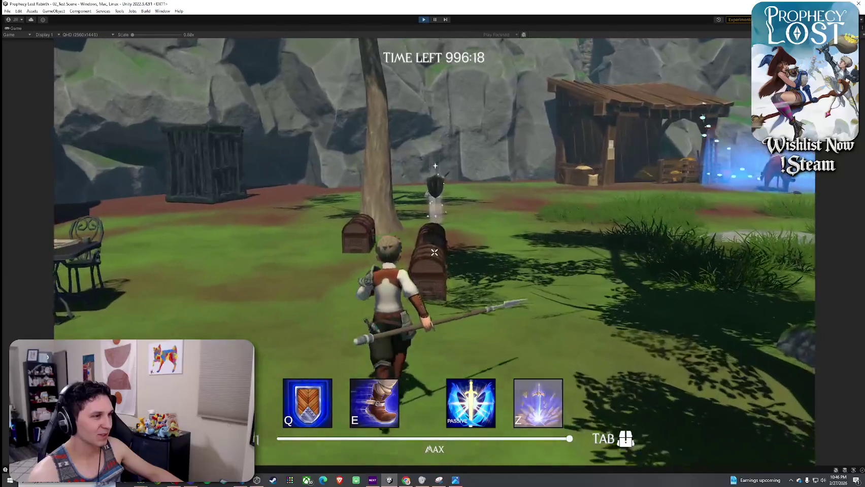
- Walk the character around the chest and the purple sack by the tree
{"action": "key", "text": "w"}
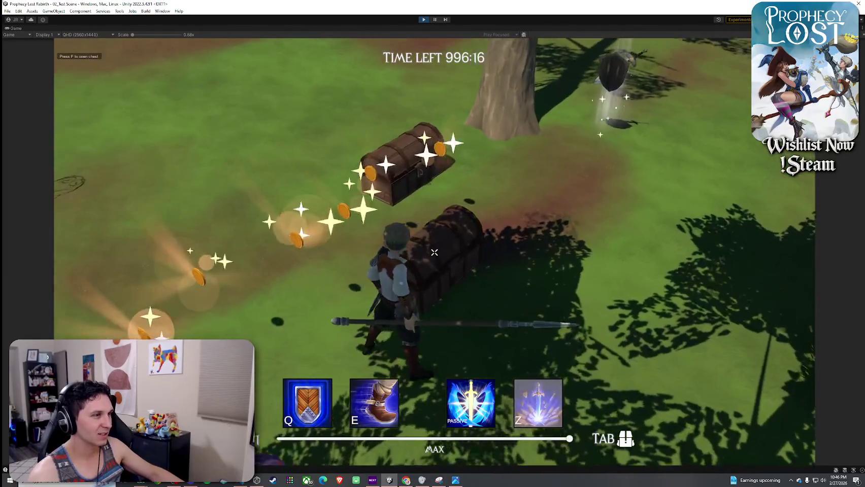
{"action": "key", "text": "w"}
{"action": "key", "text": "w"}
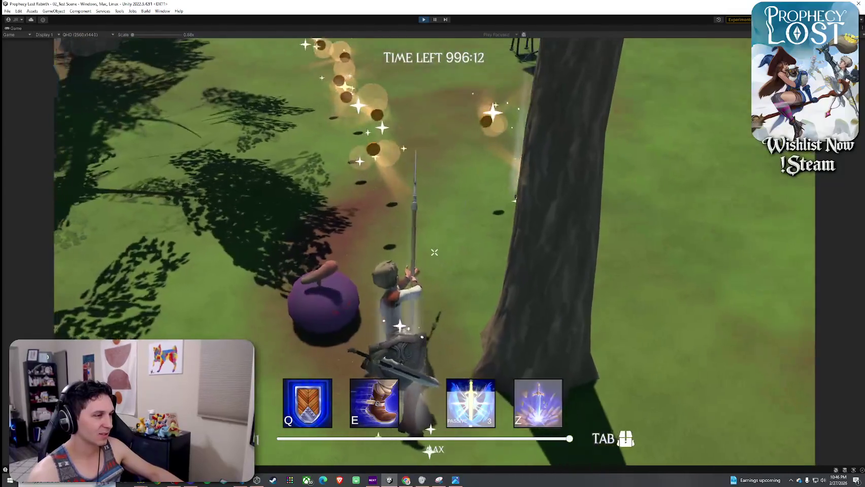
{"action": "key", "text": "w"}
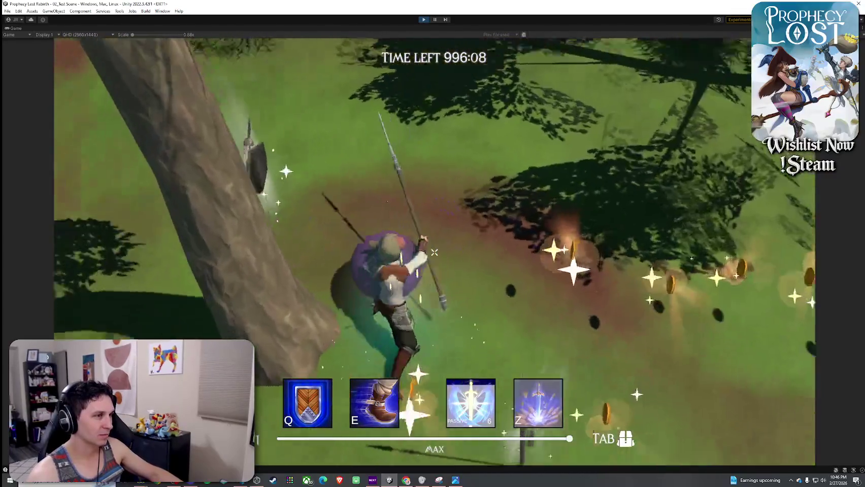
{"action": "key", "text": "w"}
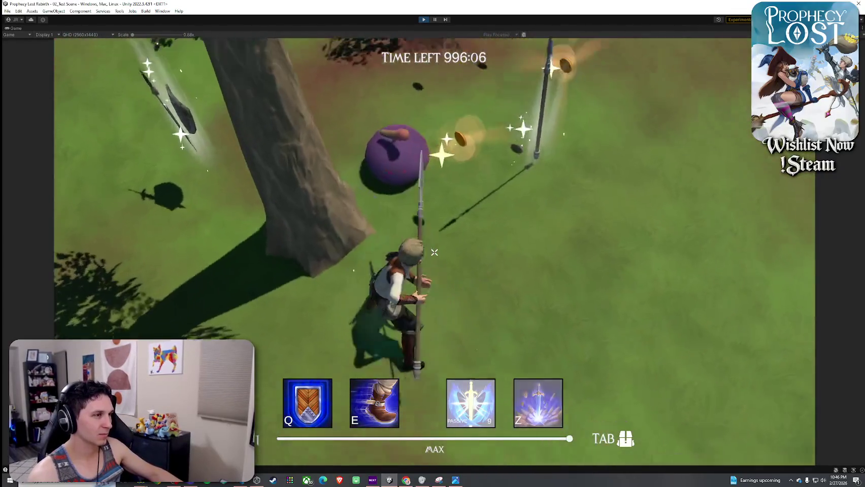
{"action": "key", "text": "w"}
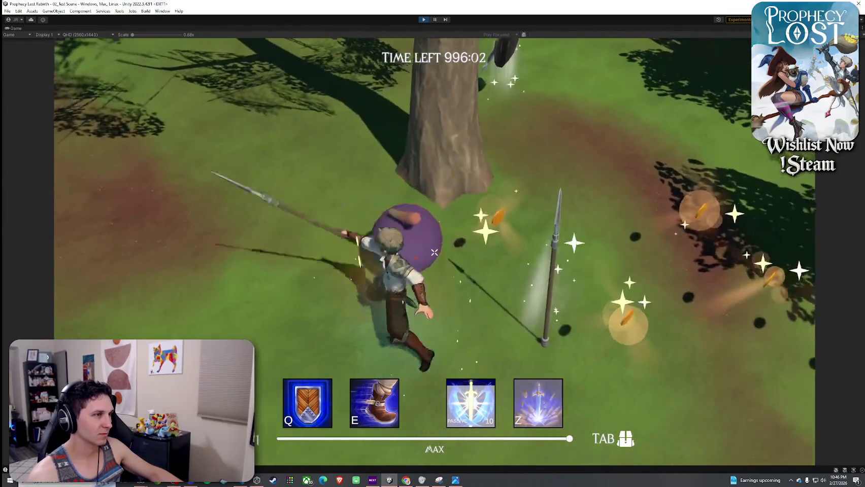
{"action": "key", "text": "w"}
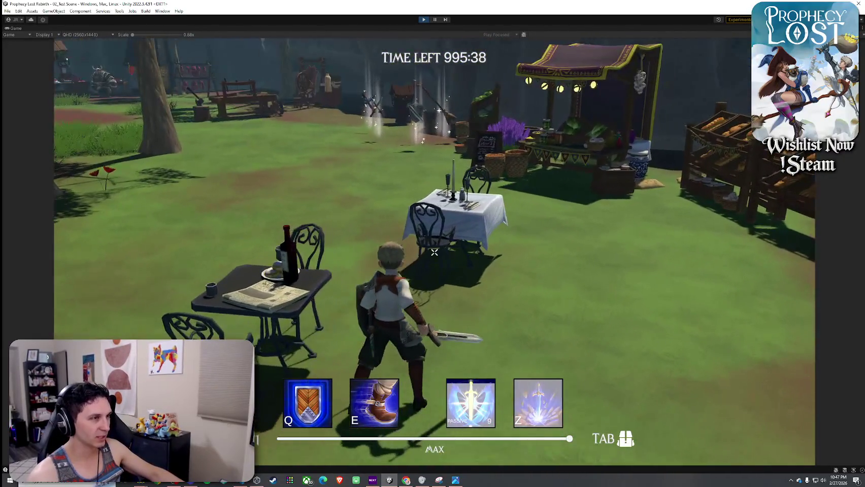
- Walk past the white table to the dark table near the wooden cage
{"action": "key", "text": "w"}
{"action": "key", "text": "d"}
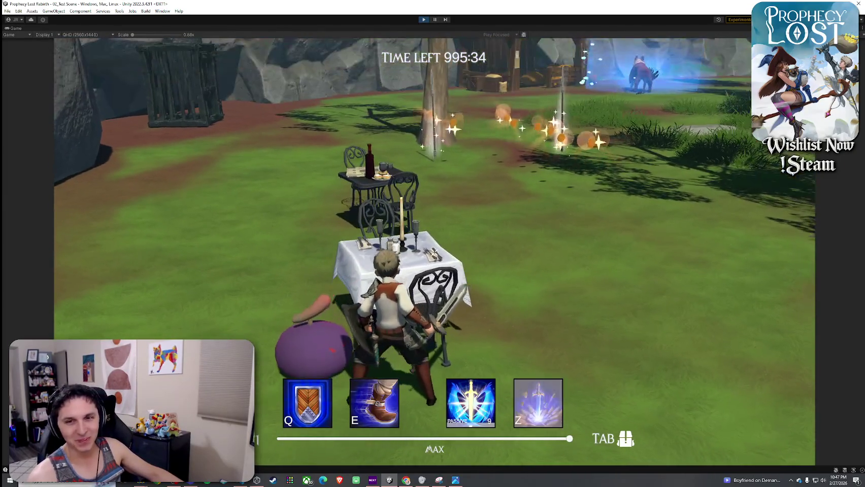
{"action": "key", "text": "w"}
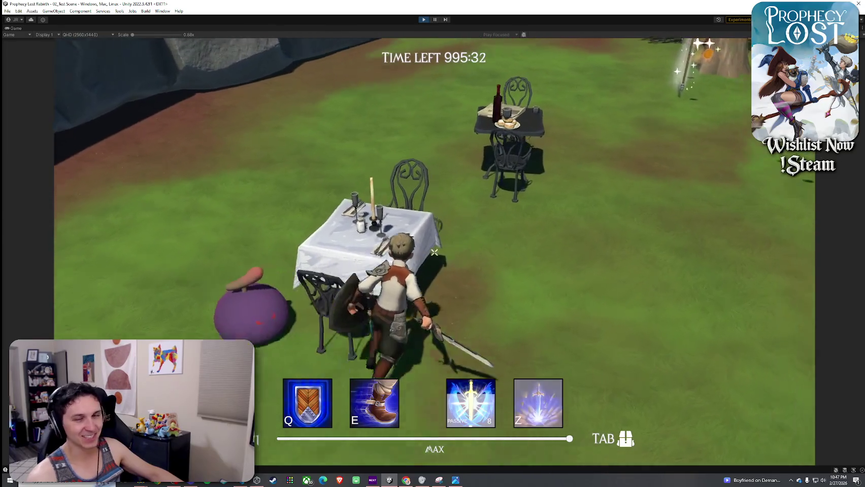
{"action": "key", "text": "w"}
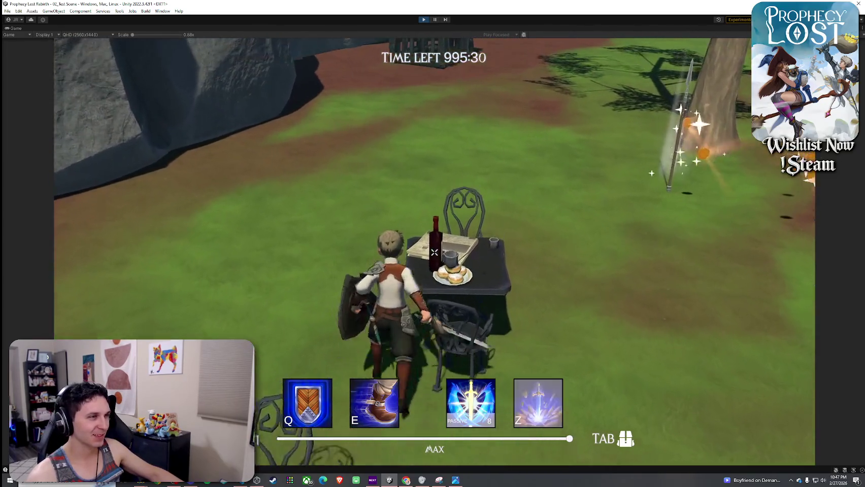
{"action": "key", "text": "w"}
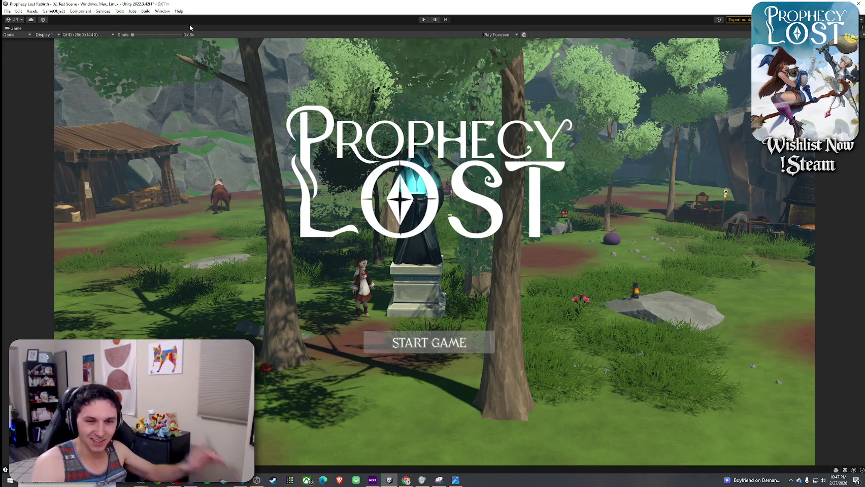
- Restore the editor layout, stop Play mode with Ctrl+P, and save the scene via File > Save
{"action": "key", "text": "shift+space"}
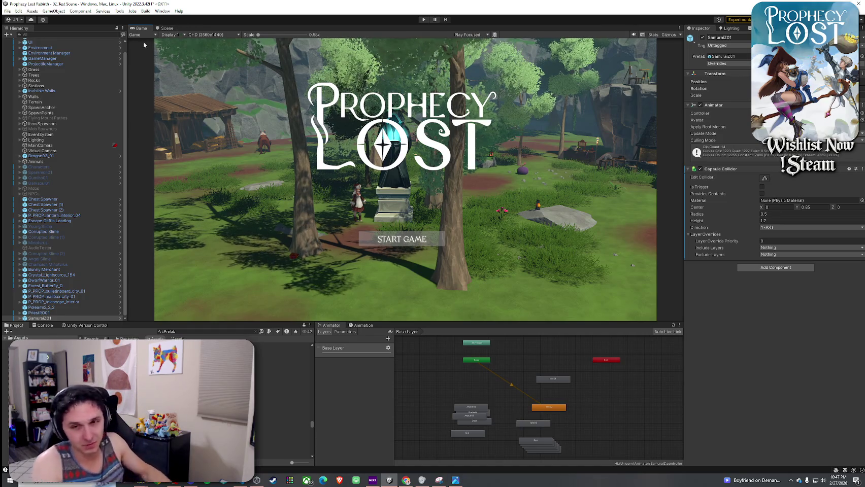
{"action": "left_click", "coordinate": [8, 11]}
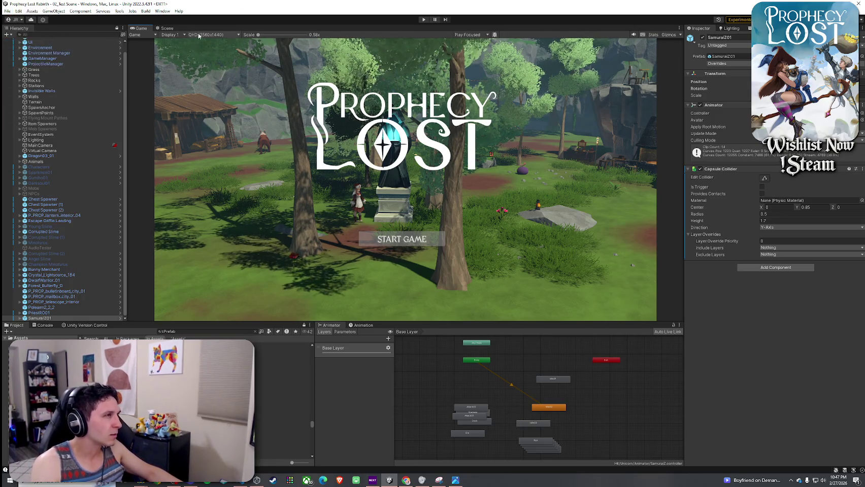
{"action": "key", "text": "ctrl+p"}
{"action": "left_click", "coordinate": [8, 10]}
{"action": "left_click", "coordinate": [24, 44]}
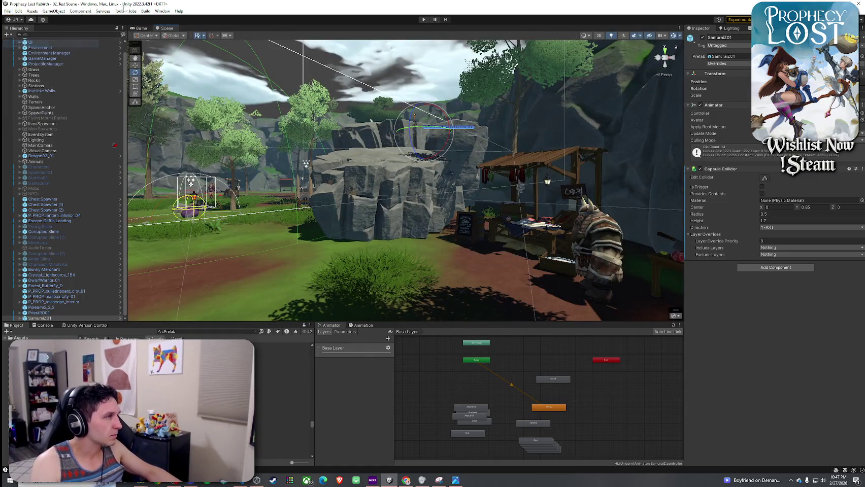
- Fly the Scene view past the trees toward the characters, briefly selecting the butterfly
{"action": "mouse_move", "coordinate": [312, 202]}
{"action": "left_mouse_down"}
{"action": "mouse_move", "coordinate": [335, 232]}
{"action": "mouse_move", "coordinate": [224, 219]}
{"action": "mouse_move", "coordinate": [304, 213]}
{"action": "mouse_move", "coordinate": [507, 226]}
{"action": "left_mouse_up"}
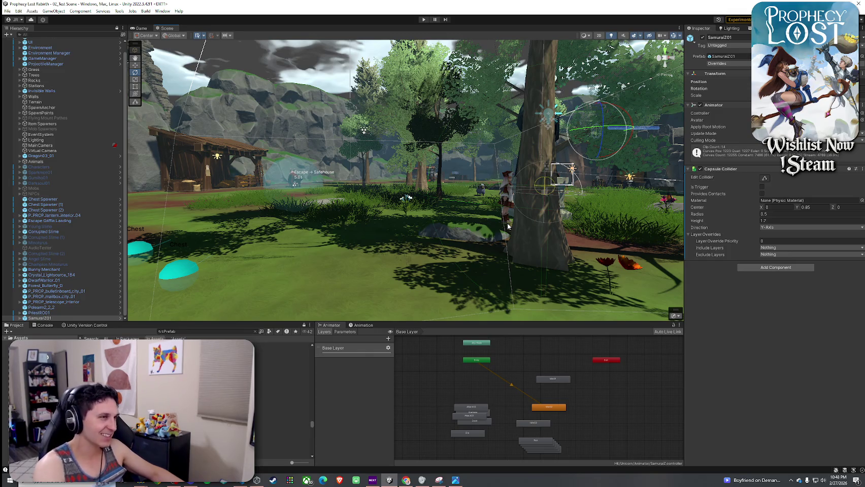
{"action": "mouse_move", "coordinate": [470, 213]}
{"action": "left_mouse_down"}
{"action": "mouse_move", "coordinate": [411, 232]}
{"action": "mouse_move", "coordinate": [386, 269]}
{"action": "mouse_move", "coordinate": [376, 311]}
{"action": "mouse_move", "coordinate": [339, 241]}
{"action": "mouse_move", "coordinate": [364, 263]}
{"action": "left_mouse_up"}
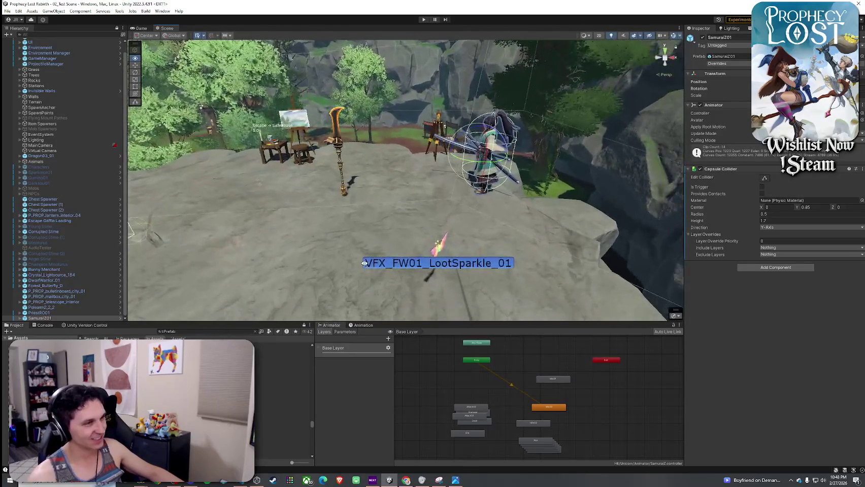
{"action": "left_click", "coordinate": [434, 250]}
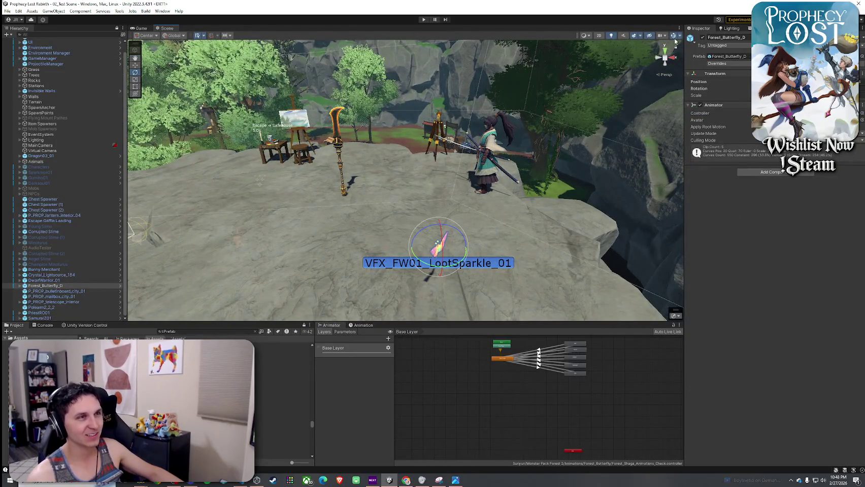
{"action": "mouse_move", "coordinate": [438, 133]}
{"action": "left_mouse_down"}
{"action": "mouse_move", "coordinate": [434, 94]}
{"action": "mouse_move", "coordinate": [433, 126]}
{"action": "mouse_move", "coordinate": [412, 151]}
{"action": "mouse_move", "coordinate": [457, 150]}
{"action": "mouse_move", "coordinate": [457, 172]}
{"action": "left_mouse_up"}
{"action": "left_click", "coordinate": [434, 94]}
- Select the Polearm2_2_2 staff on the plateau and frame it with F
{"action": "left_click", "coordinate": [8, 10]}
{"action": "left_click", "coordinate": [42, 59]}
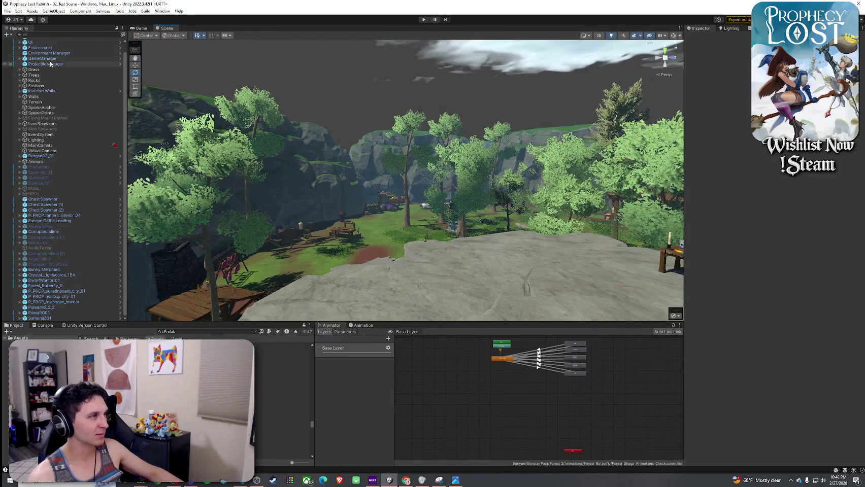
{"action": "left_click_drag", "start_coordinate": [143, 75], "coordinate": [457, 133]}
{"action": "left_click", "coordinate": [456, 133]}
{"action": "key", "text": "f"}
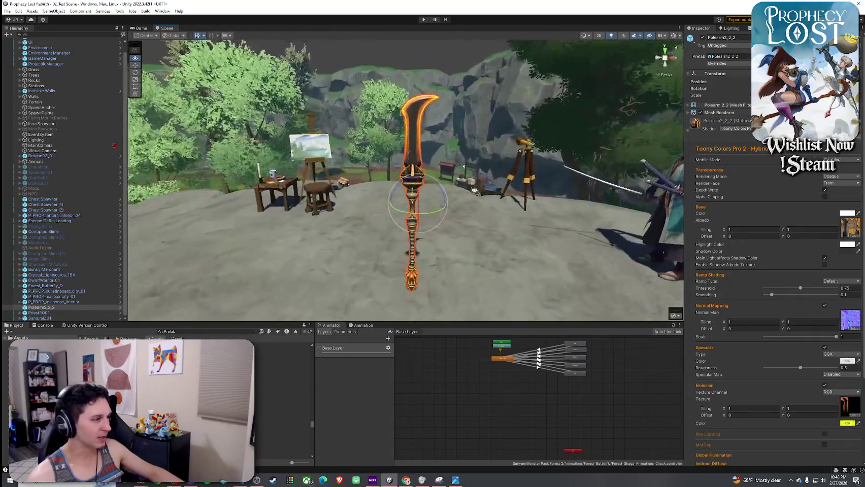
{"action": "left_click", "coordinate": [202, 332]}
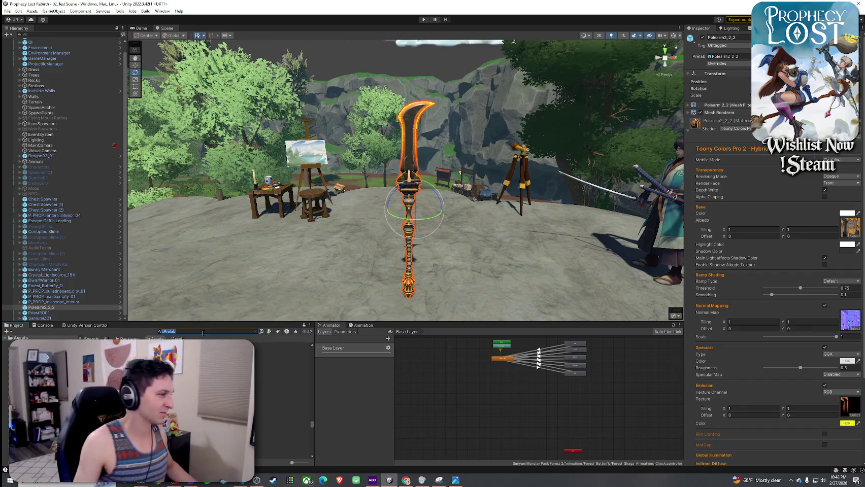
{"action": "type", "text": "warrior"}
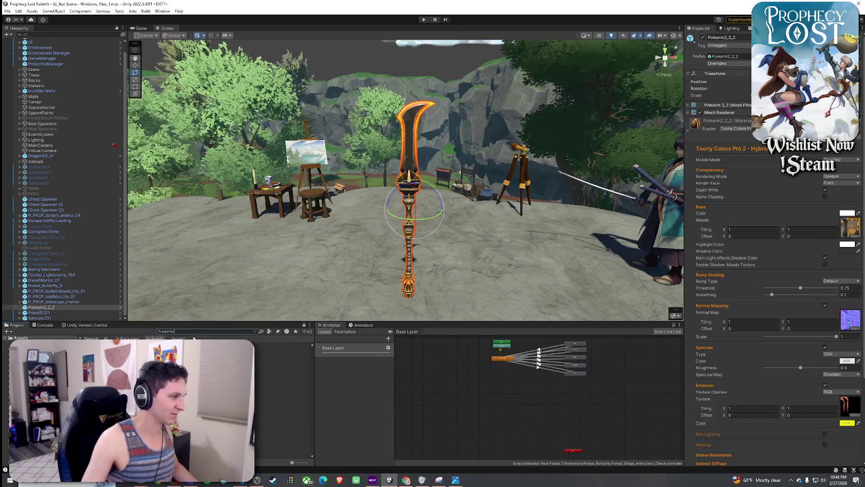
{"action": "type", "text": "Kc"}
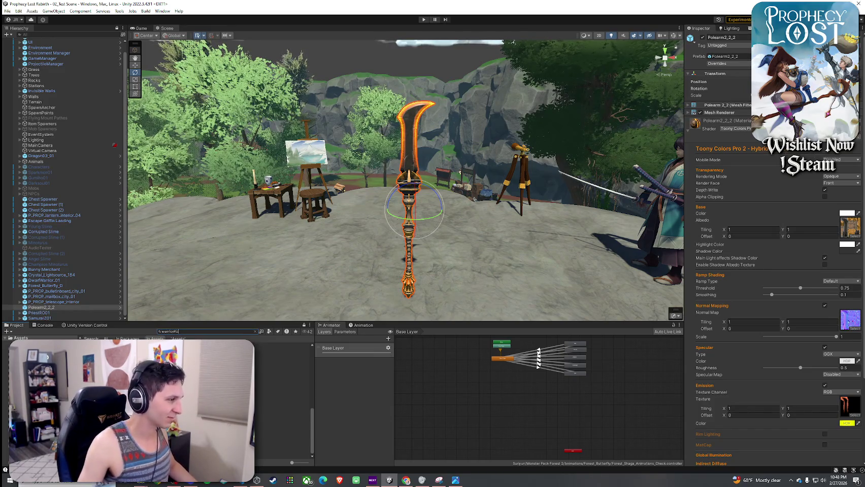
- Filter the warriorKc search to Prefabs and drag three WarriorKc characters onto the plateau
{"action": "left_click", "coordinate": [269, 332]}
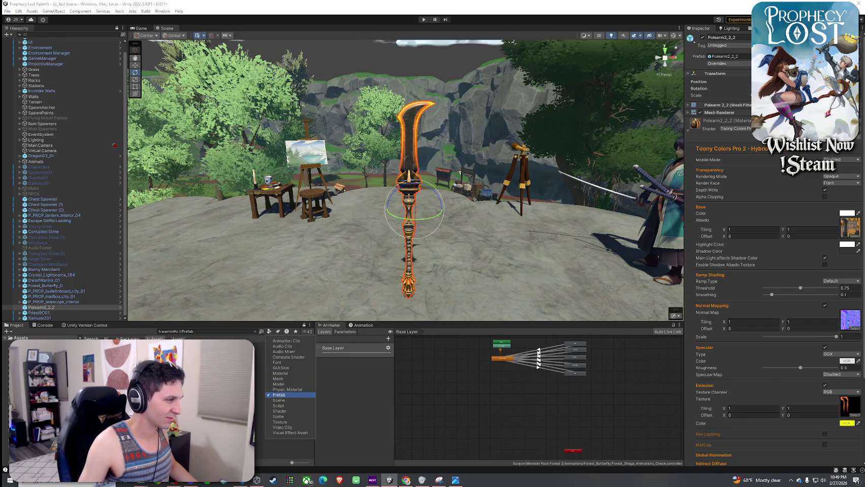
{"action": "left_click", "coordinate": [278, 395]}
{"action": "left_click_drag", "start_coordinate": [152, 355], "coordinate": [251, 222]}
{"action": "key", "text": "f"}
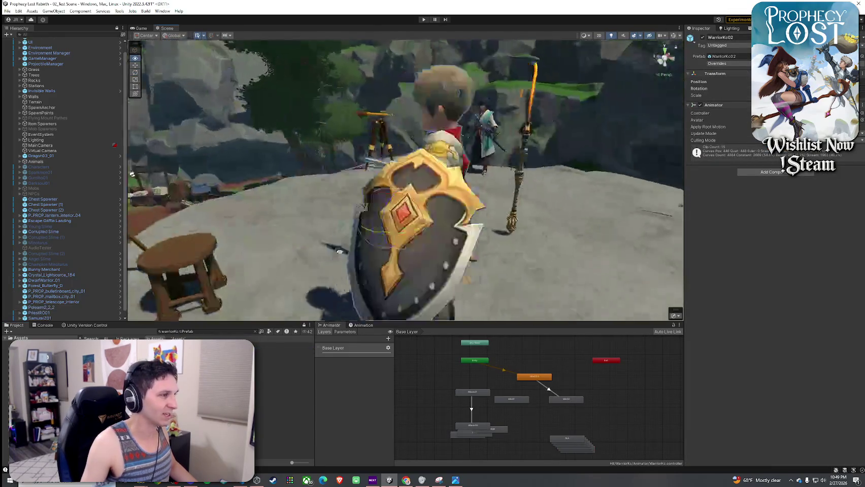
{"action": "left_click_drag", "start_coordinate": [339, 250], "coordinate": [222, 280]}
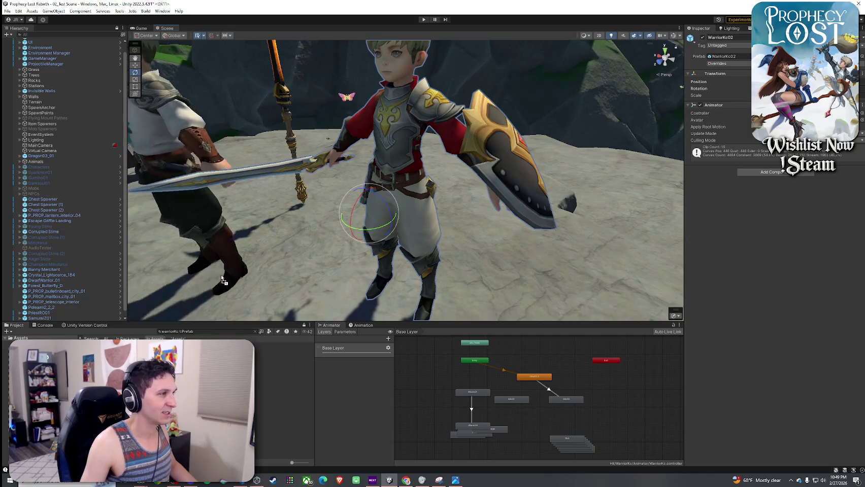
{"action": "left_click", "coordinate": [224, 280]}
{"action": "mouse_move", "coordinate": [279, 386]}
{"action": "left_mouse_down"}
{"action": "mouse_move", "coordinate": [493, 280]}
{"action": "mouse_move", "coordinate": [537, 271]}
{"action": "mouse_move", "coordinate": [326, 236]}
{"action": "left_mouse_up"}
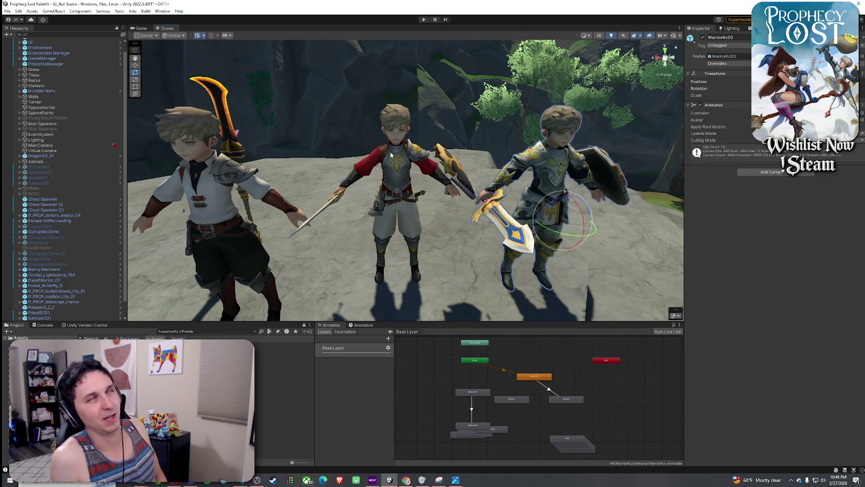
- Select WarriorKc02 and move the view in and out to compare all three warriors
{"action": "left_click", "coordinate": [396, 169]}
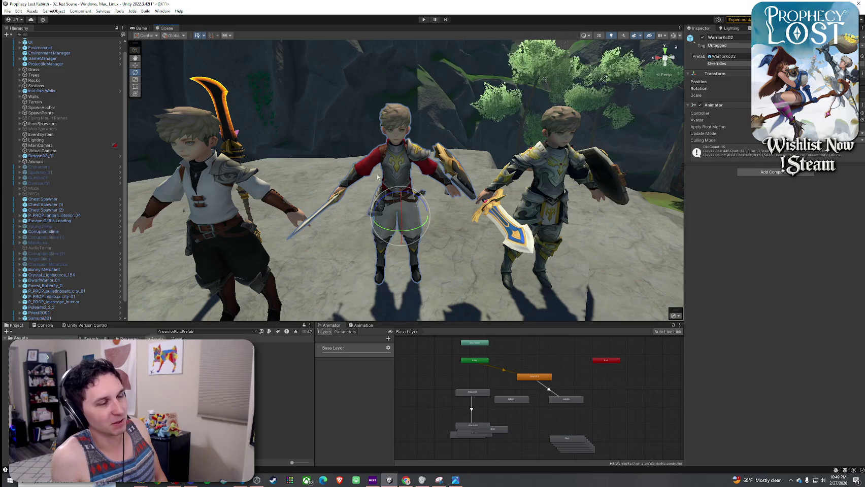
{"action": "left_click_drag", "start_coordinate": [372, 169], "coordinate": [328, 145]}
{"action": "scroll", "coordinate": [328, 145], "scroll_direction": "up", "scroll_amount": 2}
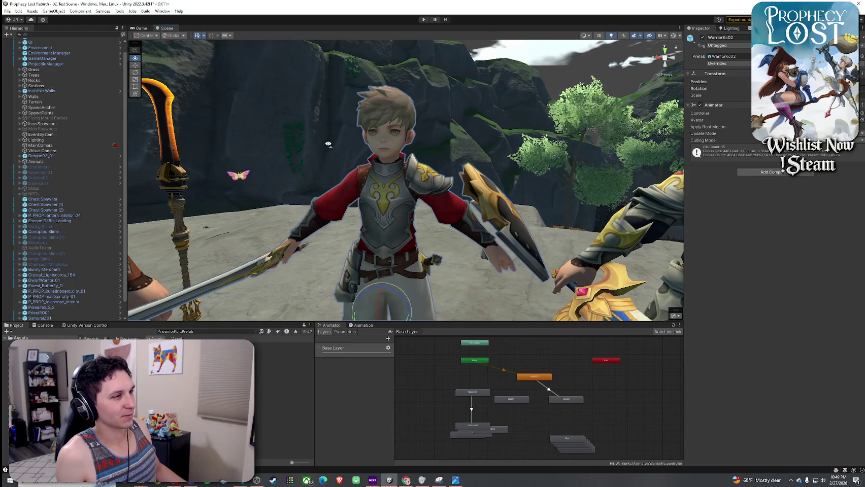
{"action": "key", "text": "d"}
{"action": "key", "text": "s"}
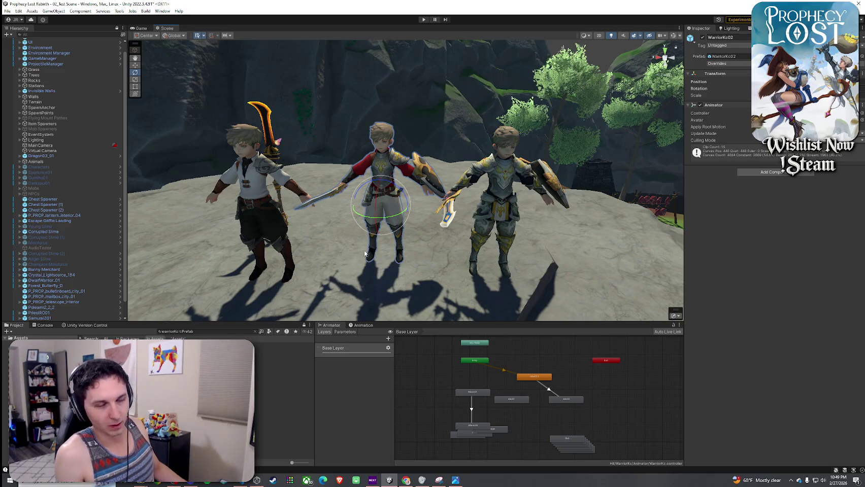
{"action": "scroll", "coordinate": [497, 229], "scroll_direction": "down", "scroll_amount": 5}
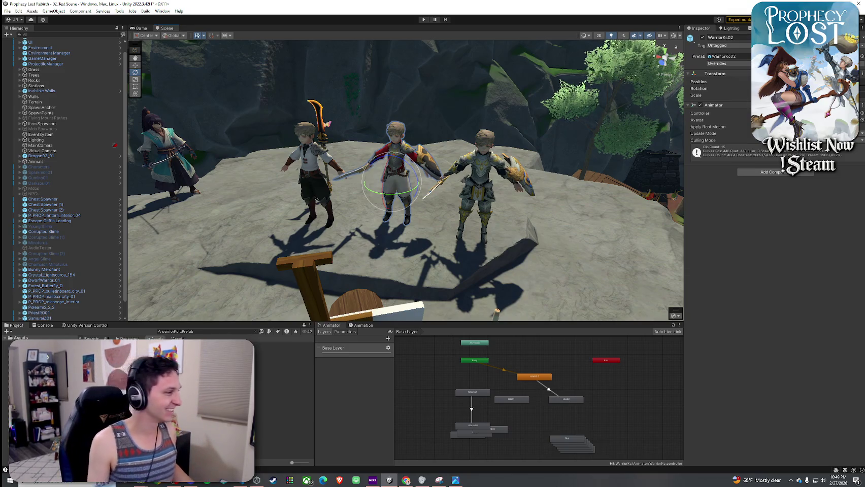
- Undo to remove the warrior characters, then orbit to the butterfly and select it
{"action": "left_click", "coordinate": [477, 198]}
{"action": "key", "text": "ctrl+z"}
{"action": "key", "text": "ctrl+z"}
{"action": "key", "text": "ctrl+z"}
{"action": "mouse_move", "coordinate": [284, 264]}
{"action": "left_mouse_down"}
{"action": "mouse_move", "coordinate": [325, 228]}
{"action": "mouse_move", "coordinate": [161, 112]}
{"action": "left_mouse_up"}
{"action": "left_click", "coordinate": [7, 10]}
{"action": "left_click", "coordinate": [389, 171]}
{"action": "left_click_drag", "start_coordinate": [363, 205], "coordinate": [323, 187]}
{"action": "left_click", "coordinate": [386, 179]}
{"action": "scroll", "coordinate": [386, 178], "scroll_direction": "down", "scroll_amount": 10}
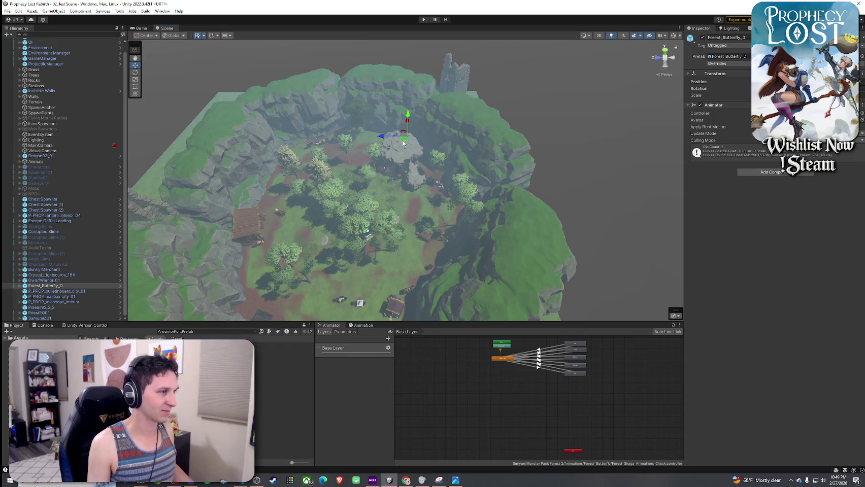
- Move the butterfly, orbit above the rocks, and select the polearm staff
{"action": "mouse_move", "coordinate": [403, 143]}
{"action": "left_mouse_down"}
{"action": "mouse_move", "coordinate": [284, 170]}
{"action": "mouse_move", "coordinate": [285, 160]}
{"action": "mouse_move", "coordinate": [380, 139]}
{"action": "mouse_move", "coordinate": [431, 158]}
{"action": "left_mouse_up"}
{"action": "scroll", "coordinate": [425, 156], "scroll_direction": "up", "scroll_amount": 5}
{"action": "scroll", "coordinate": [426, 156], "scroll_direction": "up", "scroll_amount": 10}
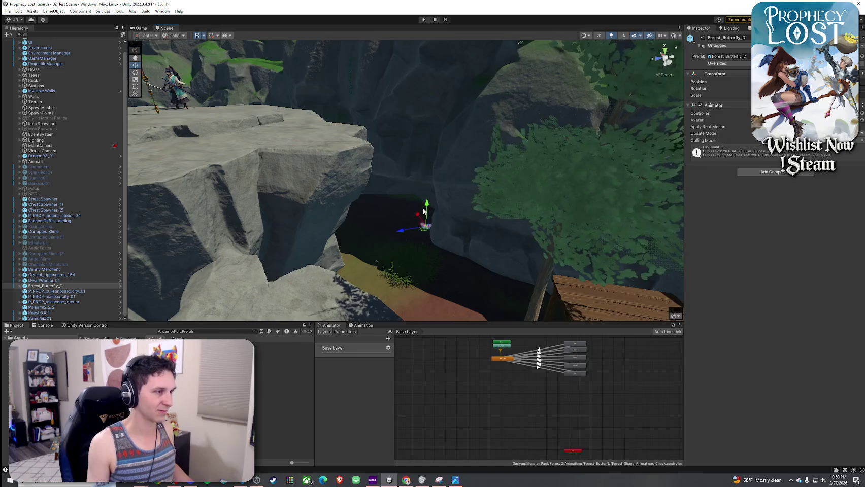
{"action": "scroll", "coordinate": [528, 233], "scroll_direction": "up", "scroll_amount": 10}
{"action": "mouse_move", "coordinate": [366, 179]}
{"action": "left_mouse_down"}
{"action": "mouse_move", "coordinate": [337, 212]}
{"action": "mouse_move", "coordinate": [259, 216]}
{"action": "mouse_move", "coordinate": [138, 156]}
{"action": "mouse_move", "coordinate": [264, 188]}
{"action": "mouse_move", "coordinate": [386, 203]}
{"action": "left_mouse_up"}
{"action": "left_click", "coordinate": [399, 205]}
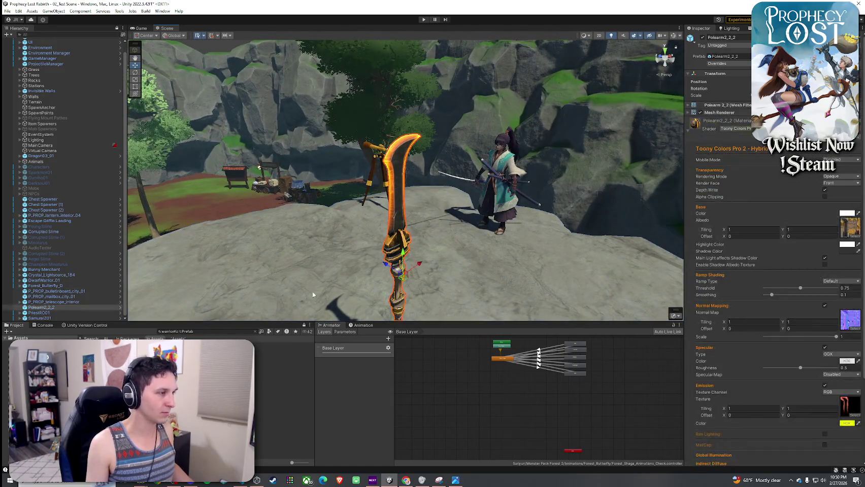
- Open Unorganized Prefabs and drag Polearm2_2_2 into it as an Original Prefab
{"action": "left_click", "coordinate": [175, 331]}
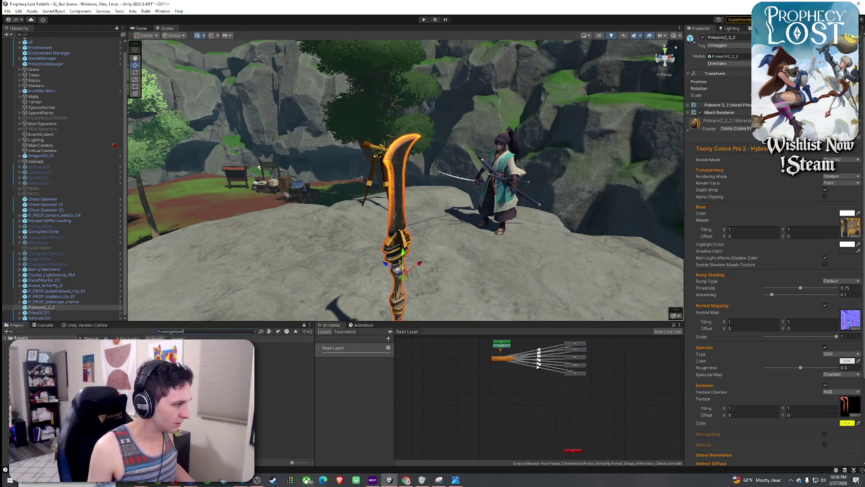
{"action": "double_click", "coordinate": [264, 345]}
{"action": "scroll", "coordinate": [372, 219], "scroll_direction": "down", "scroll_amount": 2}
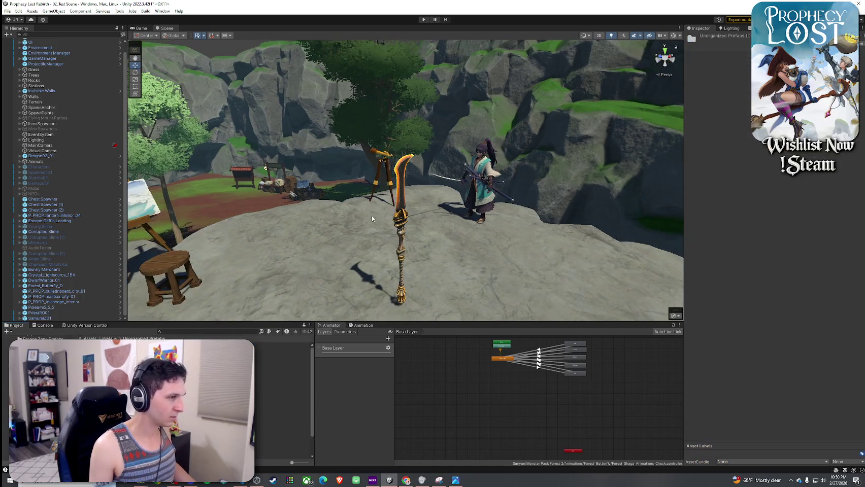
{"action": "left_click", "coordinate": [399, 198]}
{"action": "mouse_move", "coordinate": [171, 324]}
{"action": "left_mouse_down"}
{"action": "mouse_move", "coordinate": [152, 264]}
{"action": "mouse_move", "coordinate": [101, 191]}
{"action": "left_mouse_up"}
{"action": "scroll", "coordinate": [56, 184], "scroll_direction": "down", "scroll_amount": 5}
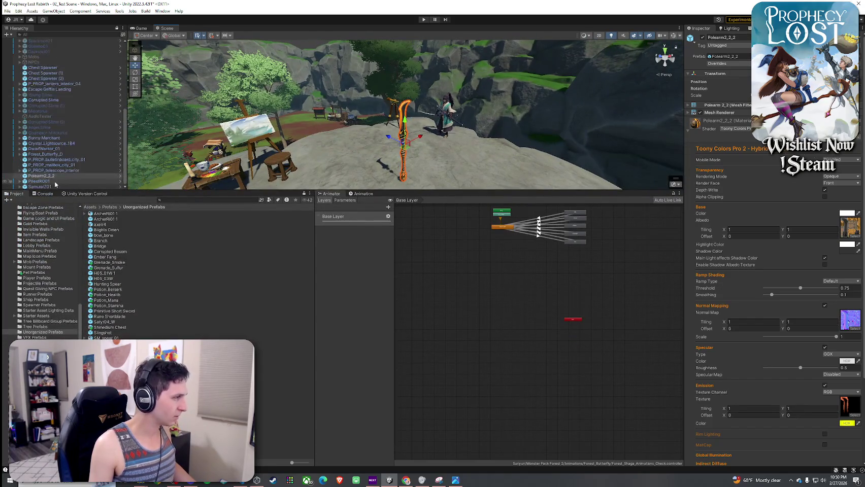
{"action": "left_click_drag", "start_coordinate": [43, 179], "coordinate": [222, 317]}
{"action": "key", "text": "Return"}
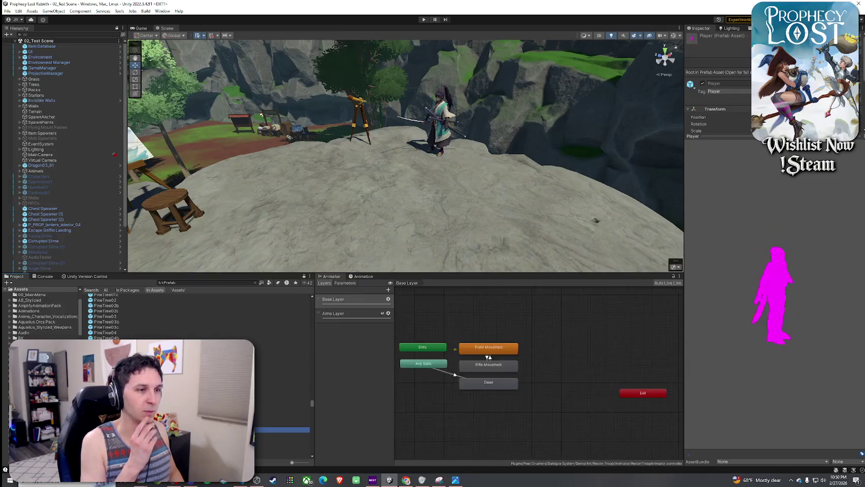
- Drag the Platopo_A pet prefab from the Project window onto the rocky plateau
{"action": "left_click", "coordinate": [263, 402]}
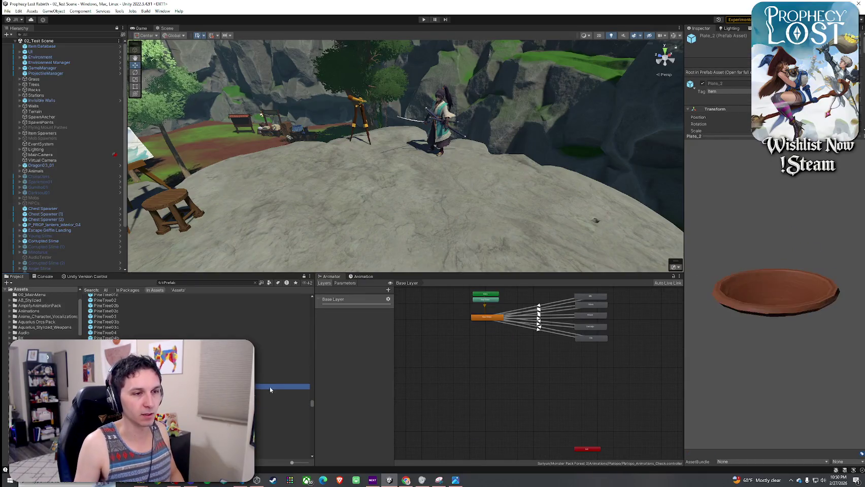
{"action": "key", "text": "Up"}
{"action": "key", "text": "Up"}
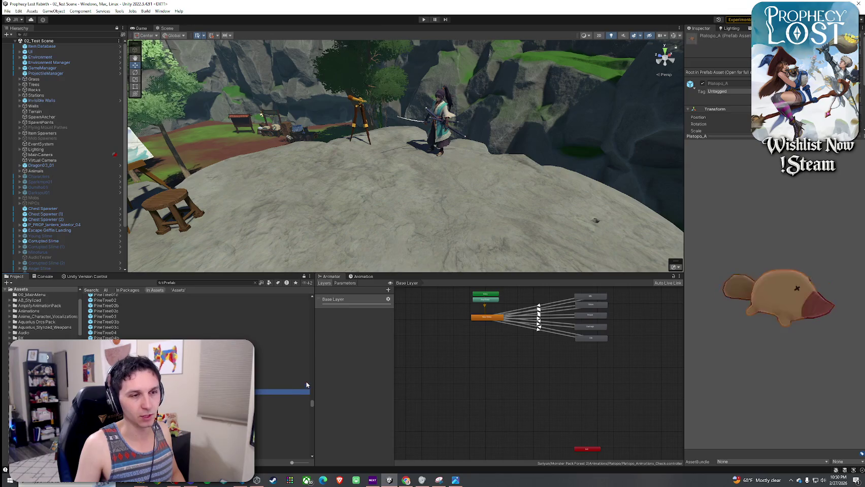
{"action": "left_click_drag", "start_coordinate": [282, 392], "coordinate": [362, 213]}
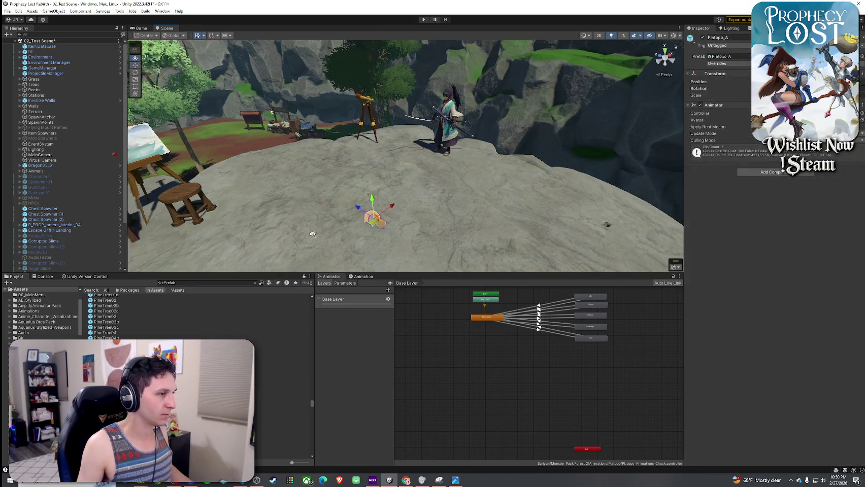
{"action": "left_click_drag", "start_coordinate": [260, 270], "coordinate": [323, 284]}
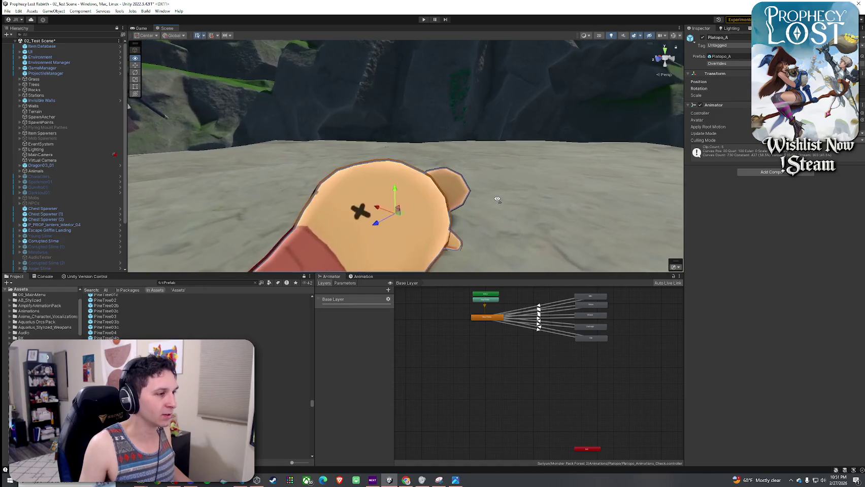
- Preview the pet's Idle animation clip in the Animation tab
{"action": "left_click", "coordinate": [361, 277]}
{"action": "left_click", "coordinate": [339, 290]}
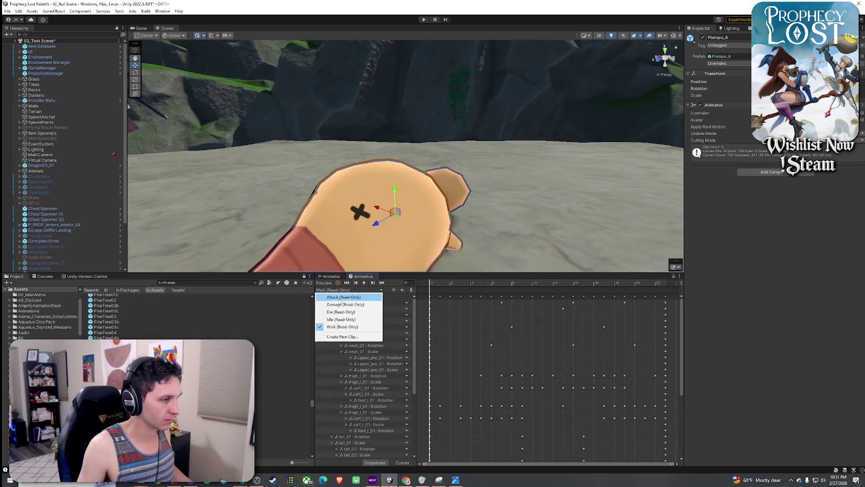
{"action": "left_click", "coordinate": [343, 320]}
{"action": "left_click", "coordinate": [364, 283]}
{"action": "scroll", "coordinate": [376, 250], "scroll_direction": "down", "scroll_amount": 3}
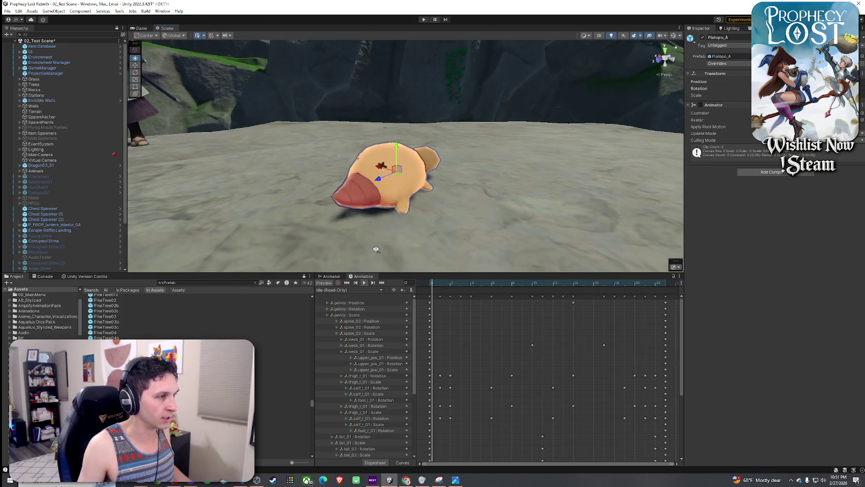
{"action": "left_click_drag", "start_coordinate": [376, 250], "coordinate": [345, 251]}
- Switch the preview to the Walk clip, play it, and select the Platopo_A instance in the Hierarchy
{"action": "left_click", "coordinate": [339, 290]}
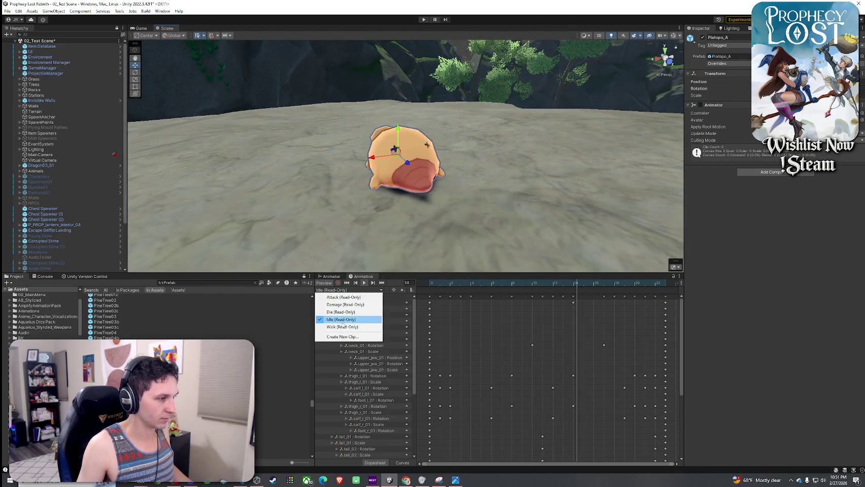
{"action": "left_click", "coordinate": [343, 327]}
{"action": "left_click", "coordinate": [364, 283]}
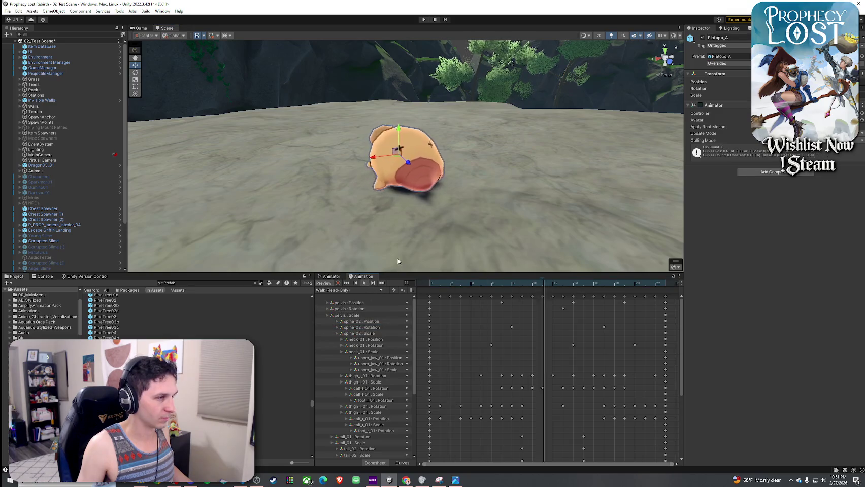
{"action": "mouse_move", "coordinate": [398, 256]}
{"action": "left_mouse_down"}
{"action": "mouse_move", "coordinate": [315, 231]}
{"action": "mouse_move", "coordinate": [327, 219]}
{"action": "mouse_move", "coordinate": [366, 219]}
{"action": "mouse_move", "coordinate": [360, 225]}
{"action": "left_mouse_up"}
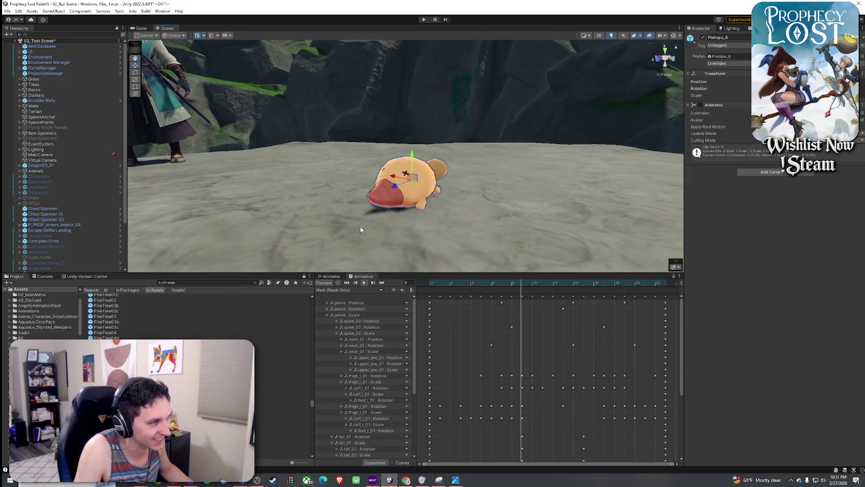
{"action": "scroll", "coordinate": [84, 254], "scroll_direction": "down", "scroll_amount": 3}
{"action": "left_click", "coordinate": [56, 270]}
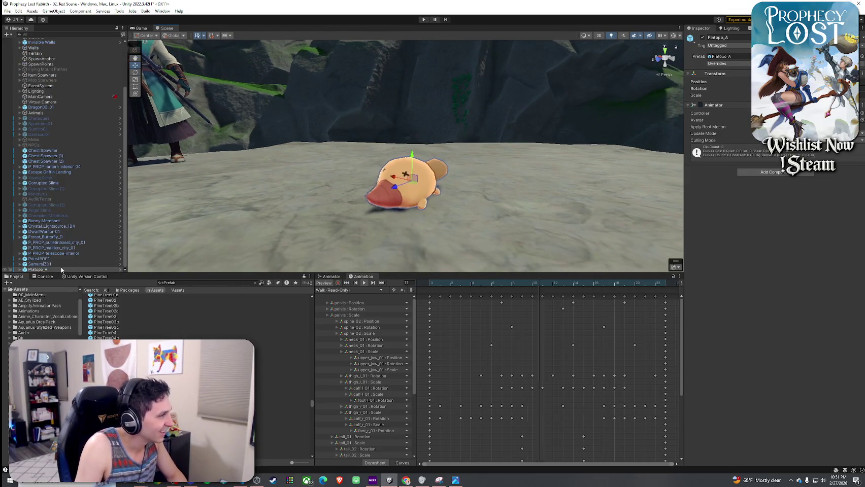
- Delete the Platopo_A pet and preview the prefabs down to the Pot assets
{"action": "key", "text": "Delete"}
{"action": "key", "text": "Down"}
{"action": "key", "text": "Down"}
{"action": "key", "text": "Down"}
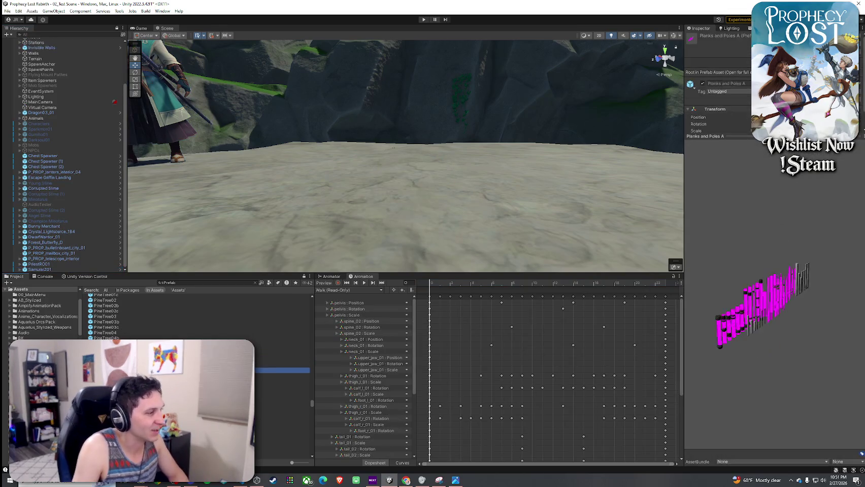
{"action": "key", "text": "Down"}
{"action": "key", "text": "Down"}
{"action": "key", "text": "Down"}
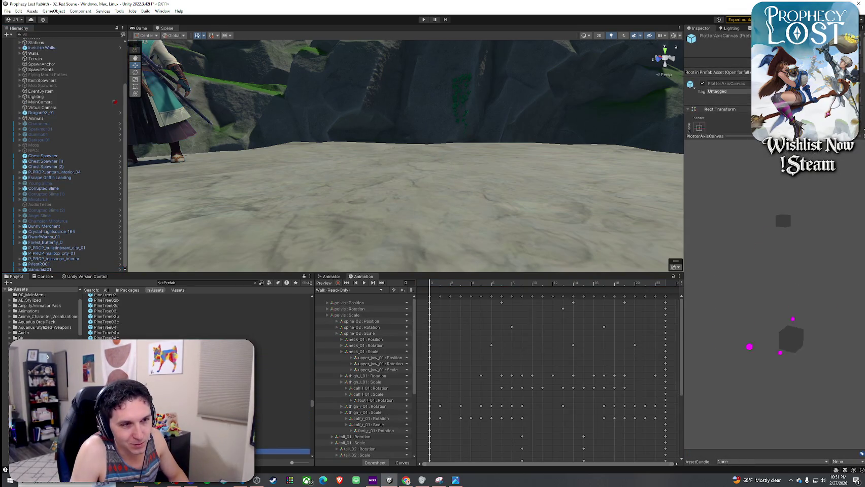
{"action": "key", "text": "Down"}
{"action": "key", "text": "Down"}
{"action": "key", "text": "Down"}
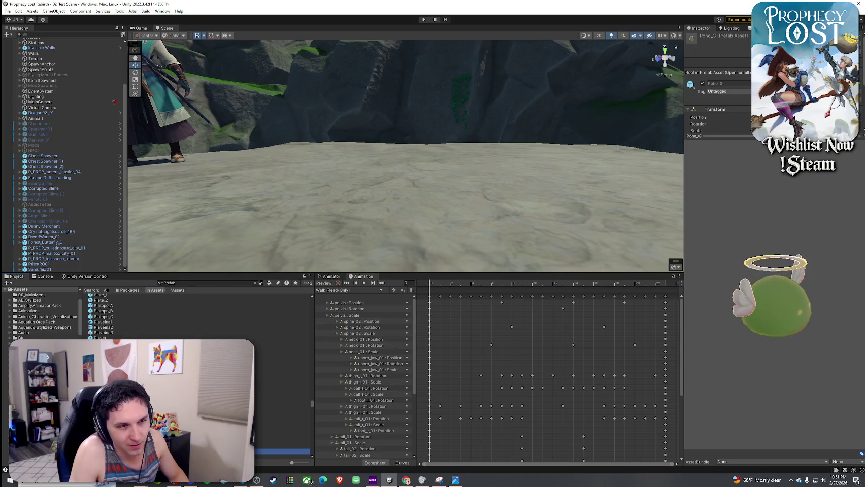
{"action": "key", "text": "Down"}
{"action": "key", "text": "Down"}
{"action": "key", "text": "Down"}
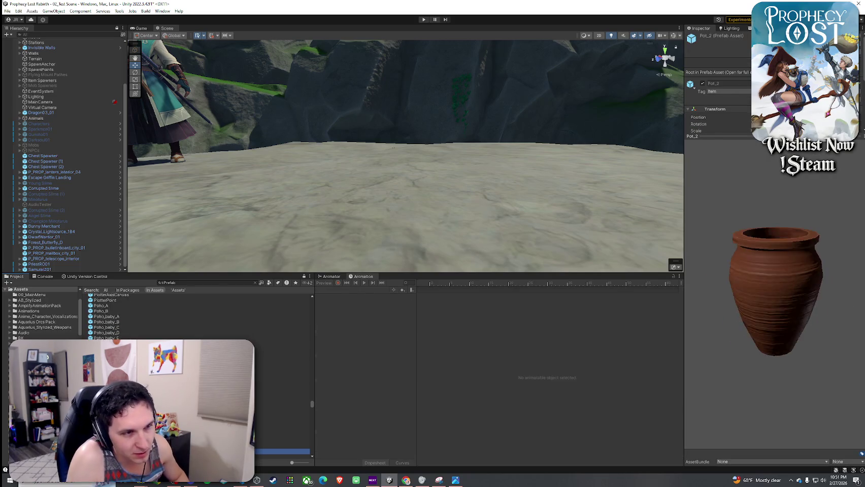
{"action": "scroll", "coordinate": [196, 315], "scroll_direction": "down", "scroll_amount": 10}
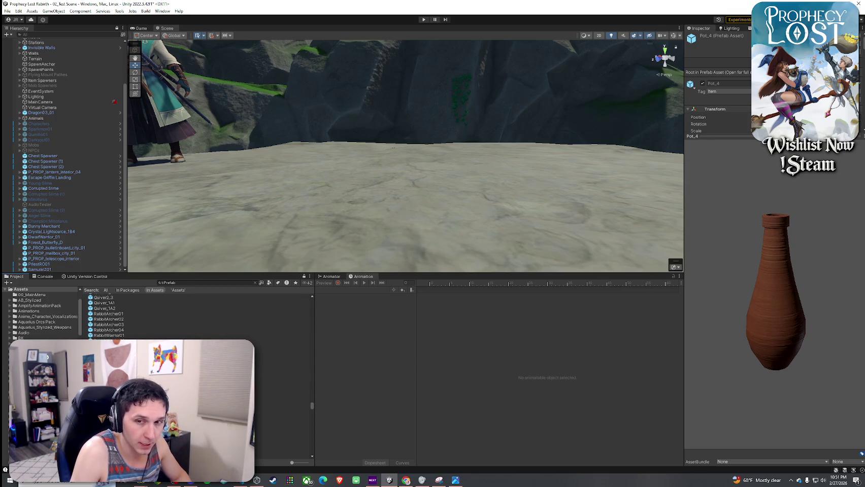
- Preview the rock, Rock06, rubble, SamuraiZ02 and Satyr01 prefabs, reaching the scaffolding
{"action": "left_click", "coordinate": [282, 387]}
{"action": "key", "text": "Down"}
{"action": "scroll", "coordinate": [197, 314], "scroll_direction": "down", "scroll_amount": 5}
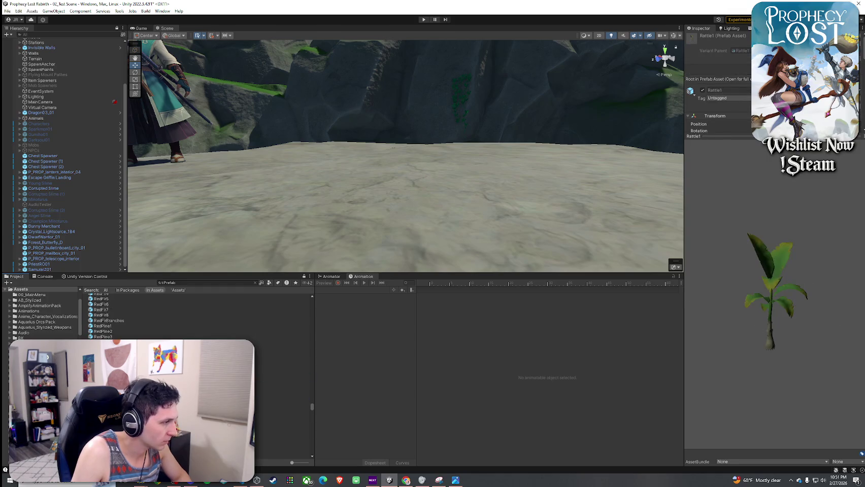
{"action": "key", "text": "Down"}
{"action": "key", "text": "Down"}
{"action": "key", "text": "Down"}
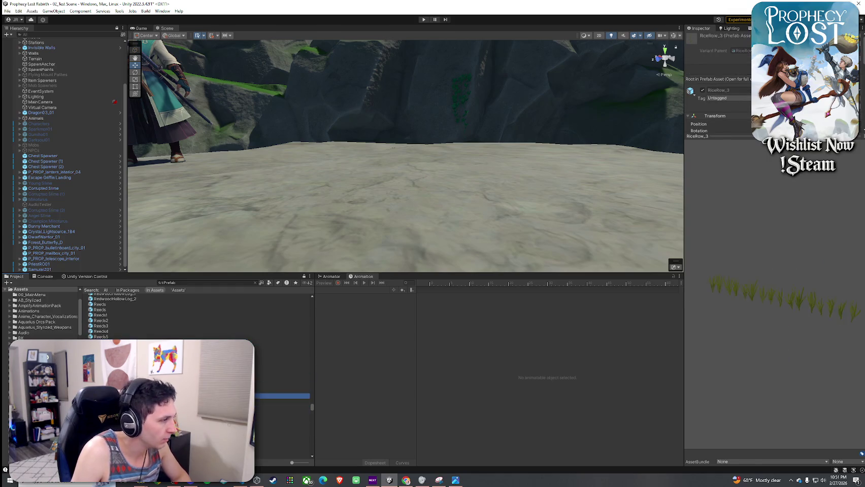
{"action": "key", "text": "Down"}
{"action": "key", "text": "Down"}
{"action": "key", "text": "Down"}
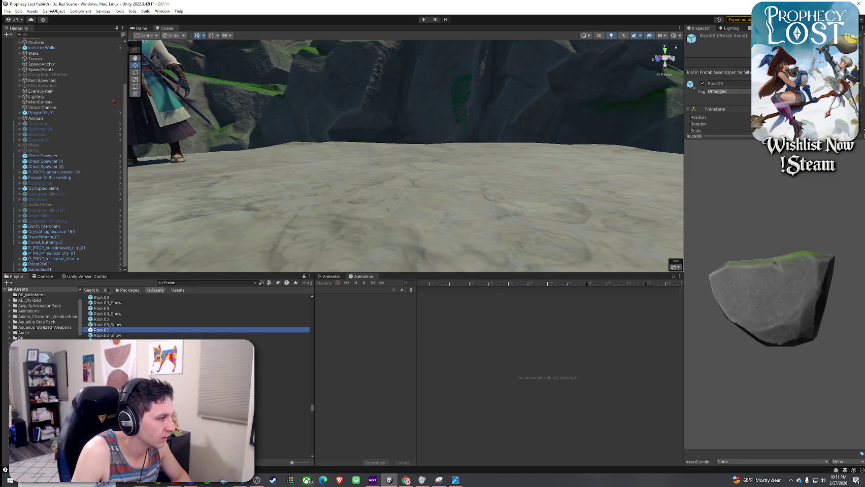
{"action": "key", "text": "Down"}
{"action": "key", "text": "Down"}
{"action": "key", "text": "Down"}
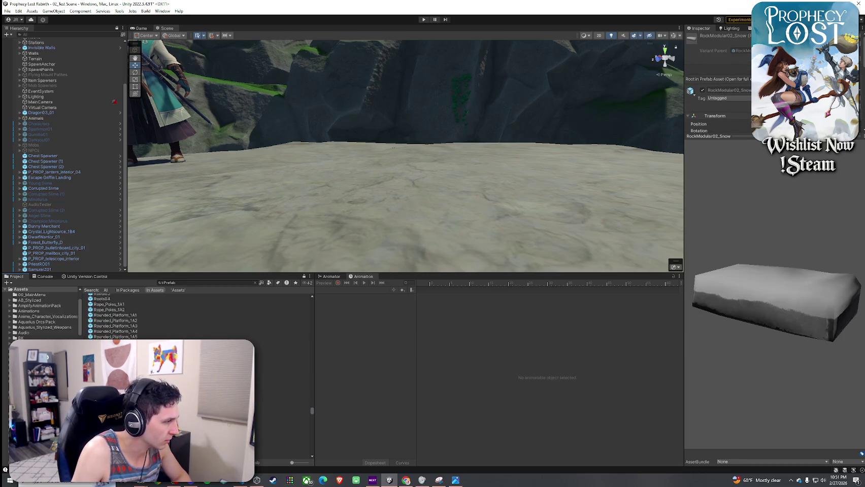
{"action": "key", "text": "Down"}
{"action": "key", "text": "Down"}
{"action": "key", "text": "Down"}
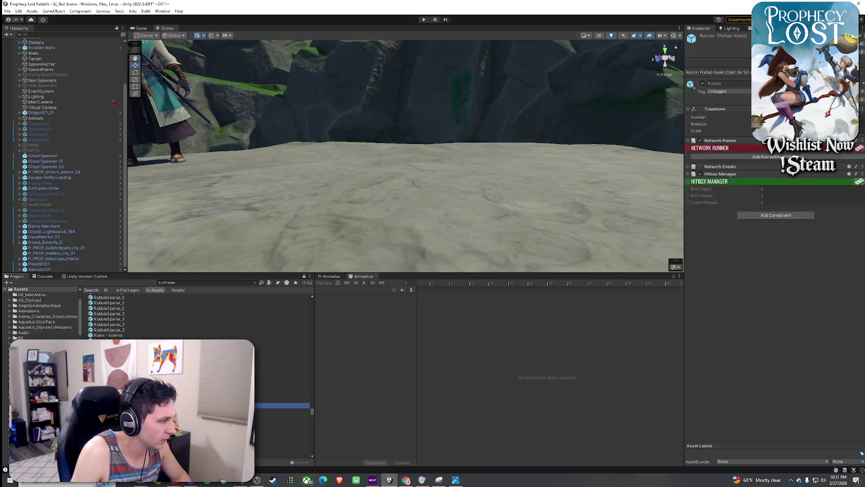
{"action": "key", "text": "Down"}
{"action": "key", "text": "Down"}
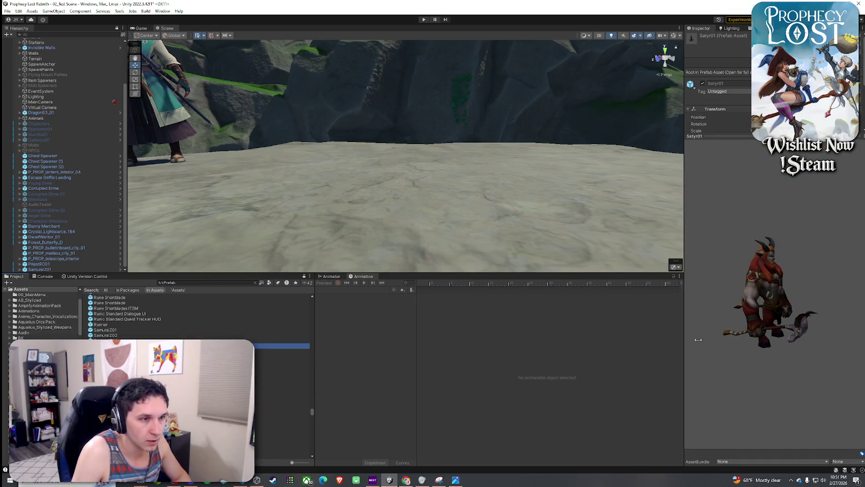
{"action": "key", "text": "Down"}
{"action": "key", "text": "Down"}
{"action": "key", "text": "Down"}
- Step past Scaffolding_2A4, the Scepter prefabs and Scrolling Dialogue UI to inspect Scythe1_3_2
{"action": "key", "text": "Up"}
{"action": "key", "text": "Up"}
{"action": "key", "text": "Up"}
{"action": "key", "text": "Down"}
{"action": "key", "text": "Down"}
{"action": "key", "text": "Down"}
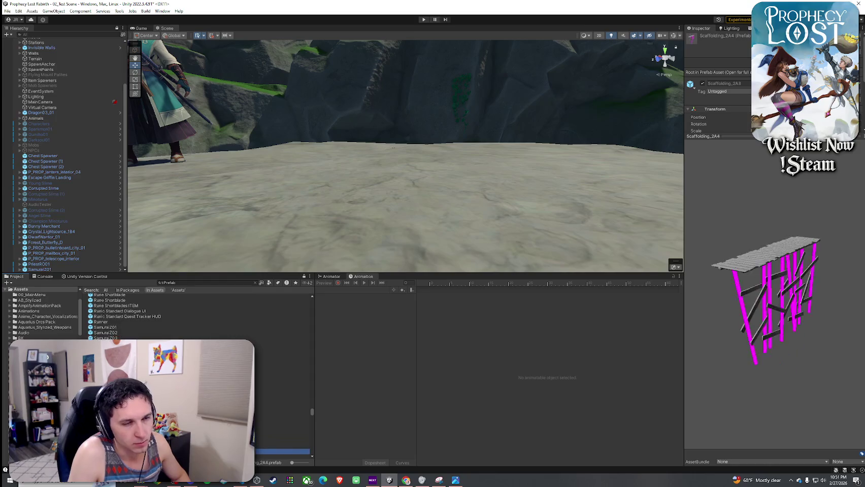
{"action": "key", "text": "Down"}
{"action": "key", "text": "Down"}
{"action": "key", "text": "Down"}
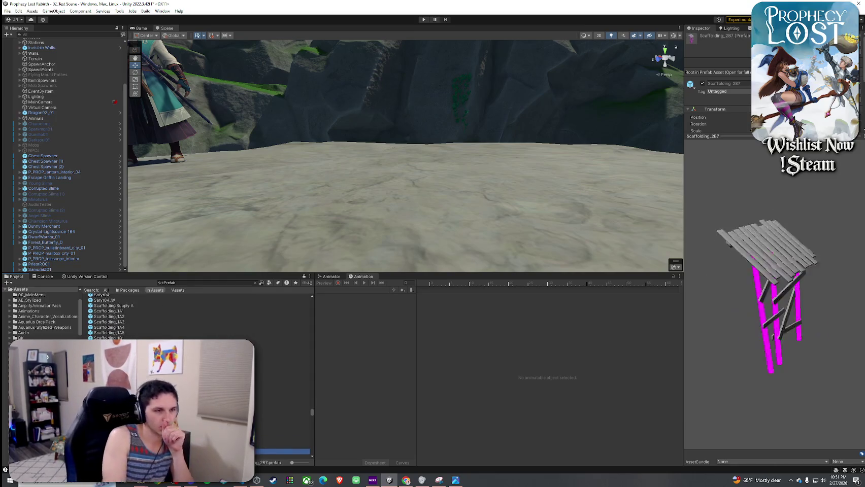
{"action": "key", "text": "Down"}
{"action": "key", "text": "Down"}
{"action": "key", "text": "Down"}
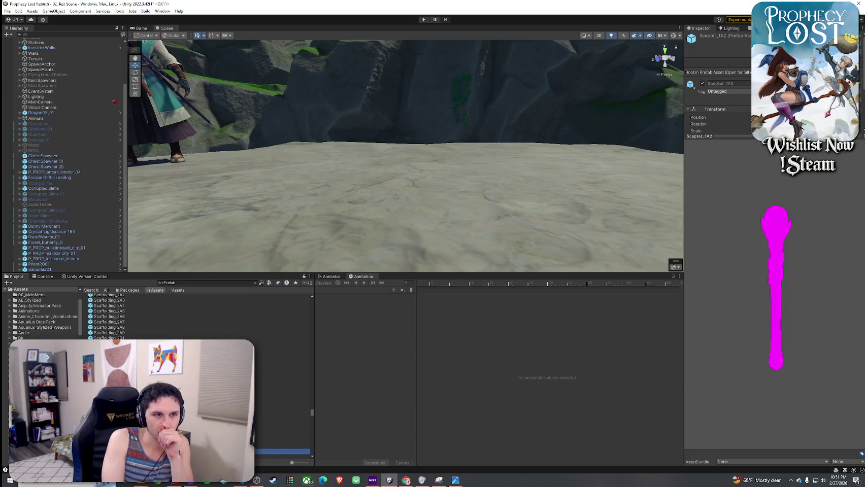
{"action": "key", "text": "Down"}
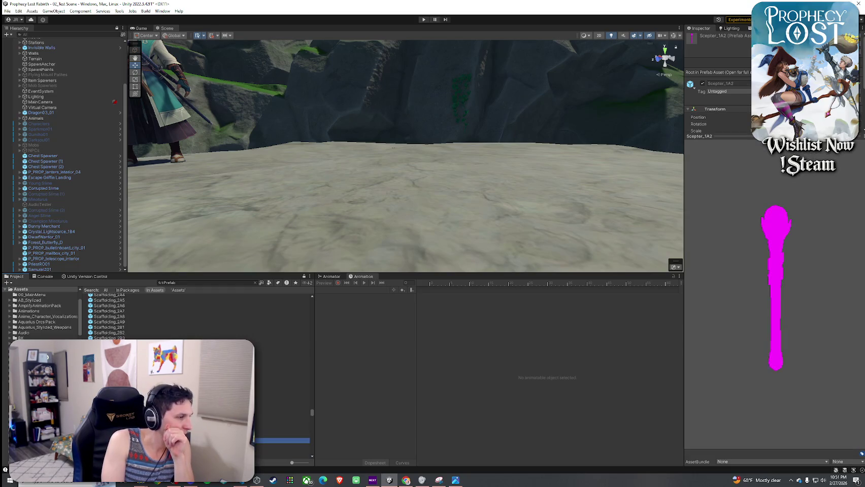
{"action": "key", "text": "Down"}
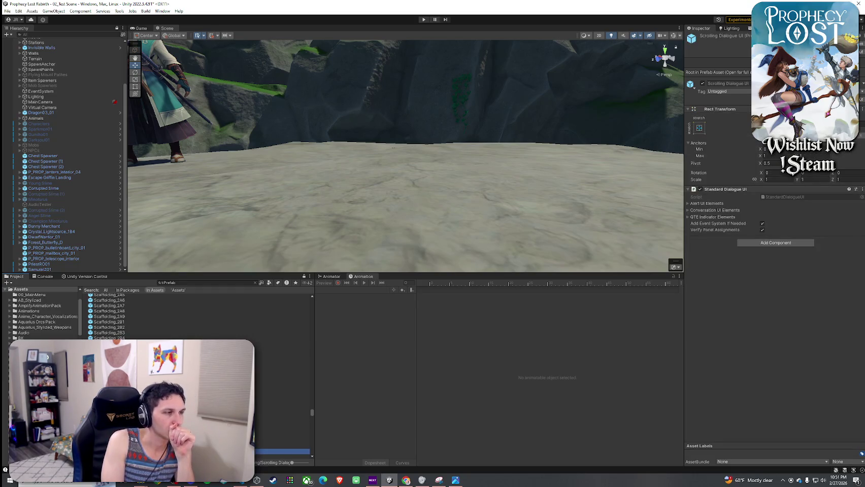
{"action": "key", "text": "Down"}
{"action": "key", "text": "Down"}
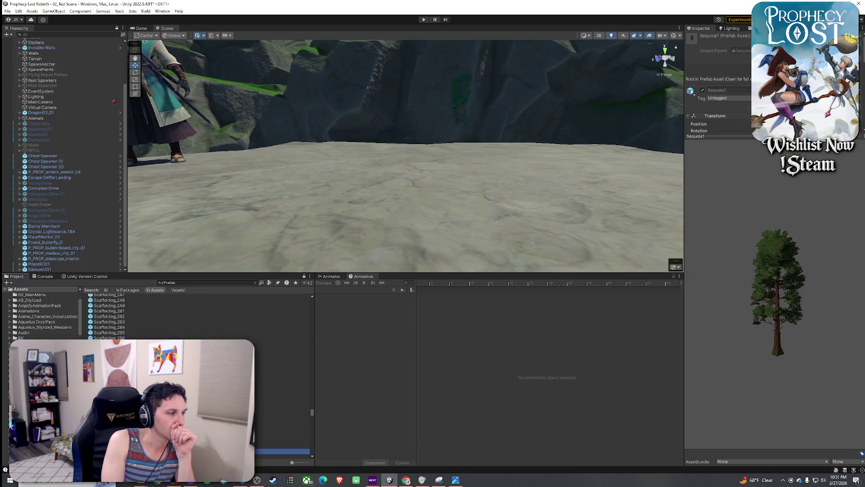
{"action": "key", "text": "Up"}
{"action": "mouse_move", "coordinate": [771, 284]}
{"action": "left_mouse_down"}
{"action": "mouse_move", "coordinate": [710, 233]}
{"action": "mouse_move", "coordinate": [774, 295]}
{"action": "left_mouse_up"}
- Place the Scythe1_3_2 prefab in the scene and frame the view on it
{"action": "mouse_move", "coordinate": [282, 447]}
{"action": "left_mouse_down"}
{"action": "mouse_move", "coordinate": [373, 221]}
{"action": "mouse_move", "coordinate": [409, 189]}
{"action": "left_mouse_up"}
{"action": "key", "text": "f"}
{"action": "left_click_drag", "start_coordinate": [350, 130], "coordinate": [411, 170]}
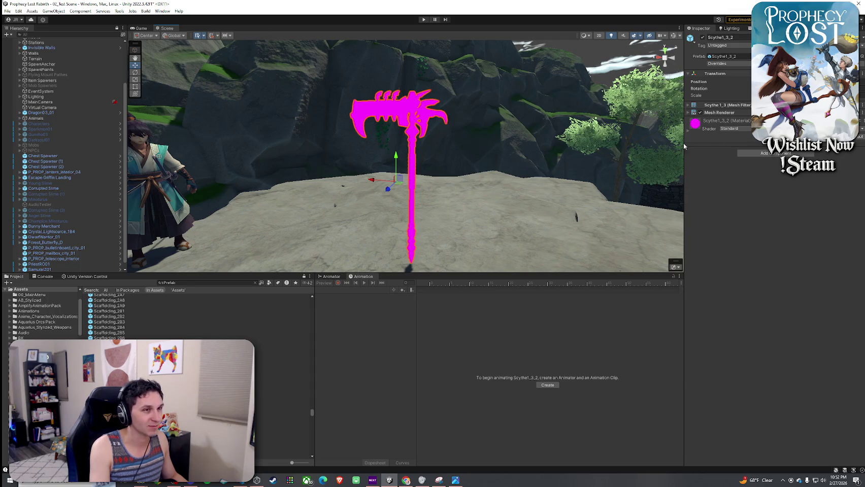
- Switch the scythe's material shader to Toony Colors Pro 2 Hybrid
{"action": "left_click", "coordinate": [708, 131]}
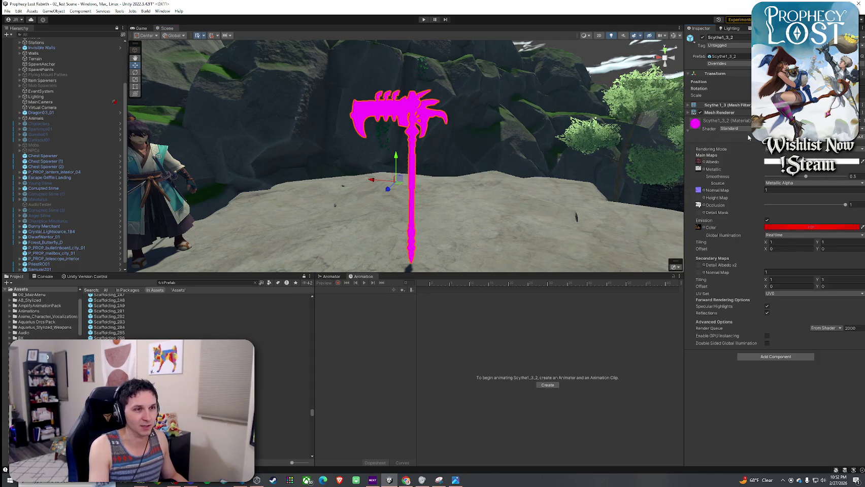
{"action": "left_click", "coordinate": [704, 162]}
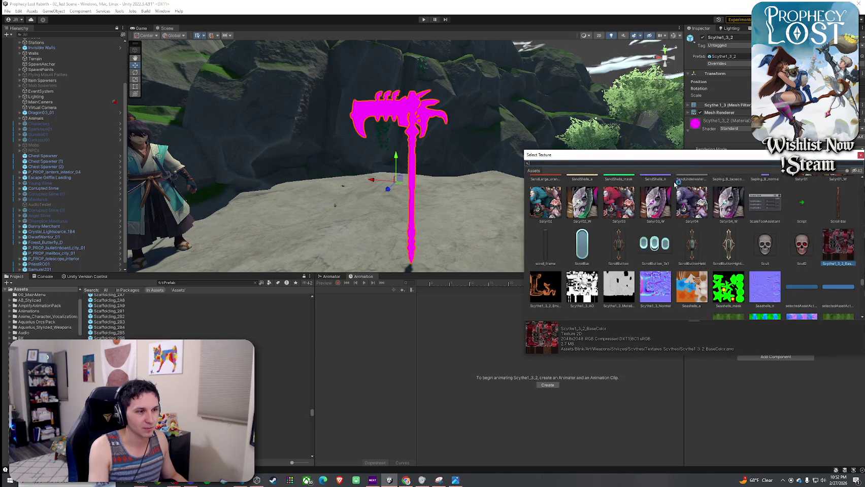
{"action": "left_click", "coordinate": [858, 155]}
{"action": "left_click", "coordinate": [736, 128]}
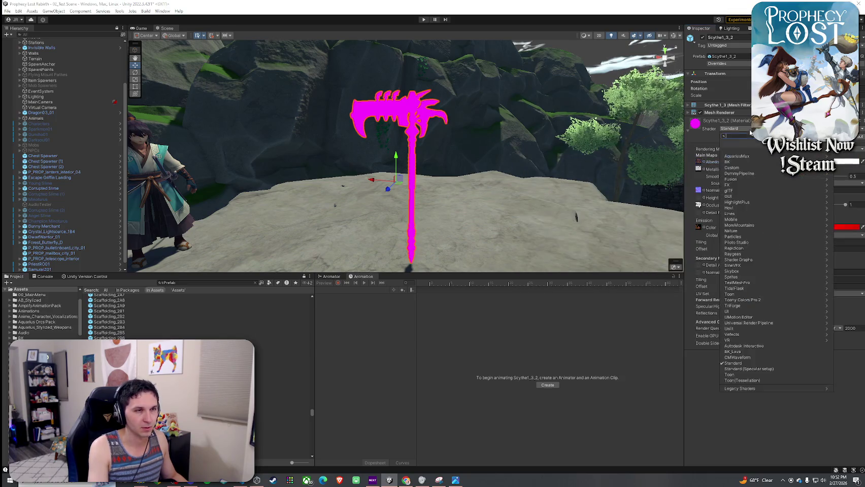
{"action": "mouse_move", "coordinate": [746, 300]}
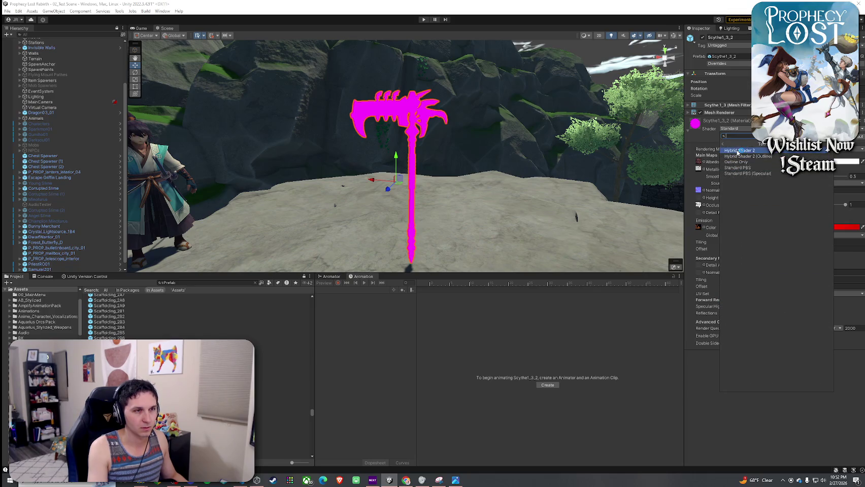
{"action": "left_click", "coordinate": [740, 152]}
- Assign the 'scythe' colour texture as the material's albedo
{"action": "left_click", "coordinate": [845, 237]}
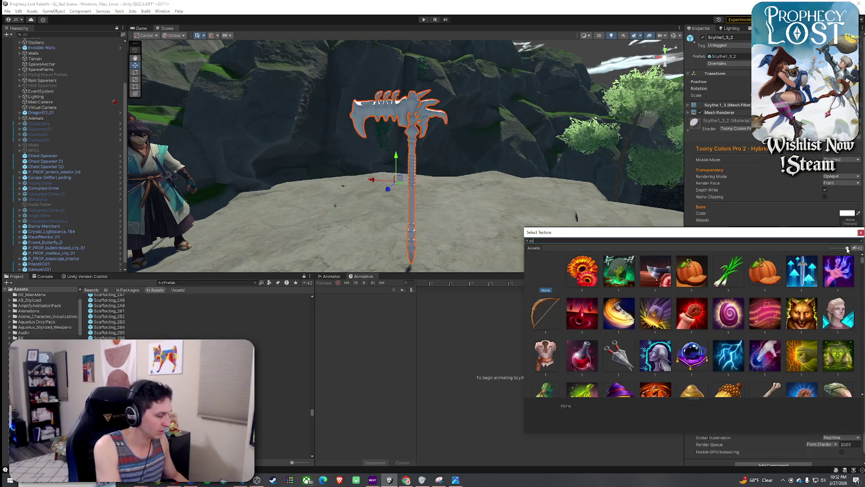
{"action": "type", "text": "scythe"}
{"action": "left_click", "coordinate": [581, 270]}
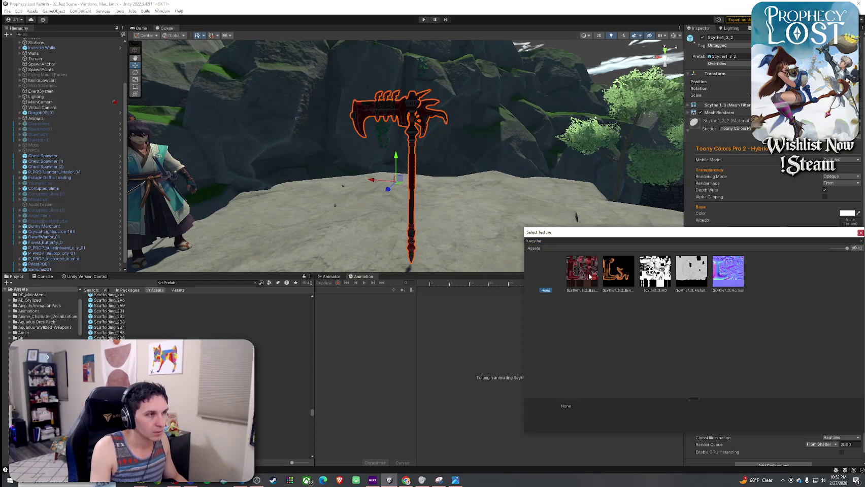
{"action": "double_click", "coordinate": [589, 274]}
{"action": "mouse_move", "coordinate": [583, 218]}
{"action": "left_mouse_down"}
{"action": "mouse_move", "coordinate": [550, 212]}
{"action": "mouse_move", "coordinate": [614, 254]}
{"action": "mouse_move", "coordinate": [437, 218]}
{"action": "mouse_move", "coordinate": [366, 213]}
{"action": "mouse_move", "coordinate": [330, 228]}
{"action": "left_mouse_up"}
{"action": "scroll", "coordinate": [550, 211], "scroll_direction": "up", "scroll_amount": 3}
{"action": "scroll", "coordinate": [533, 203], "scroll_direction": "down", "scroll_amount": 2}
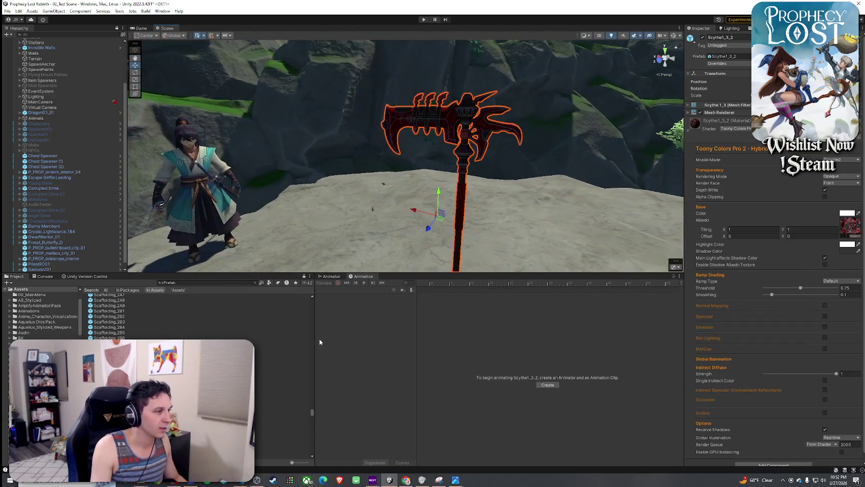
{"action": "scroll", "coordinate": [107, 314], "scroll_direction": "down", "scroll_amount": 2}
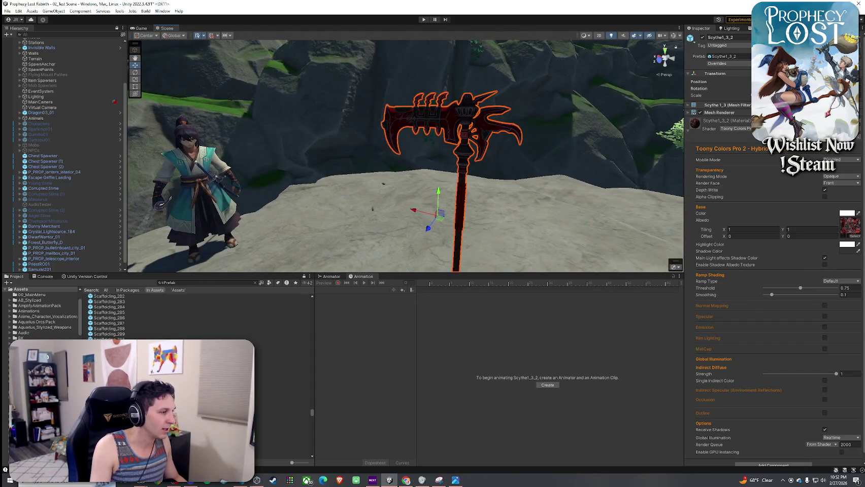
{"action": "scroll", "coordinate": [79, 248], "scroll_direction": "down", "scroll_amount": 1}
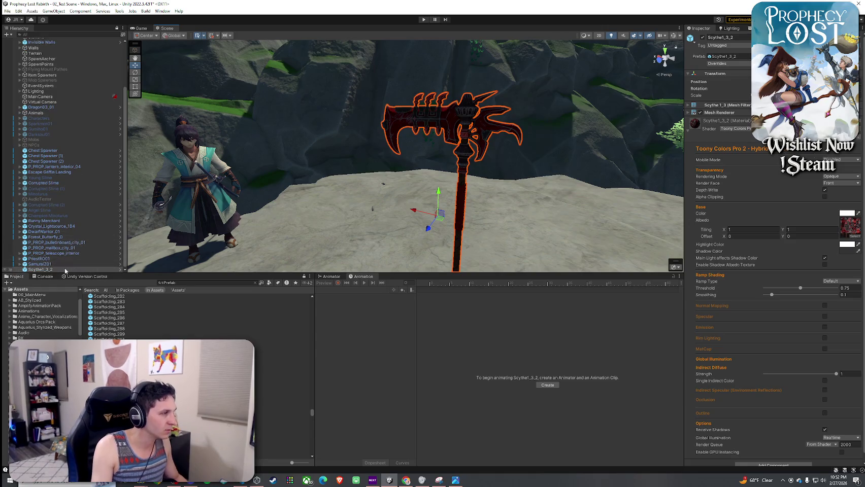
- Enable Normal Mapping on the Scythe1_3_2 material, then delete the scythe from the scene
{"action": "left_click", "coordinate": [41, 264]}
{"action": "left_click", "coordinate": [40, 270]}
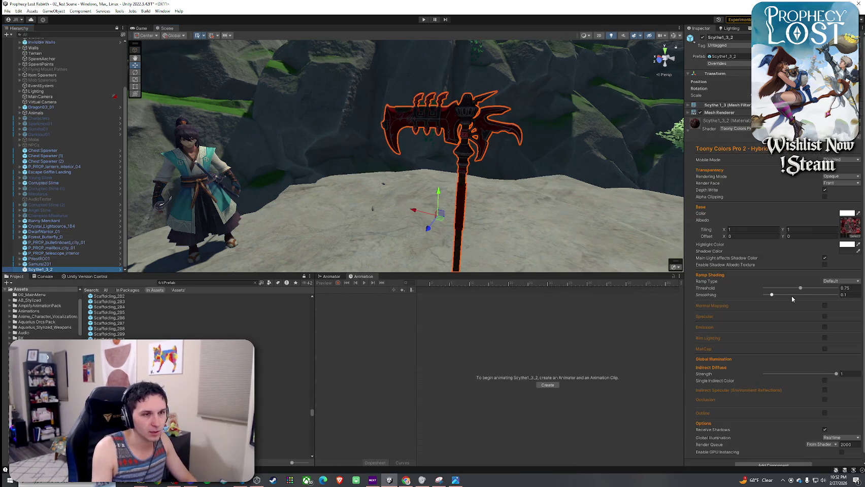
{"action": "left_click", "coordinate": [823, 306]}
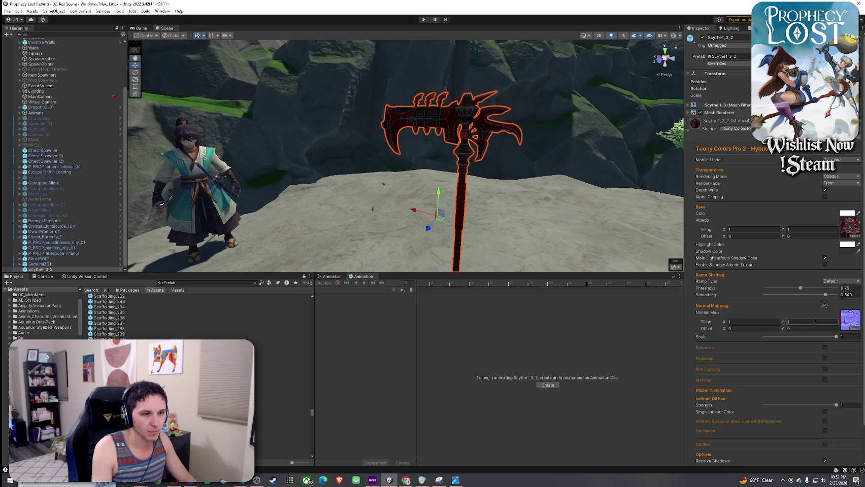
{"action": "mouse_move", "coordinate": [357, 185]}
{"action": "left_mouse_down"}
{"action": "mouse_move", "coordinate": [526, 200]}
{"action": "mouse_move", "coordinate": [375, 171]}
{"action": "mouse_move", "coordinate": [435, 164]}
{"action": "mouse_move", "coordinate": [414, 178]}
{"action": "mouse_move", "coordinate": [418, 163]}
{"action": "mouse_move", "coordinate": [354, 172]}
{"action": "mouse_move", "coordinate": [416, 182]}
{"action": "left_mouse_up"}
{"action": "key", "text": "e"}
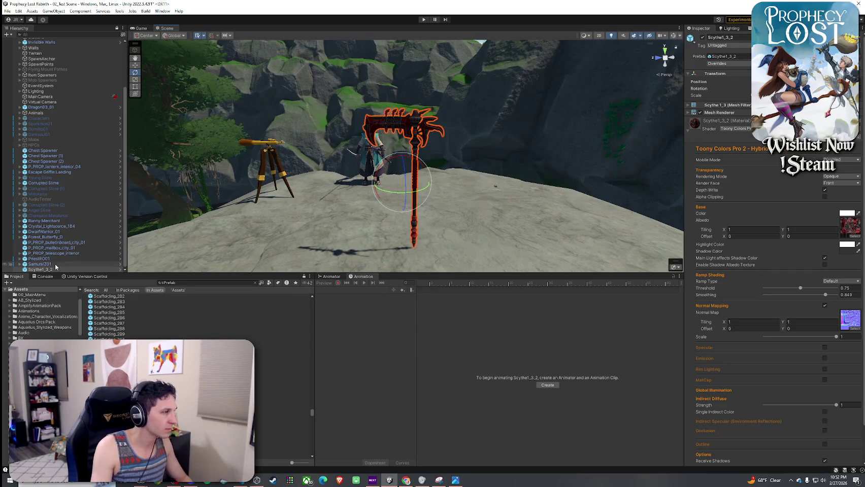
{"action": "key", "text": "Delete"}
- Preview Sequoia1, ShadowMaster03, Shaga_A and the Sheep_s1/Sheep_s2 prefabs
{"action": "key", "text": "Down"}
{"action": "key", "text": "Down"}
{"action": "key", "text": "Down"}
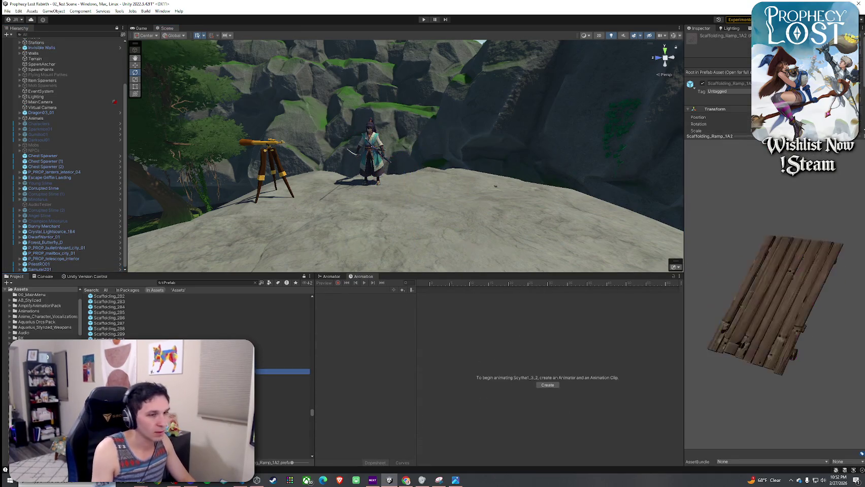
{"action": "key", "text": "Down"}
{"action": "key", "text": "Down"}
{"action": "key", "text": "Down"}
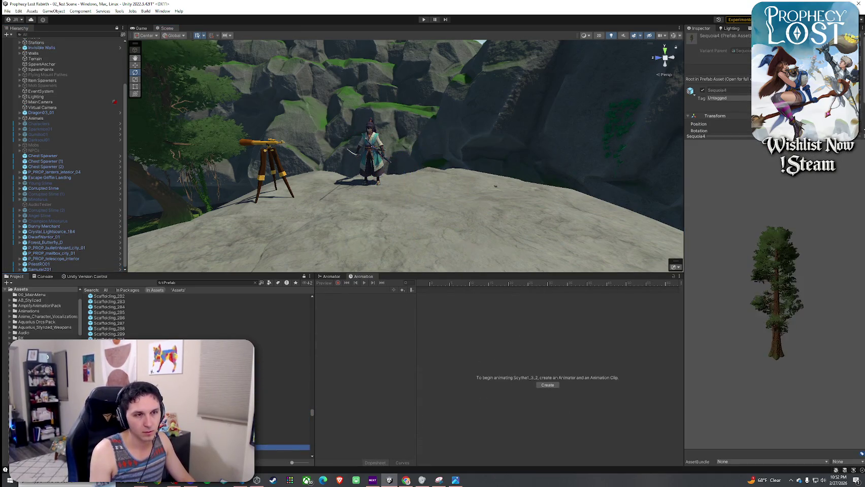
{"action": "key", "text": "Up"}
{"action": "key", "text": "Up"}
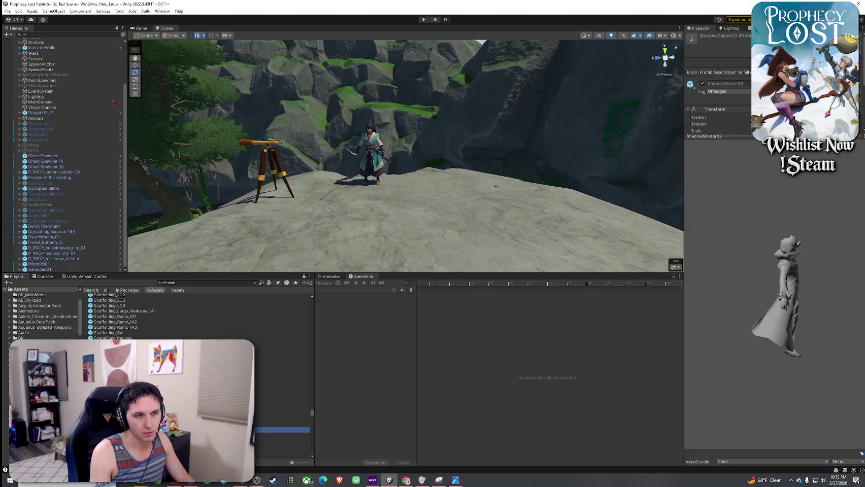
{"action": "key", "text": "Down"}
{"action": "key", "text": "Down"}
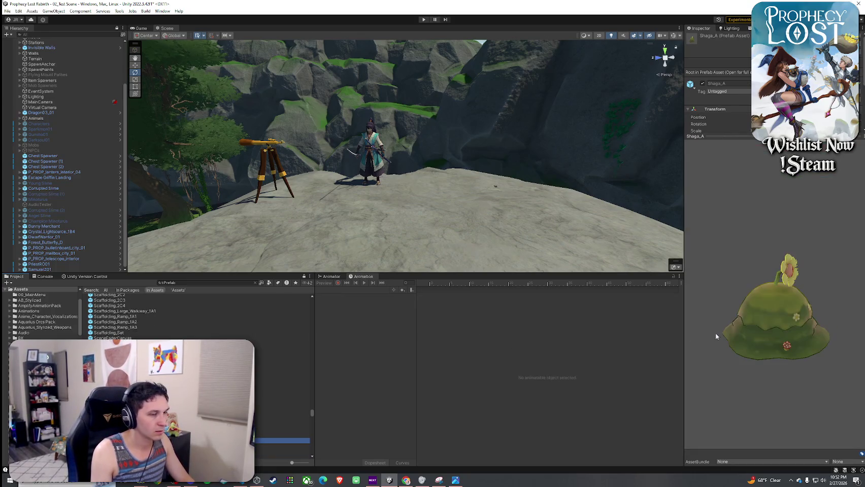
{"action": "left_click", "coordinate": [621, 303]}
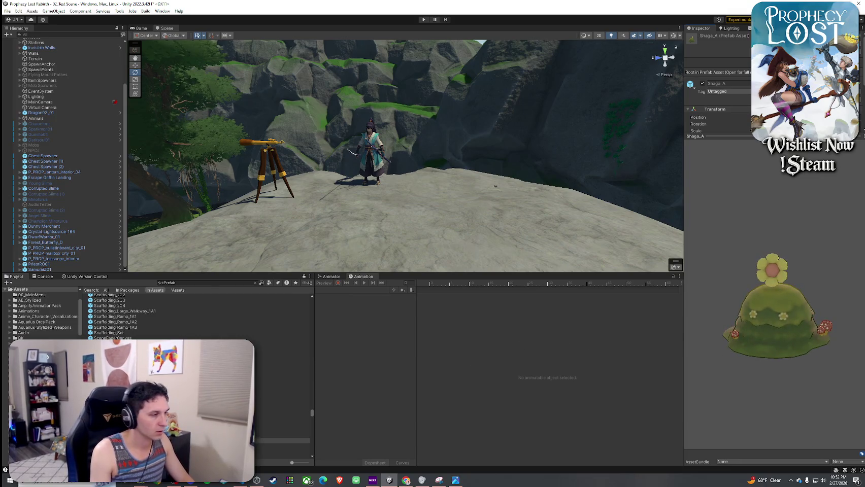
{"action": "key", "text": "Down"}
{"action": "key", "text": "Down"}
{"action": "key", "text": "Down"}
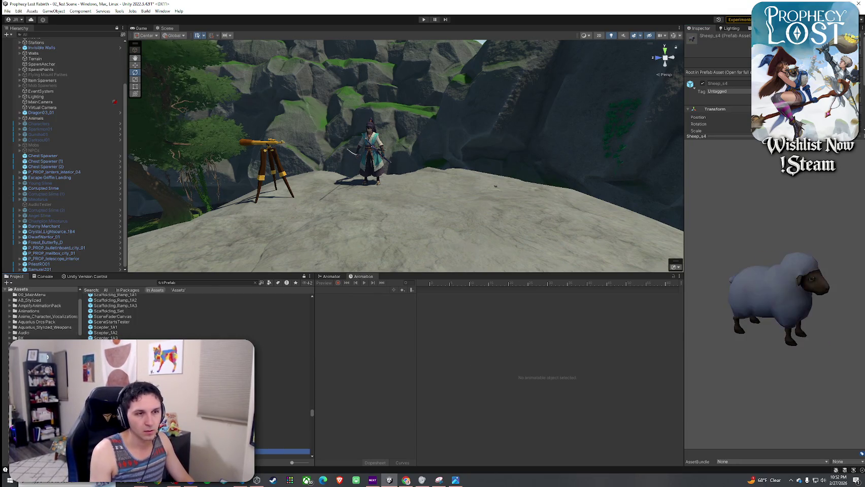
{"action": "key", "text": "Up"}
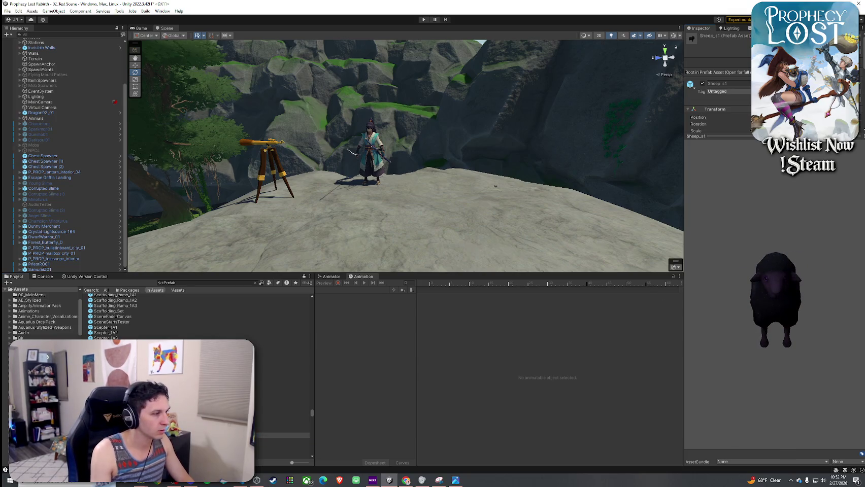
- Preview the Shield, Shop Entry, Shrub2, Silvabor3 and Skull_On_Post prefabs through the Slash_Wave effects
{"action": "key", "text": "Down"}
{"action": "key", "text": "Down"}
{"action": "key", "text": "Down"}
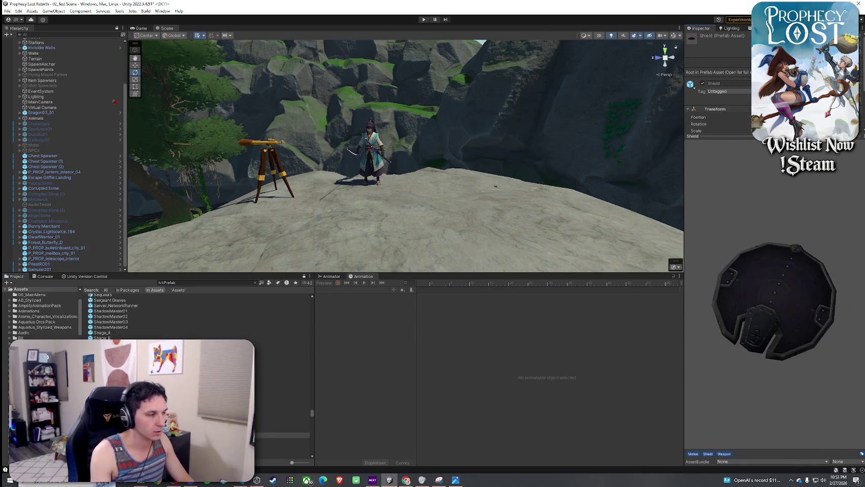
{"action": "key", "text": "Down"}
{"action": "key", "text": "Down"}
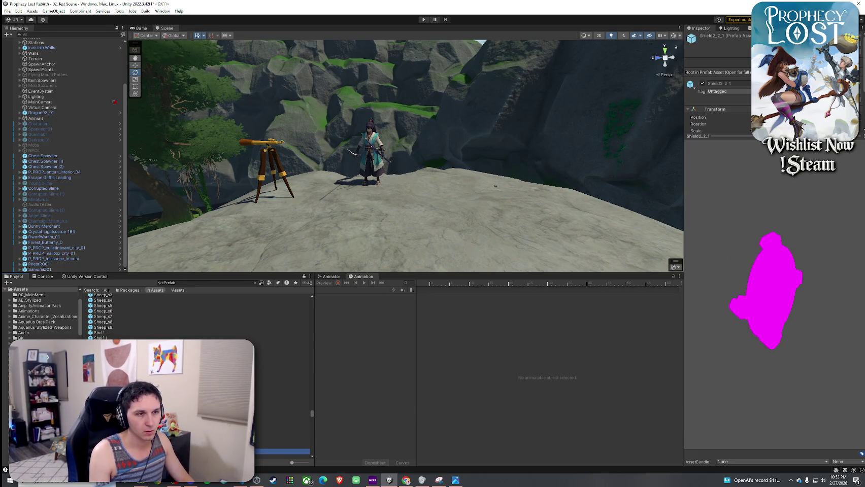
{"action": "key", "text": "Down"}
{"action": "key", "text": "Down"}
{"action": "key", "text": "Down"}
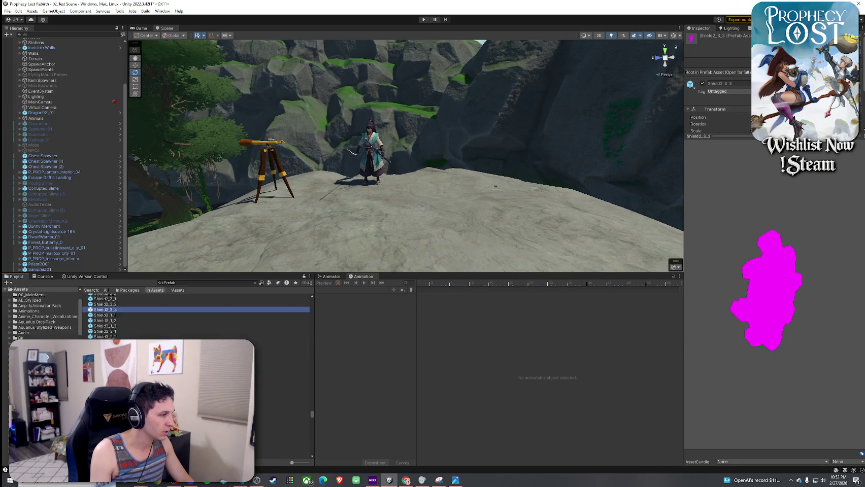
{"action": "key", "text": "Down"}
{"action": "key", "text": "Down"}
{"action": "key", "text": "Down"}
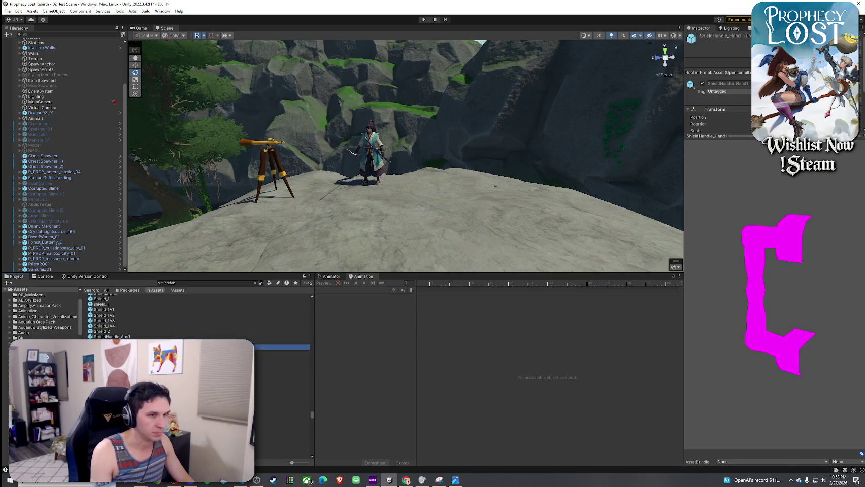
{"action": "key", "text": "Down"}
{"action": "key", "text": "Down"}
{"action": "key", "text": "Down"}
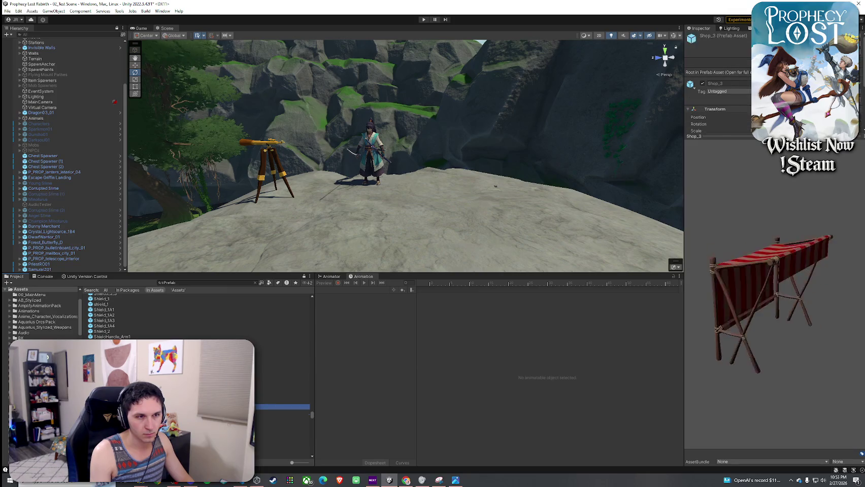
{"action": "key", "text": "Down"}
{"action": "key", "text": "Down"}
{"action": "key", "text": "Down"}
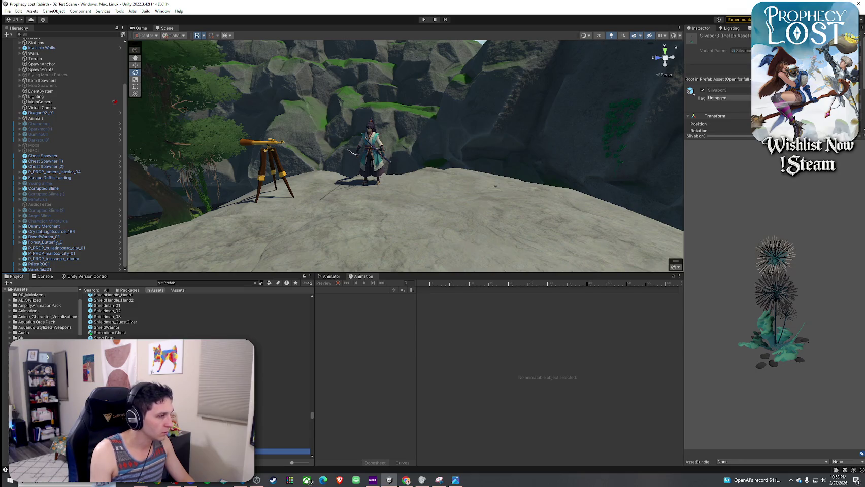
{"action": "key", "text": "Down"}
{"action": "key", "text": "Down"}
{"action": "key", "text": "Down"}
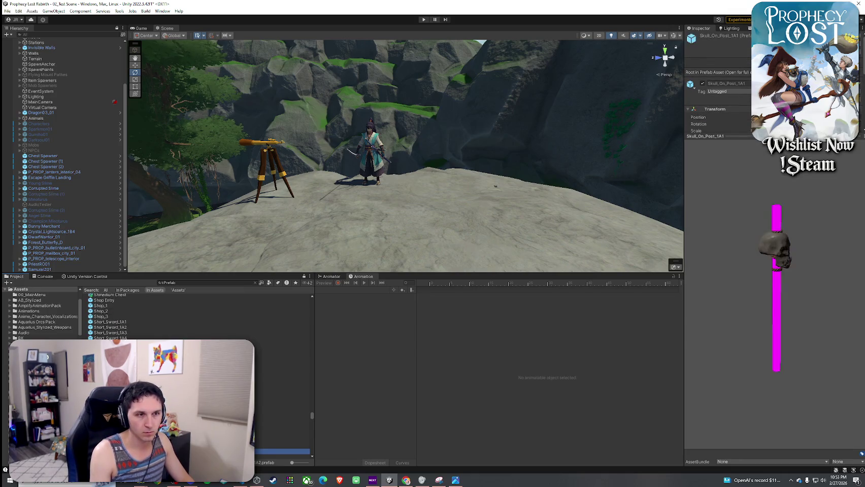
{"action": "key", "text": "Down"}
{"action": "key", "text": "Down"}
{"action": "key", "text": "Down"}
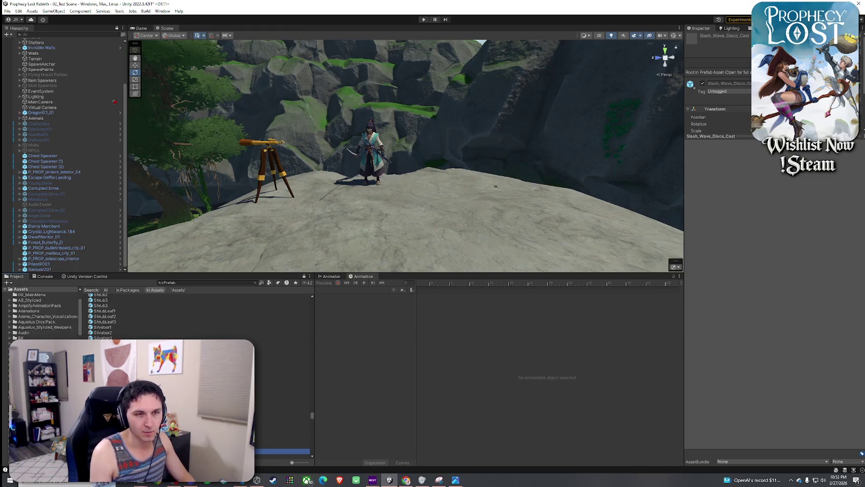
{"action": "key", "text": "Down"}
{"action": "key", "text": "Down"}
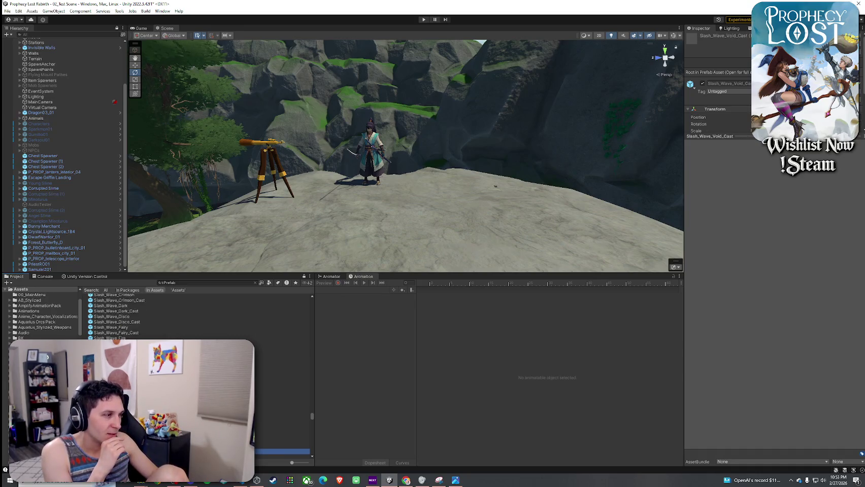
- Preview the SM_banner_flag, beer mug, box, building attachment, candle, column and fence prefabs
{"action": "key", "text": "Down"}
{"action": "key", "text": "Down"}
{"action": "key", "text": "Down"}
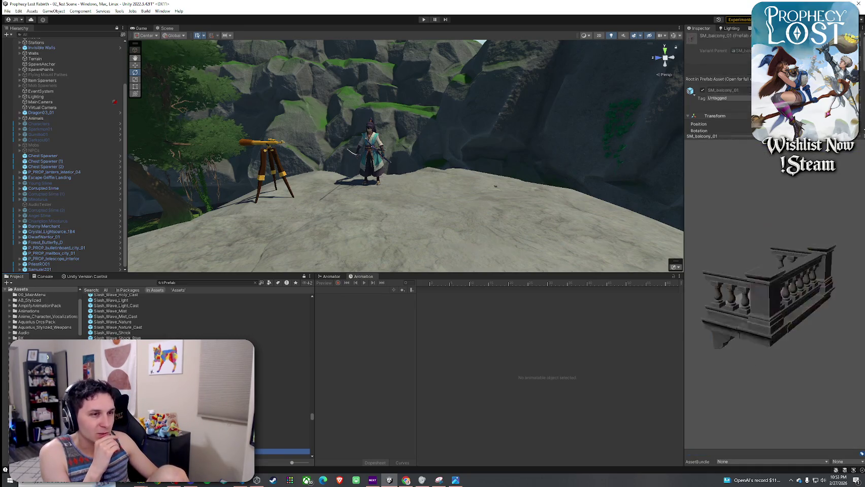
{"action": "key", "text": "Down"}
{"action": "key", "text": "Down"}
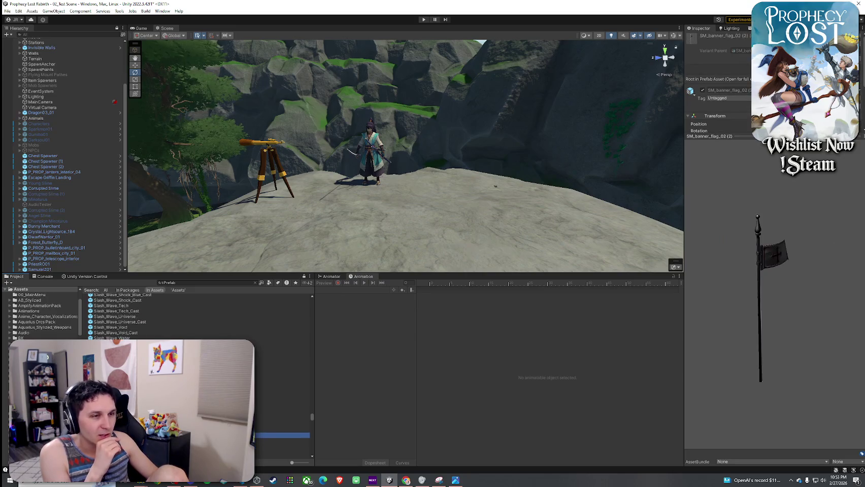
{"action": "key", "text": "Down"}
{"action": "key", "text": "Down"}
{"action": "key", "text": "Down"}
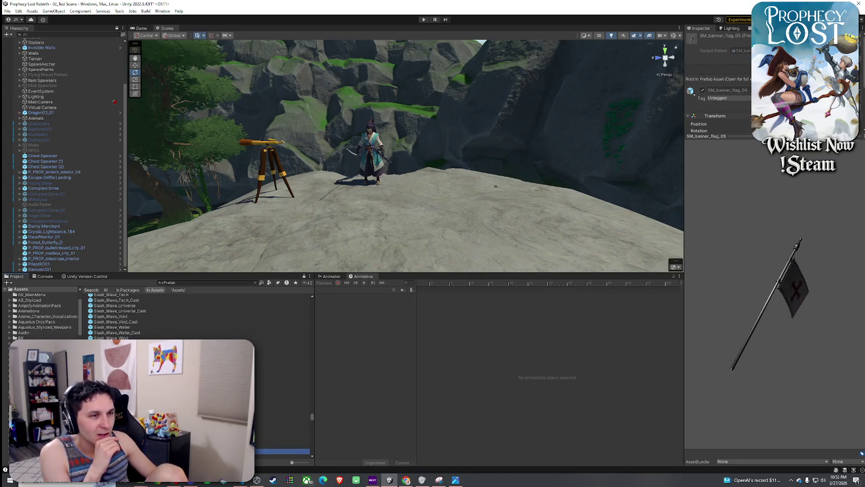
{"action": "key", "text": "Down"}
{"action": "key", "text": "Down"}
{"action": "key", "text": "Down"}
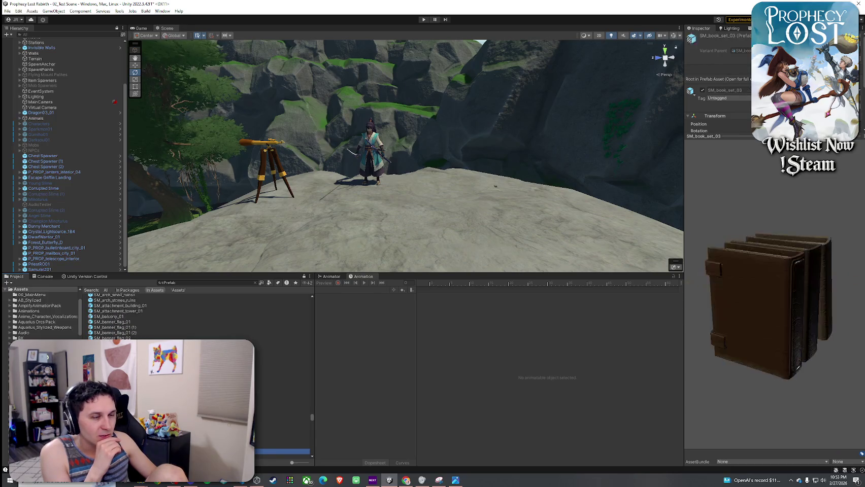
{"action": "key", "text": "Down"}
{"action": "key", "text": "Down"}
{"action": "key", "text": "Down"}
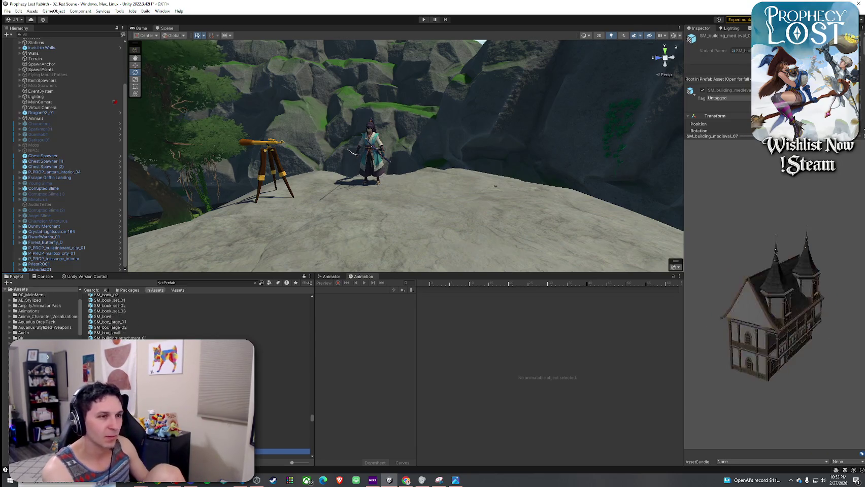
{"action": "key", "text": "Down"}
{"action": "key", "text": "Down"}
{"action": "key", "text": "Down"}
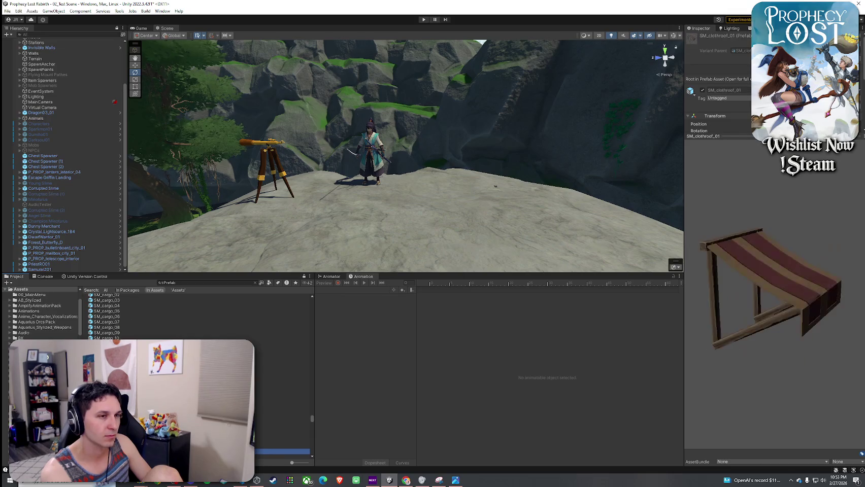
{"action": "key", "text": "Down"}
{"action": "key", "text": "Down"}
{"action": "key", "text": "Down"}
{"action": "key", "text": "Down"}
{"action": "key", "text": "Down"}
{"action": "key", "text": "Down"}
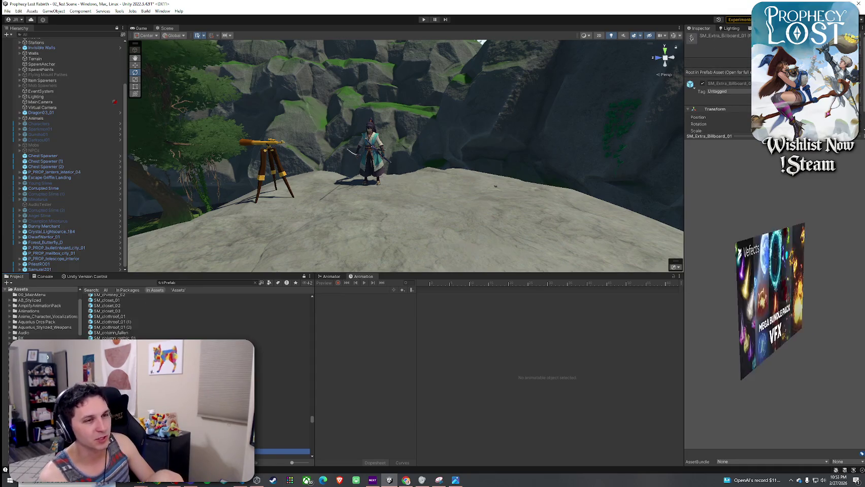
{"action": "key", "text": "Down"}
{"action": "key", "text": "Down"}
{"action": "key", "text": "Down"}
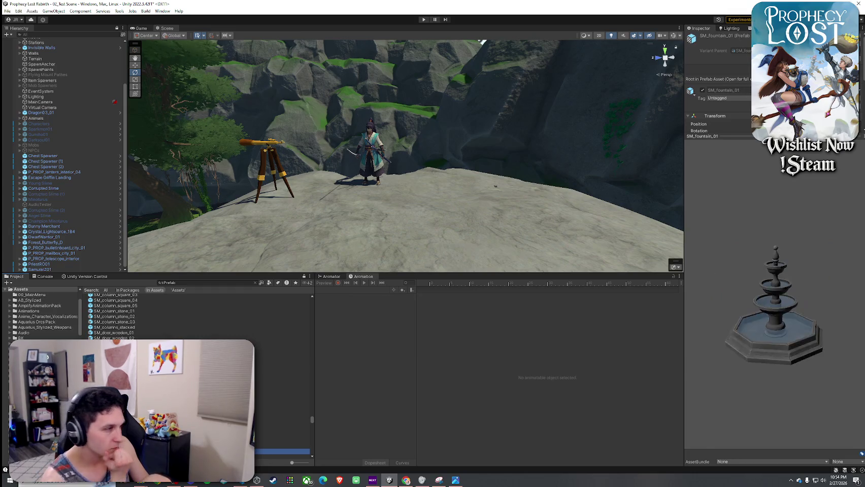
- Preview SM_groundtiles_ruins_02, SM_ivy_01, SM_leaves_ground_01 and the following prefabs
{"action": "key", "text": "Down"}
{"action": "key", "text": "Down"}
{"action": "key", "text": "Down"}
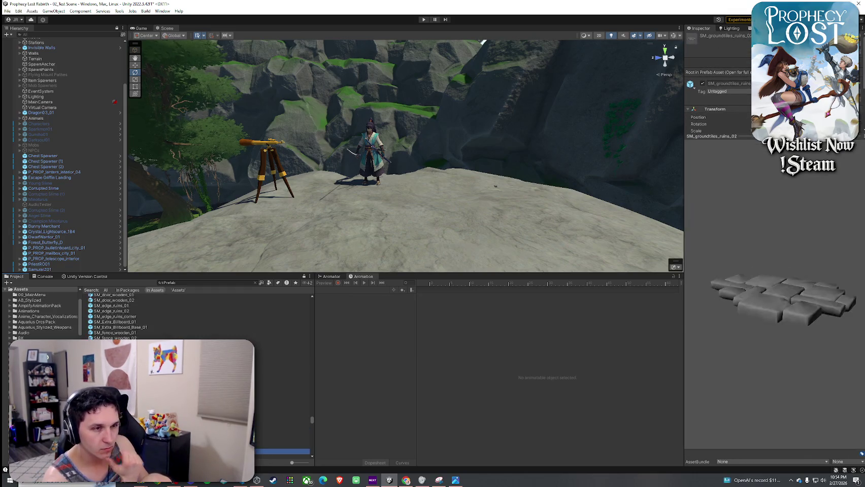
{"action": "key", "text": "Down"}
{"action": "key", "text": "Down"}
{"action": "key", "text": "Down"}
{"action": "key", "text": "Down"}
{"action": "key", "text": "Down"}
{"action": "key", "text": "Down"}
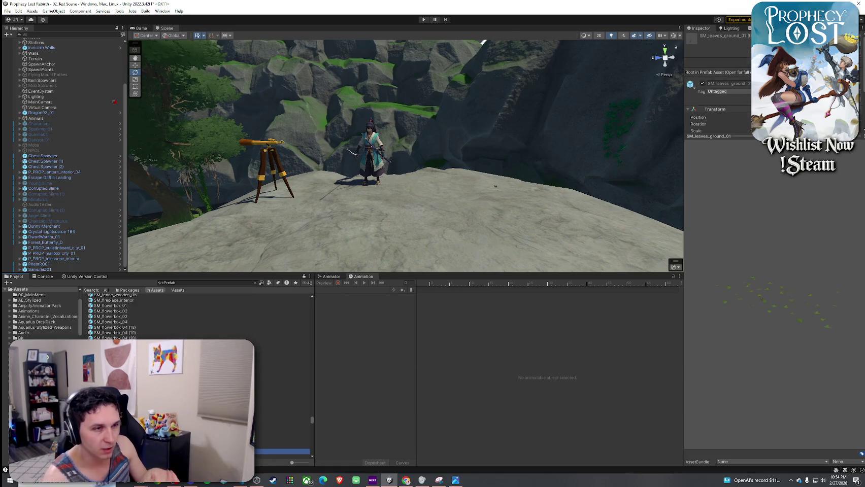
{"action": "key", "text": "Down"}
{"action": "key", "text": "Down"}
{"action": "key", "text": "Down"}
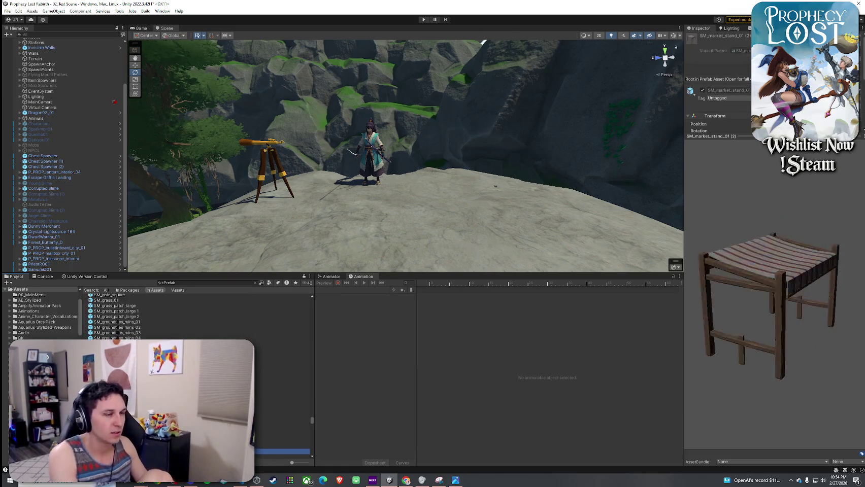
{"action": "key", "text": "Down"}
{"action": "key", "text": "Down"}
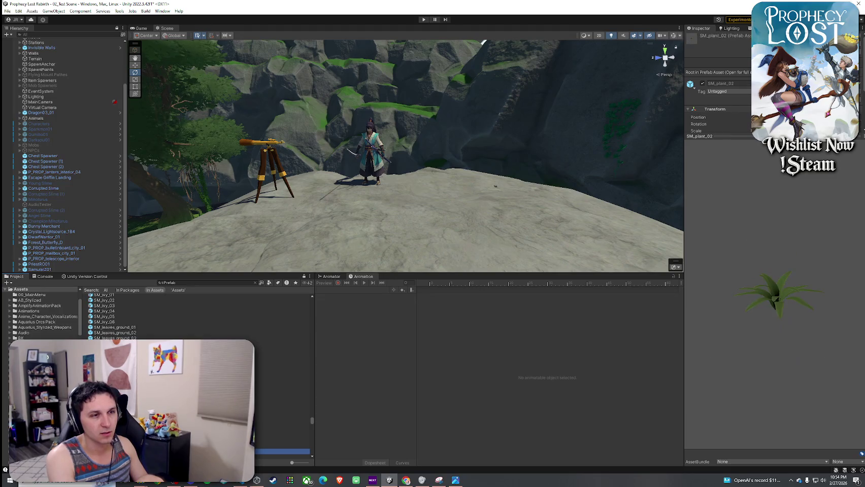
{"action": "key", "text": "Down"}
{"action": "key", "text": "Down"}
{"action": "key", "text": "Down"}
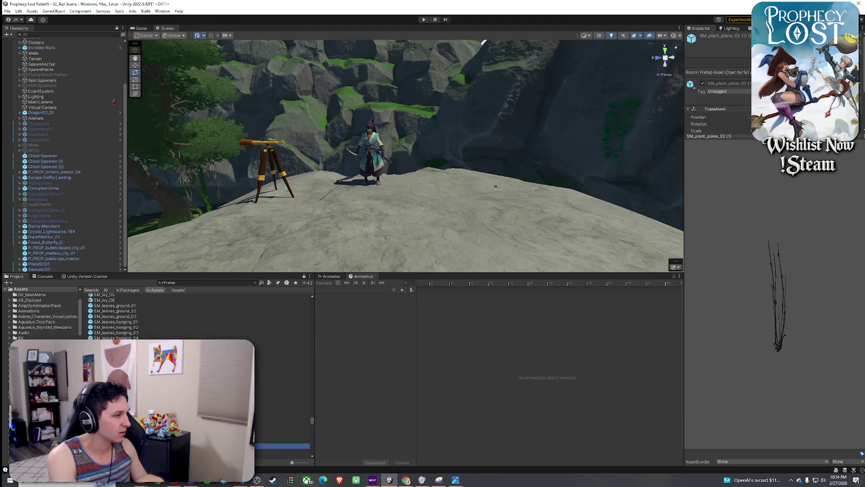
- Step through the pot prefabs, including the interior pot, down to the grain sack
{"action": "key", "text": "Down"}
{"action": "key", "text": "Down"}
{"action": "key", "text": "Down"}
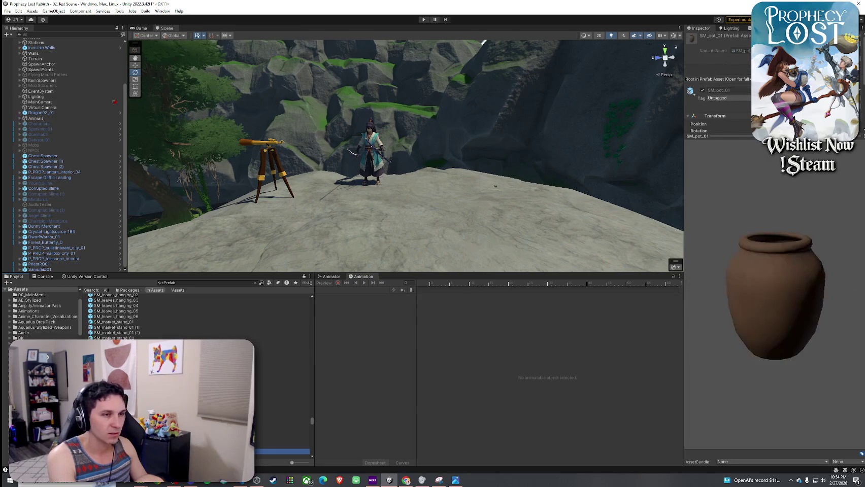
{"action": "scroll", "coordinate": [285, 386], "scroll_direction": "down", "scroll_amount": 1}
{"action": "key", "text": "Down"}
{"action": "key", "text": "Down"}
{"action": "key", "text": "Down"}
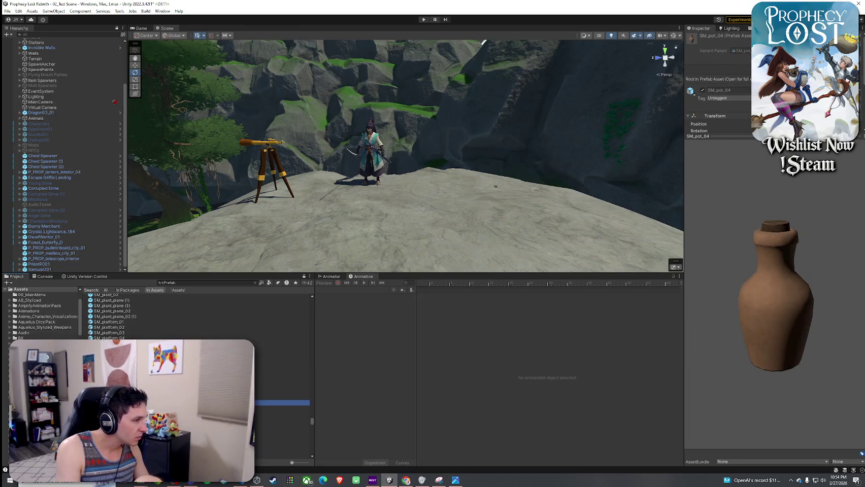
{"action": "key", "text": "Up"}
{"action": "key", "text": "Up"}
{"action": "key", "text": "Up"}
{"action": "key", "text": "Down"}
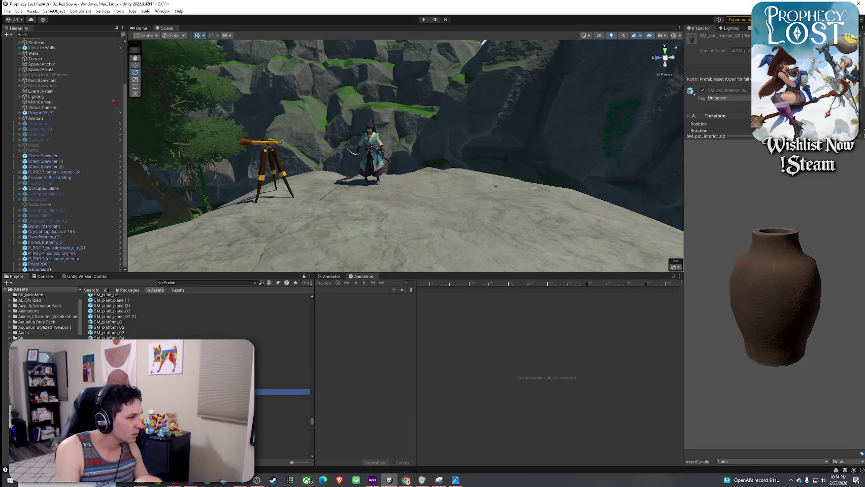
{"action": "scroll", "coordinate": [203, 315], "scroll_direction": "down", "scroll_amount": 1}
{"action": "key", "text": "Down"}
{"action": "key", "text": "Down"}
{"action": "key", "text": "Down"}
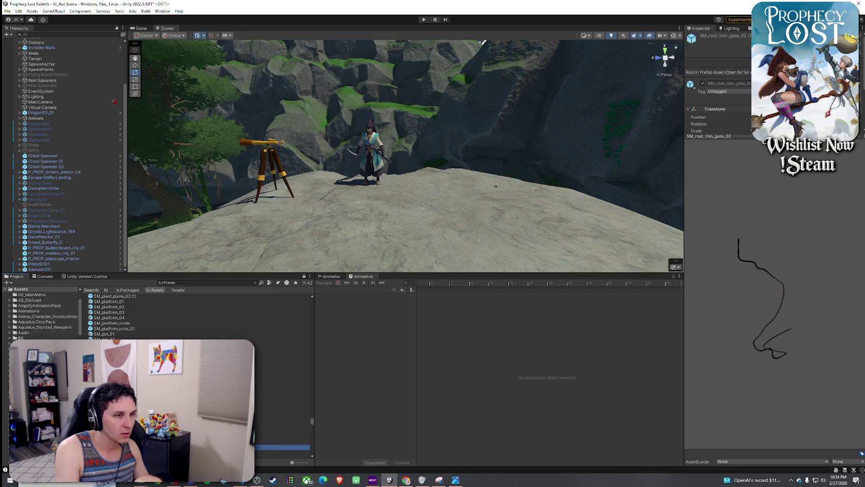
{"action": "scroll", "coordinate": [203, 314], "scroll_direction": "down", "scroll_amount": 5}
{"action": "key", "text": "Down"}
{"action": "key", "text": "Down"}
{"action": "key", "text": "Down"}
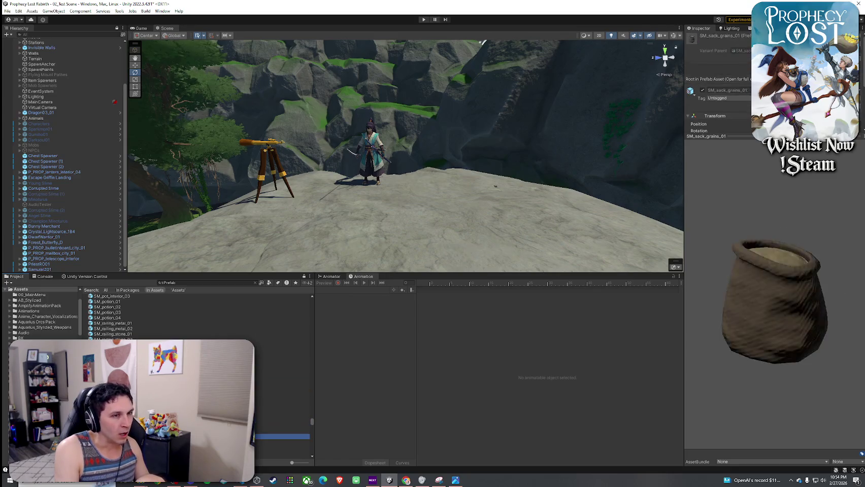
{"action": "key", "text": "Down"}
{"action": "key", "text": "Down"}
{"action": "key", "text": "Down"}
{"action": "scroll", "coordinate": [203, 314], "scroll_direction": "down", "scroll_amount": 5}
- Preview the shop sign and spear prefabs, then select the first halberd prefab
{"action": "key", "text": "Down"}
{"action": "key", "text": "Down"}
{"action": "key", "text": "Down"}
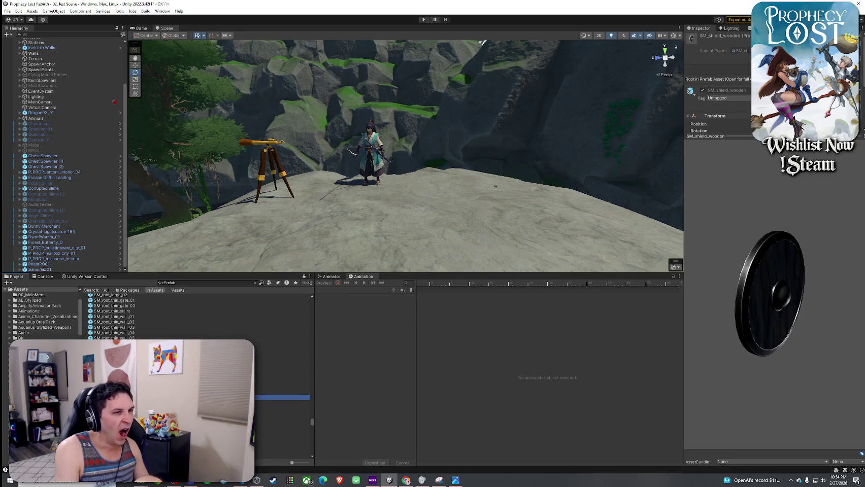
{"action": "key", "text": "Down"}
{"action": "key", "text": "Down"}
{"action": "key", "text": "Down"}
{"action": "scroll", "coordinate": [203, 315], "scroll_direction": "down", "scroll_amount": 5}
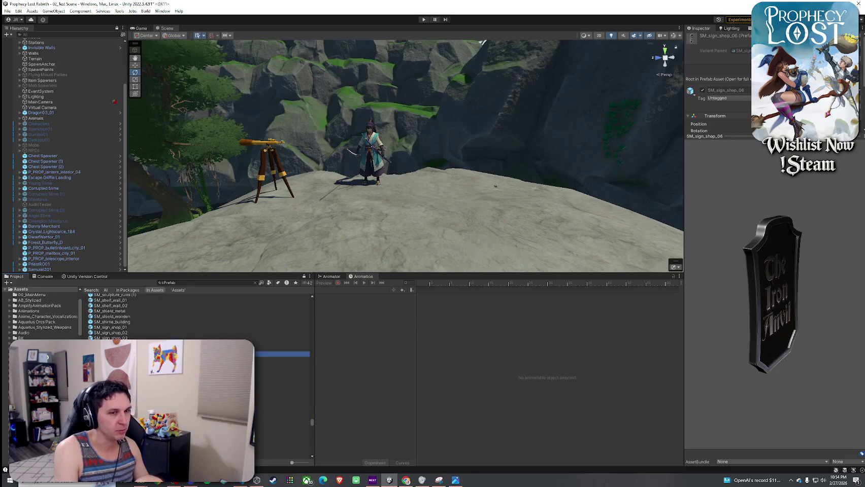
{"action": "key", "text": "Down"}
{"action": "key", "text": "Down"}
{"action": "key", "text": "Down"}
{"action": "key", "text": "Up"}
{"action": "key", "text": "Up"}
{"action": "key", "text": "Up"}
{"action": "key", "text": "Up"}
{"action": "key", "text": "Up"}
{"action": "key", "text": "Down"}
{"action": "key", "text": "Down"}
{"action": "key", "text": "Down"}
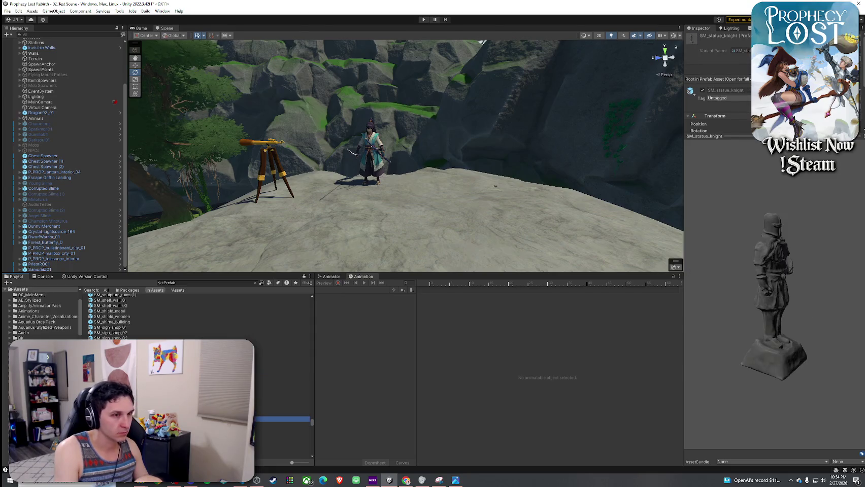
{"action": "key", "text": "Up"}
{"action": "key", "text": "Up"}
{"action": "key", "text": "Up"}
{"action": "key", "text": "Up"}
{"action": "key", "text": "Up"}
{"action": "key", "text": "Up"}
{"action": "key", "text": "Up"}
{"action": "key", "text": "Up"}
{"action": "key", "text": "Down"}
{"action": "key", "text": "Down"}
{"action": "left_click", "coordinate": [746, 310]}
- Place SM_spear_halberd_01 and SM_spear_halberd_02 side by side on the rocky ledge
{"action": "left_click_drag", "start_coordinate": [746, 310], "coordinate": [752, 310]}
{"action": "left_click", "coordinate": [127, 381]}
{"action": "mouse_move", "coordinate": [127, 375]}
{"action": "left_mouse_down"}
{"action": "mouse_move", "coordinate": [454, 255]}
{"action": "mouse_move", "coordinate": [446, 239]}
{"action": "left_mouse_up"}
{"action": "left_click", "coordinate": [126, 371]}
{"action": "left_click", "coordinate": [127, 376]}
{"action": "left_click_drag", "start_coordinate": [127, 376], "coordinate": [489, 249]}
{"action": "left_click_drag", "start_coordinate": [415, 256], "coordinate": [464, 204]}
- Preview the tree, wall, pot, bird and mushroom prefabs down to the snail prefabs
{"action": "left_click", "coordinate": [152, 382]}
{"action": "key", "text": "Down"}
{"action": "key", "text": "Down"}
{"action": "key", "text": "Down"}
{"action": "key", "text": "Down"}
{"action": "key", "text": "Down"}
{"action": "key", "text": "Down"}
{"action": "key", "text": "Down"}
{"action": "key", "text": "Down"}
{"action": "key", "text": "Down"}
{"action": "key", "text": "Down"}
{"action": "key", "text": "Down"}
{"action": "key", "text": "Down"}
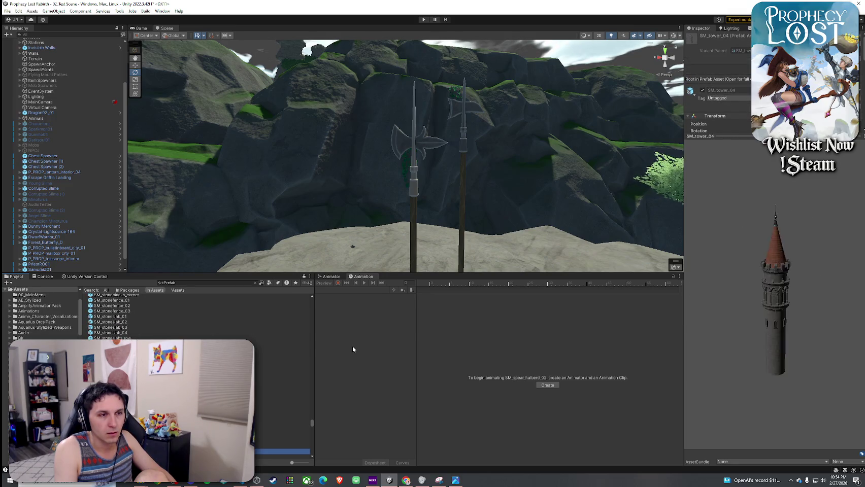
{"action": "key", "text": "Down"}
{"action": "key", "text": "Down"}
{"action": "key", "text": "Down"}
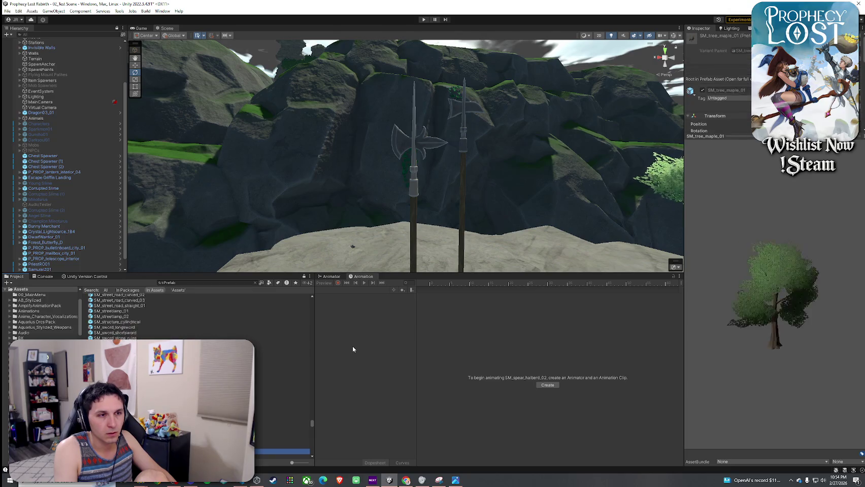
{"action": "key", "text": "Down"}
{"action": "key", "text": "Down"}
{"action": "key", "text": "Down"}
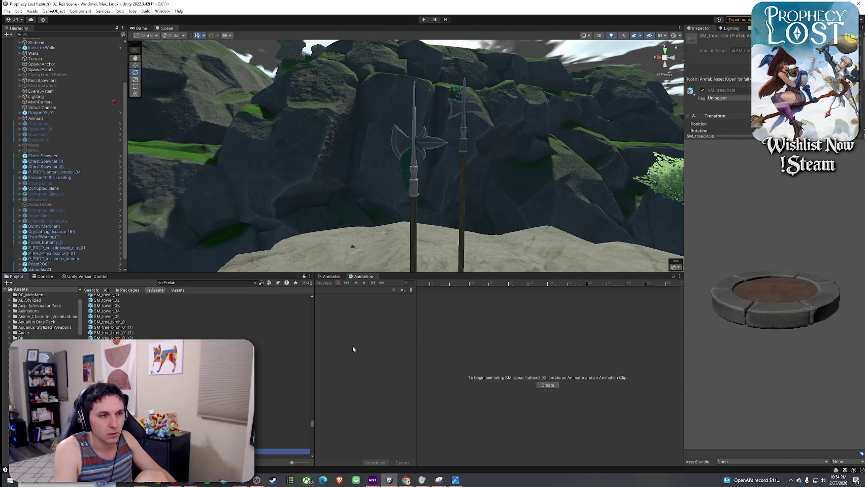
{"action": "key", "text": "Down"}
{"action": "key", "text": "Down"}
{"action": "key", "text": "Down"}
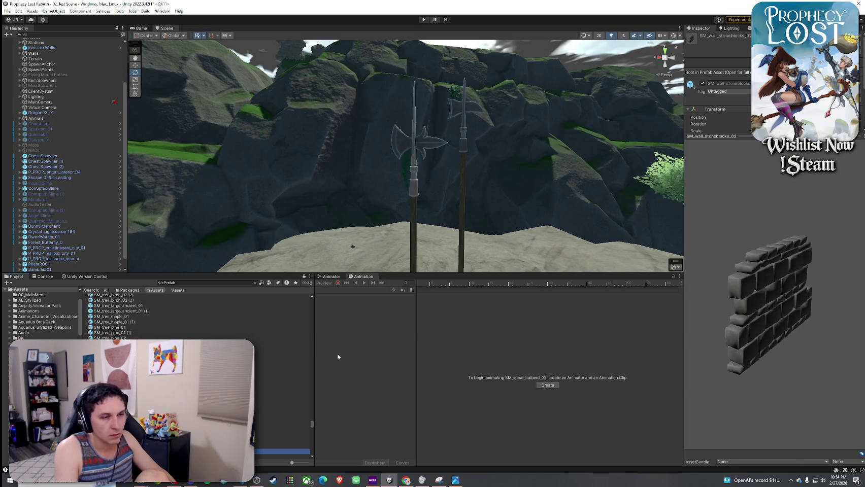
{"action": "key", "text": "Down"}
{"action": "key", "text": "Down"}
{"action": "key", "text": "Down"}
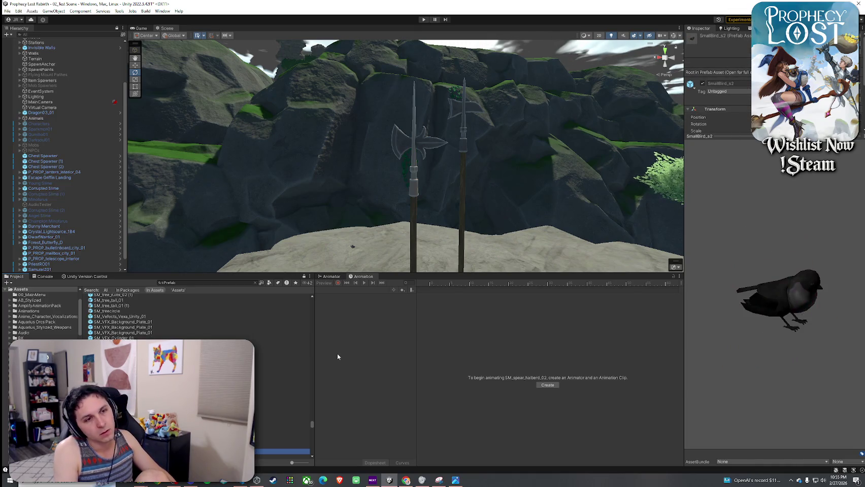
{"action": "key", "text": "Down"}
{"action": "key", "text": "Down"}
{"action": "key", "text": "Down"}
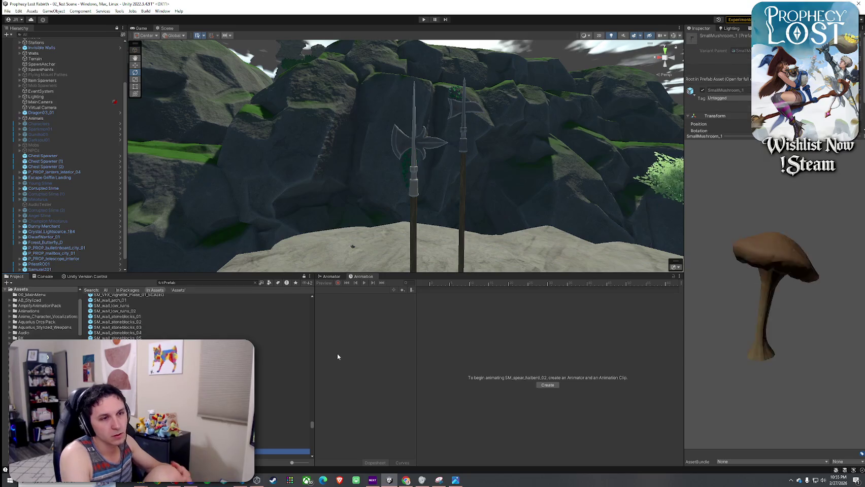
{"action": "key", "text": "Down"}
{"action": "key", "text": "Down"}
{"action": "key", "text": "Down"}
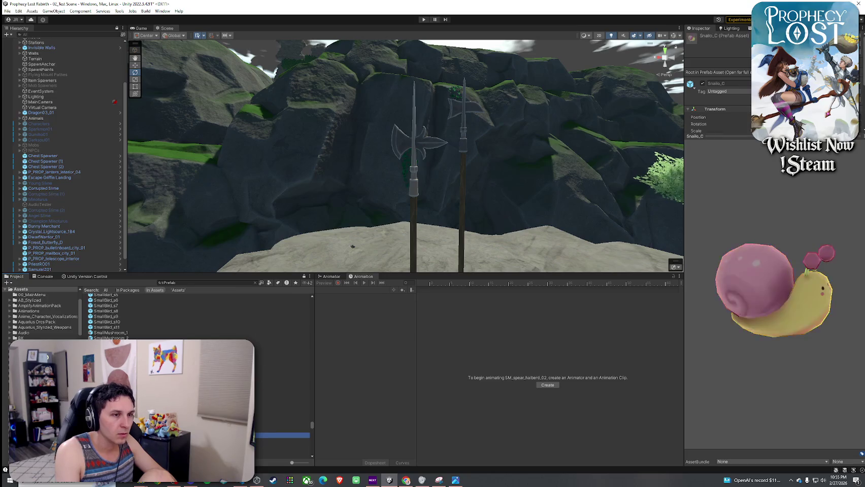
- Place the Snailo_B snail on the rocky ledge and frame the view on it
{"action": "left_click", "coordinate": [640, 296]}
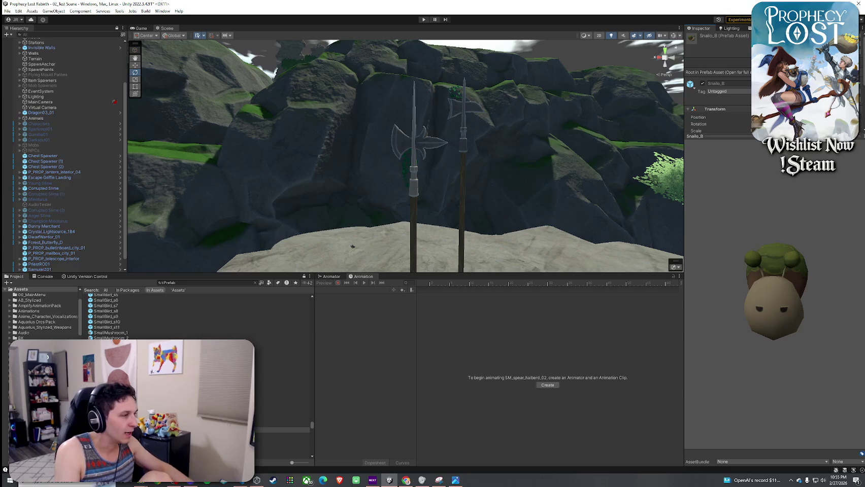
{"action": "left_click", "coordinate": [377, 250]}
{"action": "key", "text": "f"}
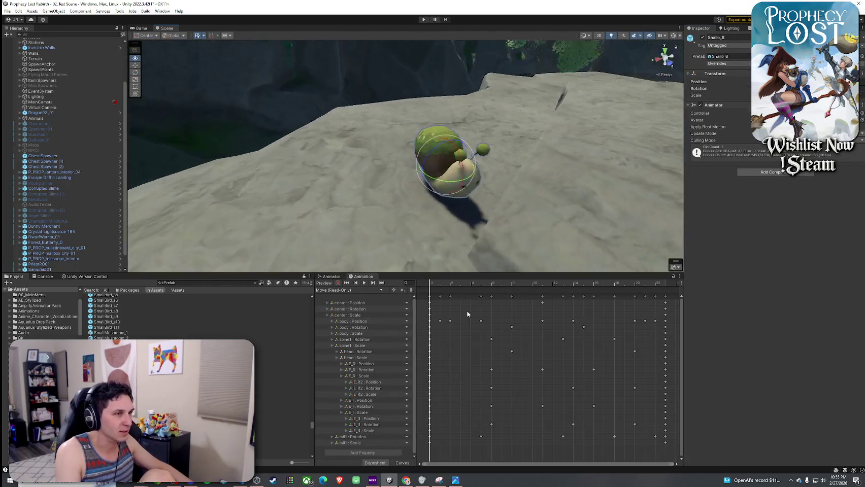
{"action": "left_click_drag", "start_coordinate": [467, 314], "coordinate": [536, 299]}
{"action": "mouse_move", "coordinate": [486, 277]}
{"action": "left_mouse_down"}
{"action": "mouse_move", "coordinate": [489, 253]}
{"action": "mouse_move", "coordinate": [377, 196]}
{"action": "mouse_move", "coordinate": [391, 168]}
{"action": "mouse_move", "coordinate": [457, 147]}
{"action": "mouse_move", "coordinate": [474, 118]}
{"action": "left_mouse_up"}
{"action": "key", "text": "f"}
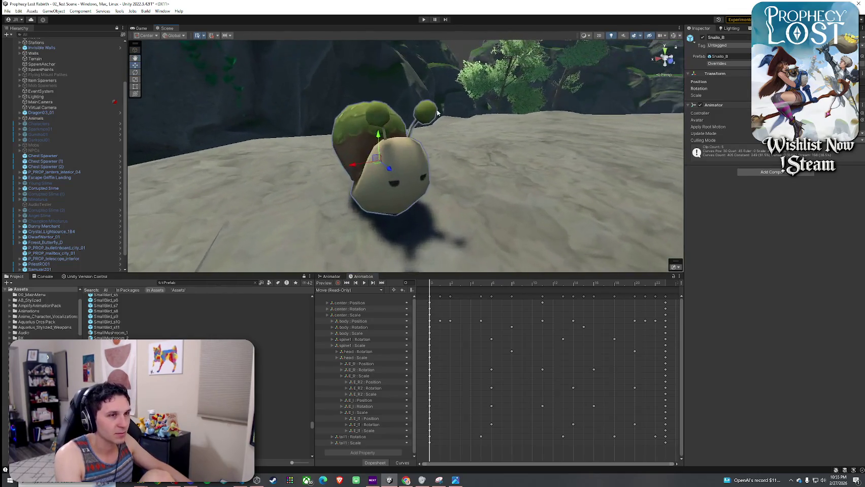
{"action": "scroll", "coordinate": [108, 263], "scroll_direction": "down", "scroll_amount": 2}
- Select the snail's Snailo_A part and show its Toony Colors Pro 2 material settings
{"action": "left_click", "coordinate": [19, 270]}
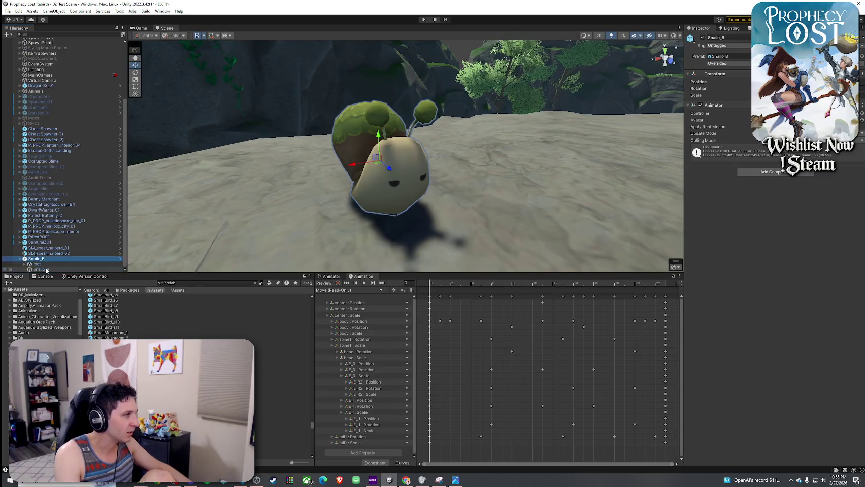
{"action": "left_click", "coordinate": [41, 269]}
{"action": "left_click", "coordinate": [731, 231]}
{"action": "scroll", "coordinate": [745, 267], "scroll_direction": "down", "scroll_amount": 3}
{"action": "scroll", "coordinate": [815, 305], "scroll_direction": "down", "scroll_amount": 2}
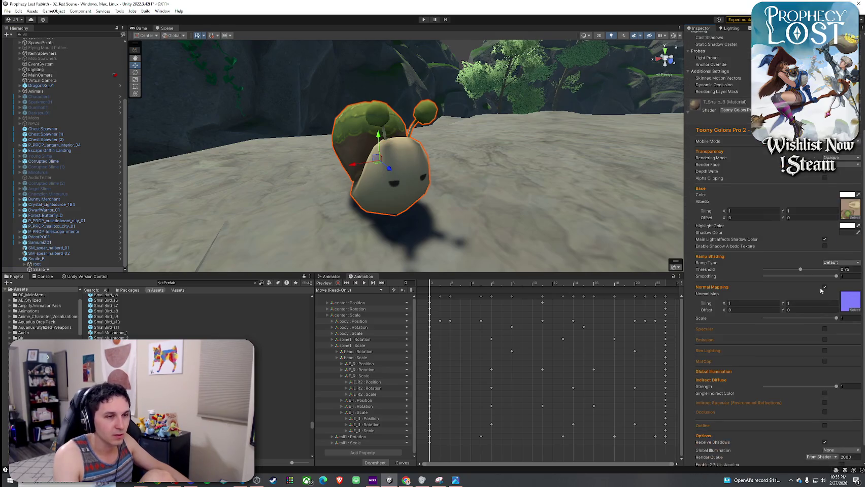
- Set the snail material's Smoothing to 0.807 and enable Rim Lighting and Emission
{"action": "left_click", "coordinate": [823, 278]}
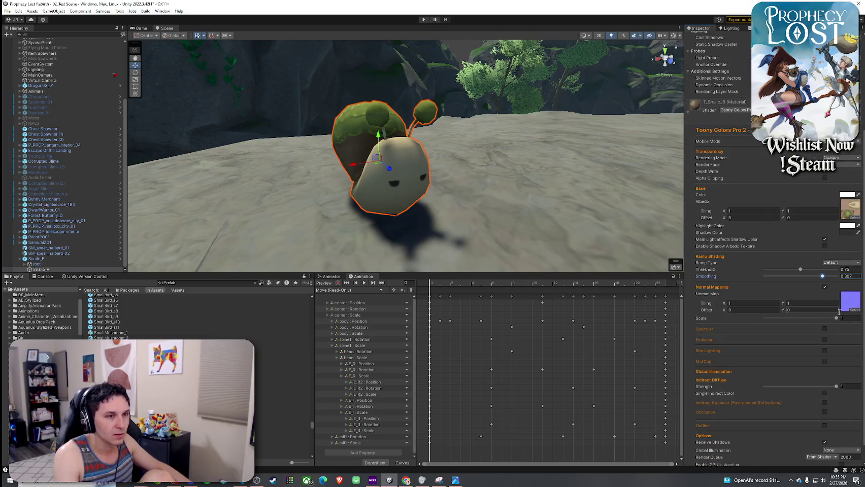
{"action": "left_click_drag", "start_coordinate": [491, 218], "coordinate": [279, 263]}
{"action": "scroll", "coordinate": [761, 309], "scroll_direction": "down", "scroll_amount": 1}
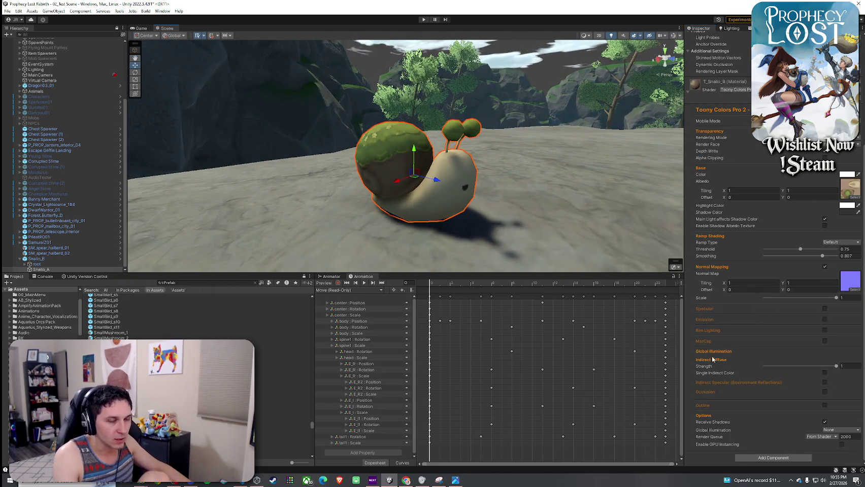
{"action": "left_click", "coordinate": [825, 331]}
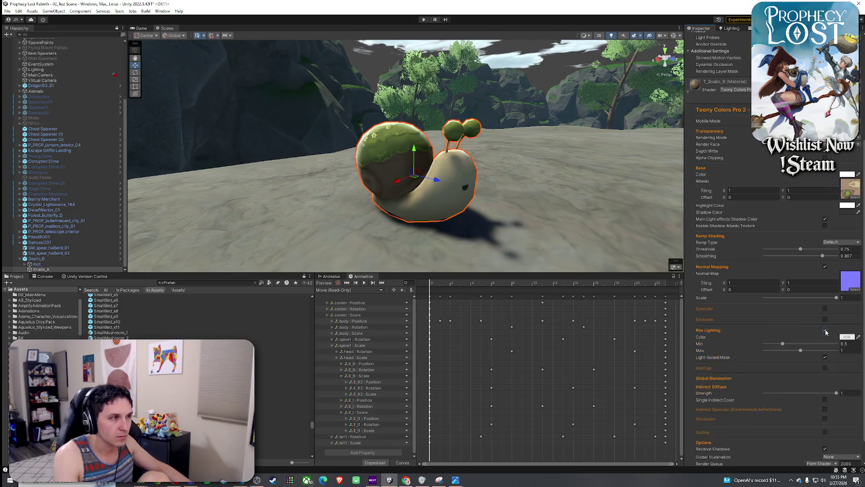
{"action": "left_click", "coordinate": [824, 321]}
{"action": "mouse_move", "coordinate": [477, 228]}
{"action": "left_mouse_down"}
{"action": "mouse_move", "coordinate": [507, 231]}
{"action": "mouse_move", "coordinate": [389, 174]}
{"action": "left_mouse_up"}
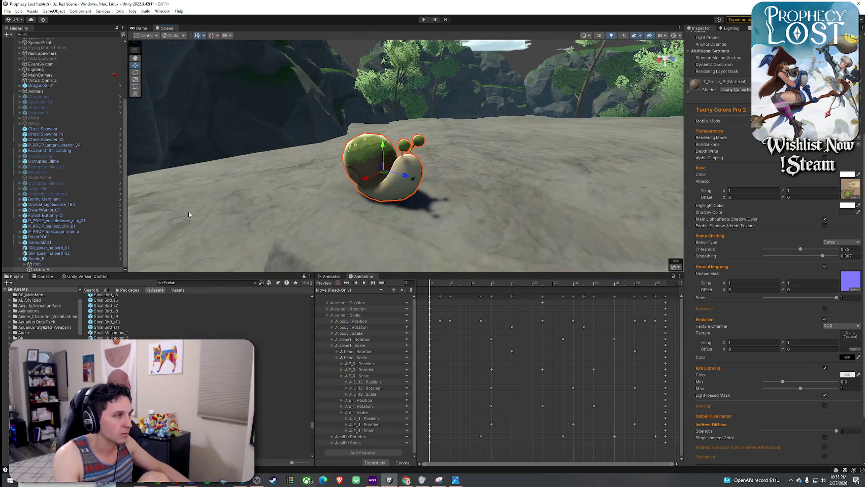
{"action": "scroll", "coordinate": [187, 212], "scroll_direction": "down", "scroll_amount": 3}
{"action": "left_click", "coordinate": [223, 282]}
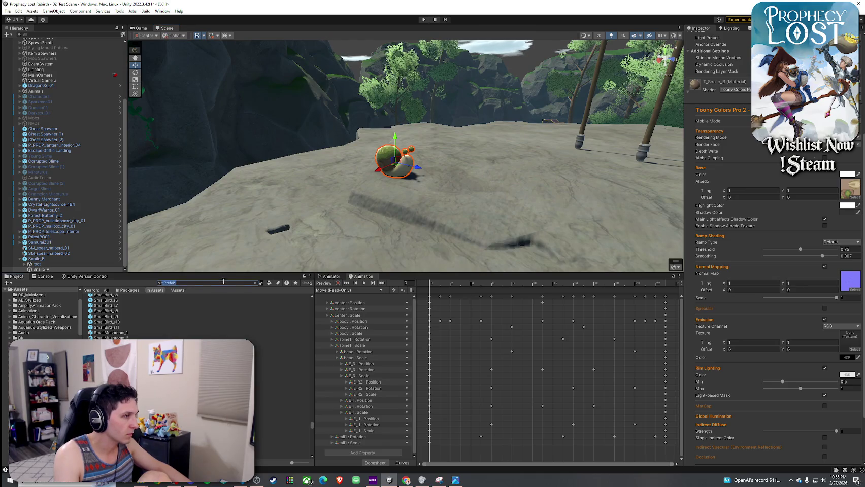
- Save the snail as an original prefab in the Unorganized Prefabs folder
{"action": "type", "text": "unorga"}
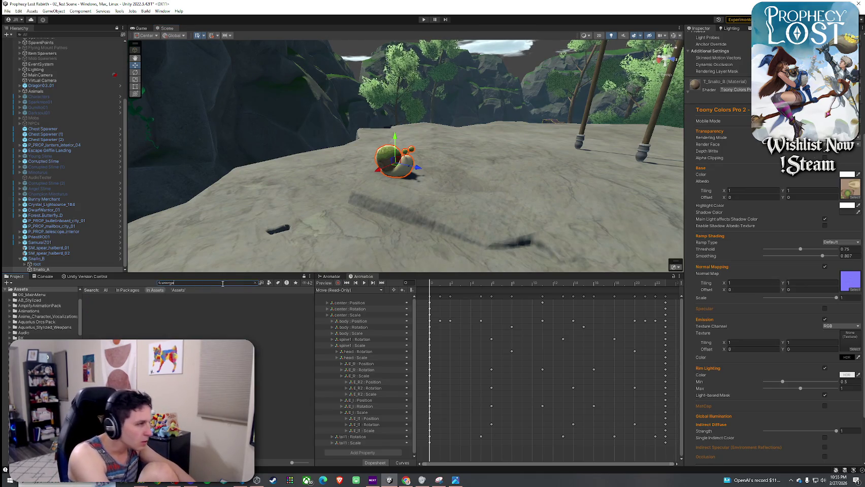
{"action": "type", "text": "nized"}
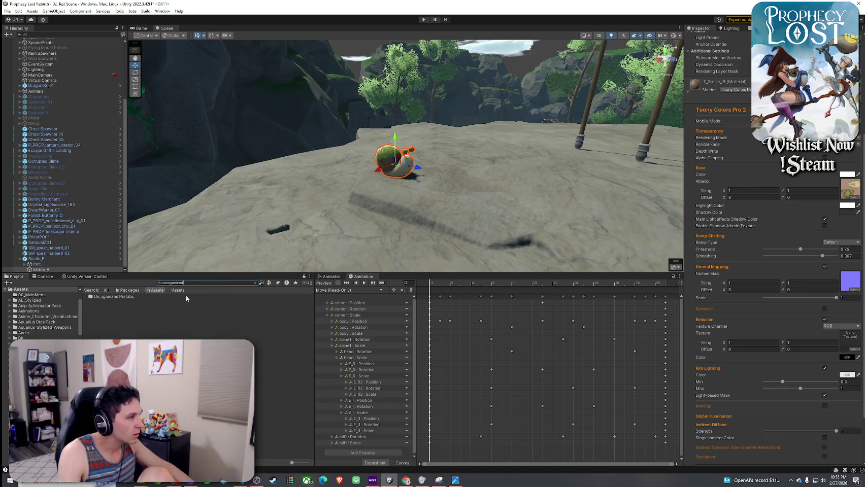
{"action": "double_click", "coordinate": [113, 296]}
{"action": "scroll", "coordinate": [32, 265], "scroll_direction": "up", "scroll_amount": 1}
{"action": "mouse_move", "coordinate": [32, 265]}
{"action": "left_mouse_down"}
{"action": "mouse_move", "coordinate": [46, 289]}
{"action": "mouse_move", "coordinate": [284, 395]}
{"action": "left_mouse_up"}
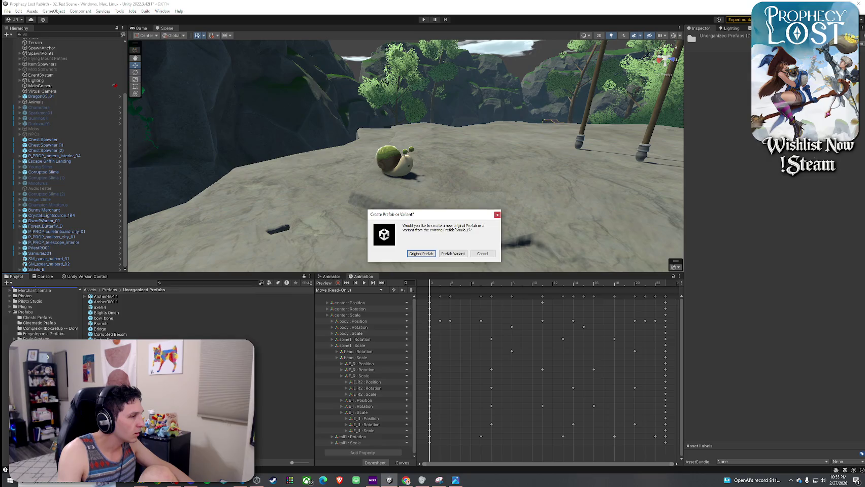
{"action": "left_click", "coordinate": [421, 253]}
- Save the snail as an original Snailo_B prefab in the Pet Prefabs folder
{"action": "left_click", "coordinate": [110, 290]}
{"action": "scroll", "coordinate": [111, 319], "scroll_direction": "down", "scroll_amount": 3}
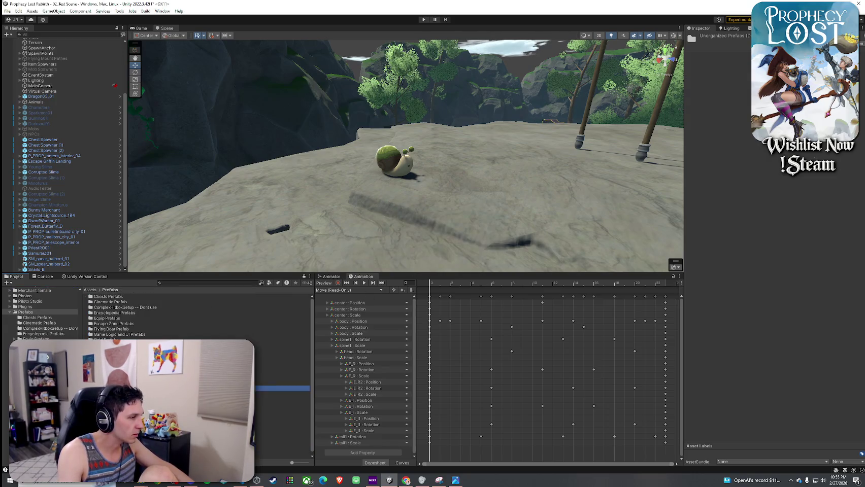
{"action": "double_click", "coordinate": [111, 319]}
{"action": "left_click_drag", "start_coordinate": [36, 270], "coordinate": [142, 303]}
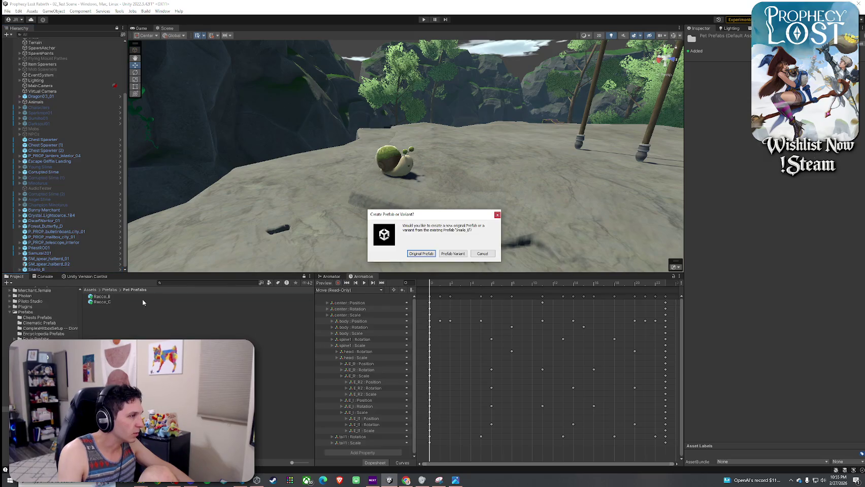
{"action": "left_click", "coordinate": [414, 254]}
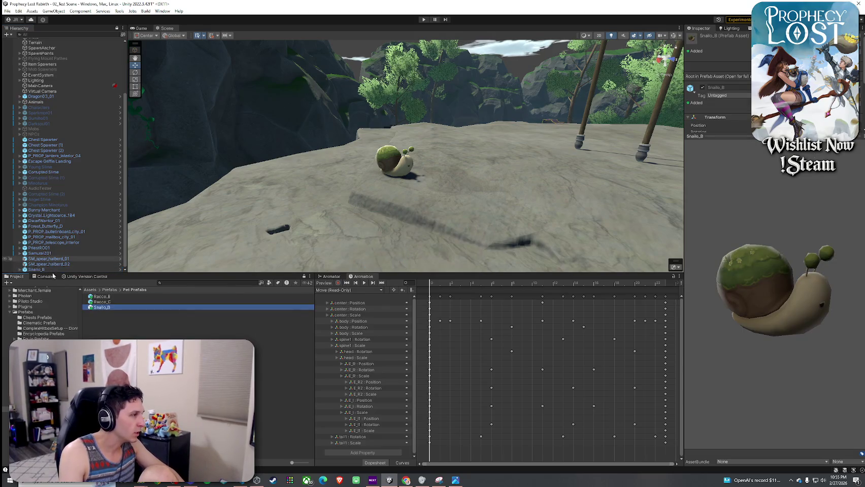
- Delete the snail from the scene and save the scene
{"action": "left_click", "coordinate": [64, 270]}
{"action": "key", "text": "Delete"}
{"action": "left_click", "coordinate": [8, 11]}
{"action": "left_click", "coordinate": [23, 44]}
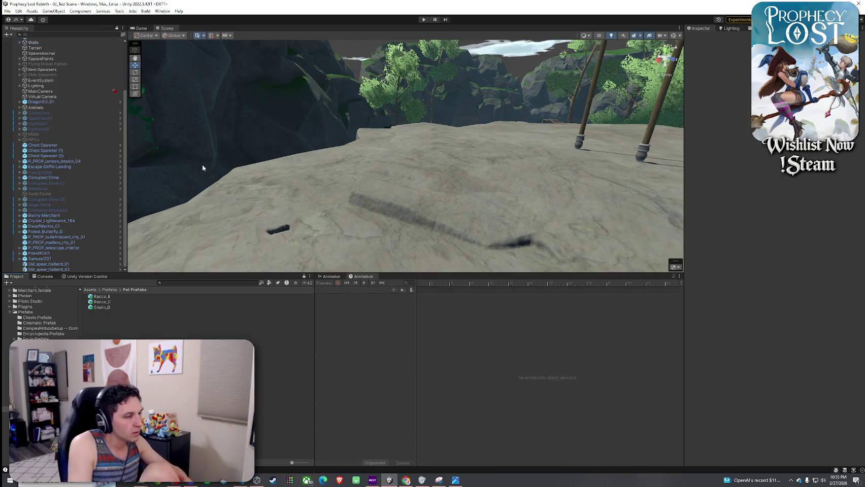
- Fly the Scene view over to the grassy village, then return the project browser to Prefabs
{"action": "mouse_move", "coordinate": [249, 199]}
{"action": "left_mouse_down"}
{"action": "mouse_move", "coordinate": [321, 179]}
{"action": "mouse_move", "coordinate": [458, 194]}
{"action": "mouse_move", "coordinate": [429, 191]}
{"action": "left_mouse_up"}
{"action": "left_click", "coordinate": [22, 11]}
{"action": "left_click", "coordinate": [41, 3]}
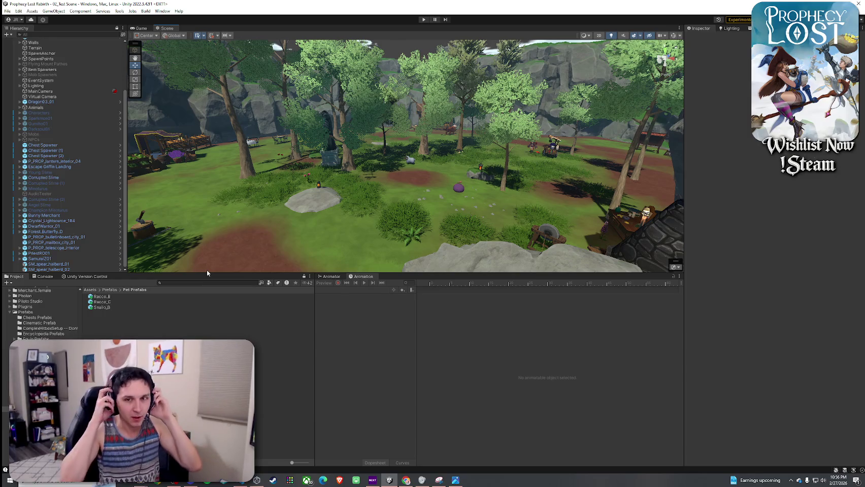
{"action": "left_click", "coordinate": [110, 289]}
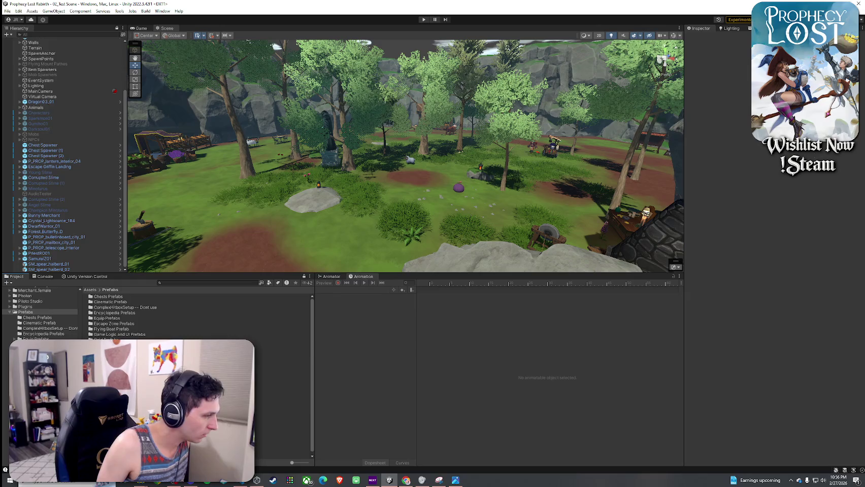
- From the Assets root, filter the project to show only Prefab assets
{"action": "left_click", "coordinate": [92, 290]}
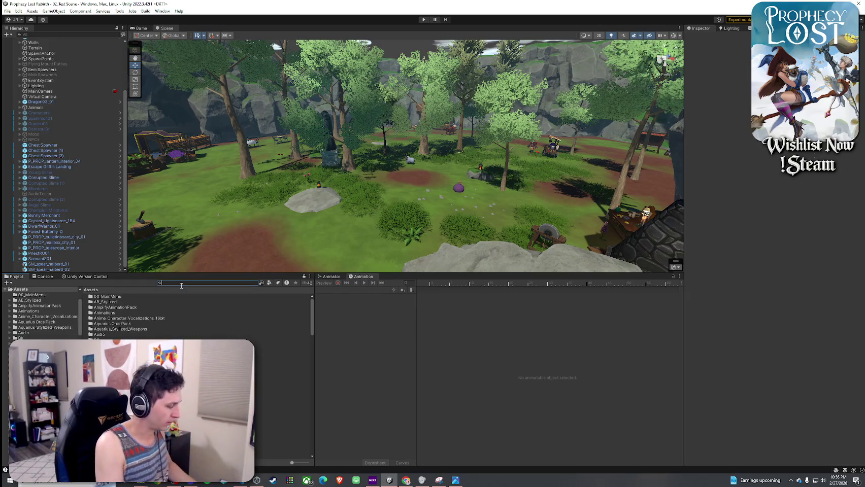
{"action": "left_click", "coordinate": [269, 283]}
{"action": "left_click", "coordinate": [279, 346]}
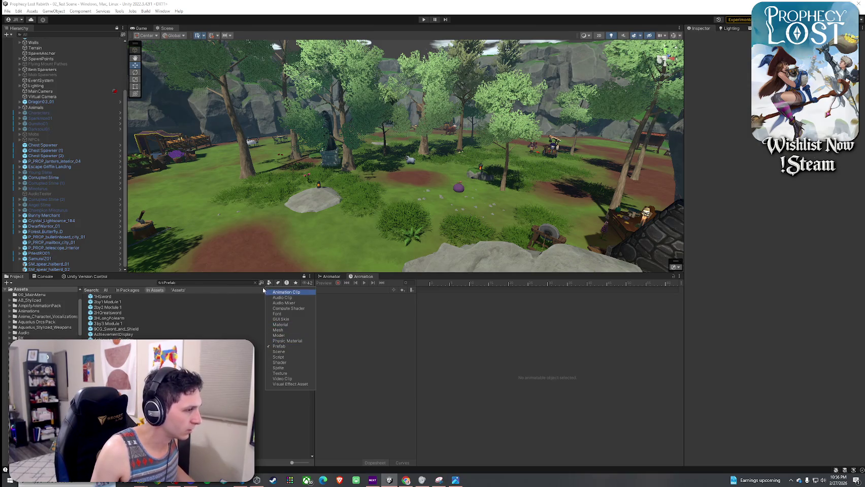
{"action": "left_click", "coordinate": [293, 281]}
{"action": "scroll", "coordinate": [308, 392], "scroll_direction": "down", "scroll_amount": 15}
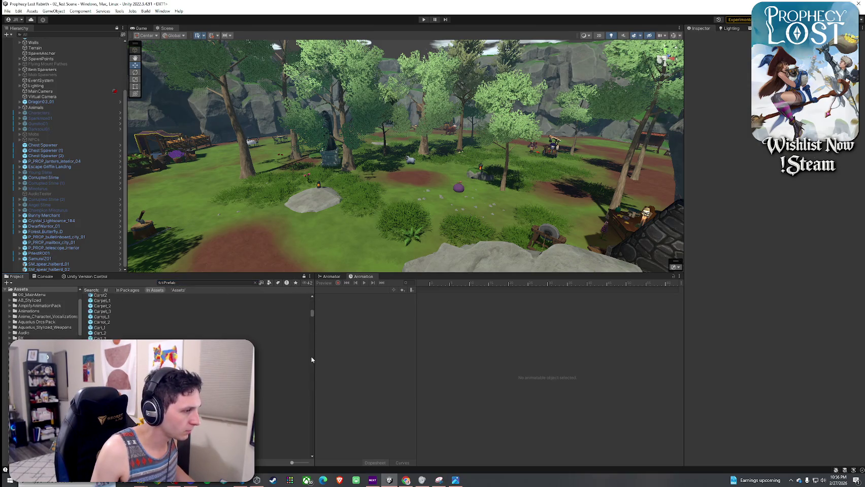
{"action": "scroll", "coordinate": [308, 405], "scroll_direction": "down", "scroll_amount": 5}
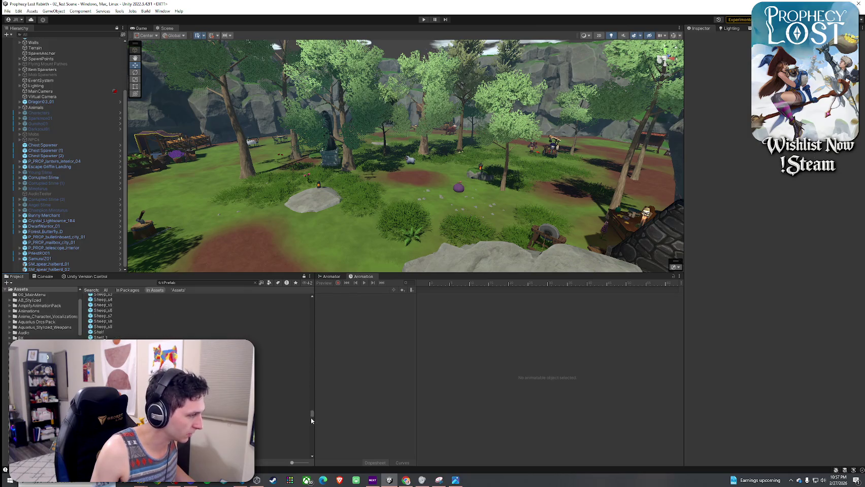
{"action": "scroll", "coordinate": [310, 415], "scroll_direction": "up", "scroll_amount": 5}
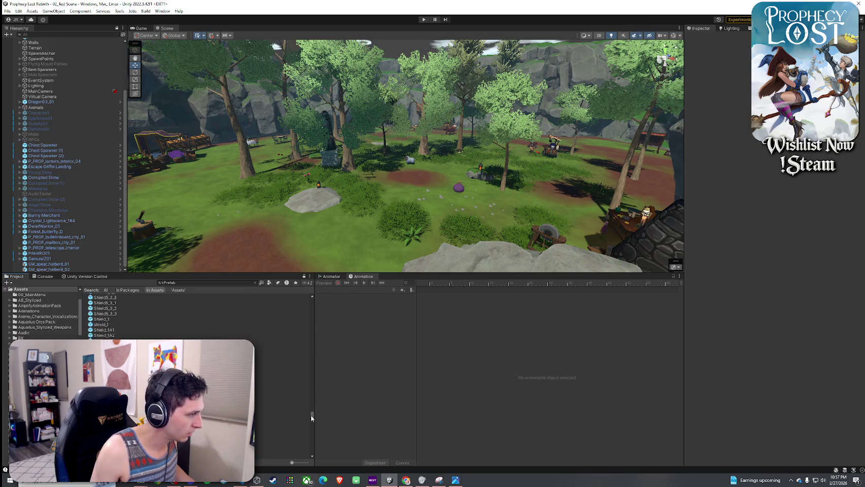
- Preview the Shmedium Chest prefab and the prefabs after it
{"action": "left_click", "coordinate": [123, 331]}
{"action": "key", "text": "Down"}
{"action": "key", "text": "Down"}
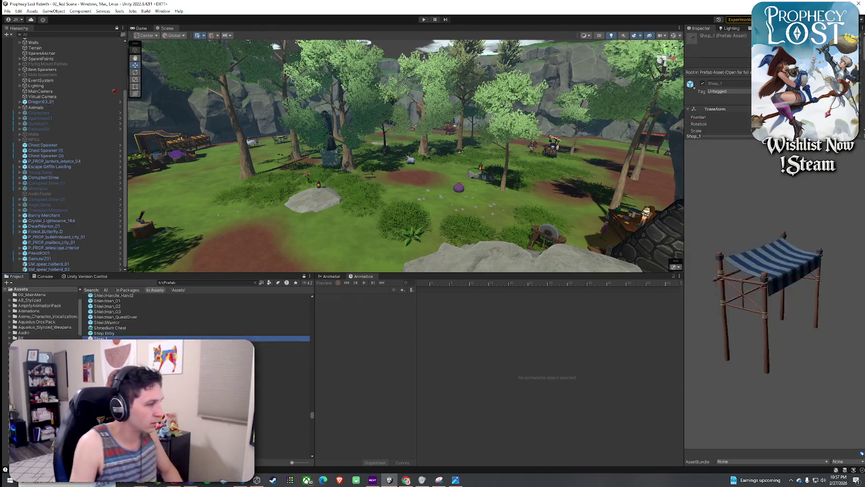
{"action": "scroll", "coordinate": [123, 335], "scroll_direction": "down", "scroll_amount": 2}
{"action": "scroll", "coordinate": [302, 419], "scroll_direction": "down", "scroll_amount": 10}
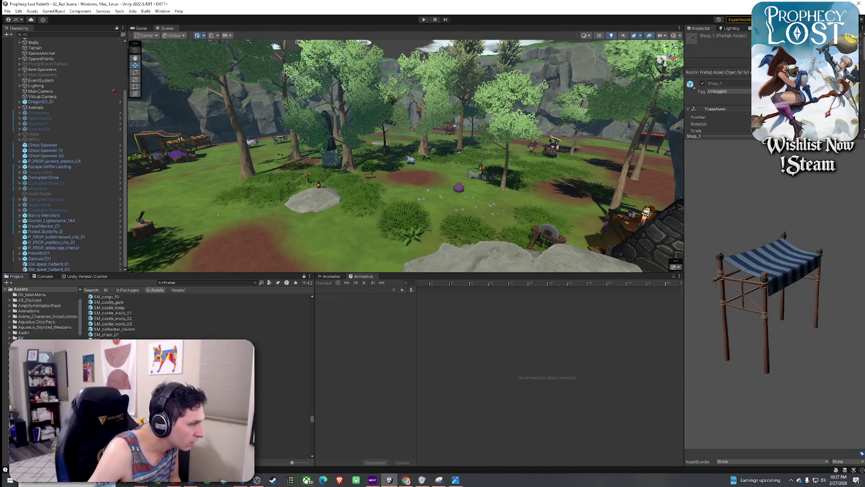
{"action": "left_click_drag", "start_coordinate": [312, 422], "coordinate": [312, 431]}
{"action": "mouse_move", "coordinate": [313, 434]}
{"action": "left_mouse_down"}
{"action": "mouse_move", "coordinate": [300, 429]}
{"action": "mouse_move", "coordinate": [311, 425]}
{"action": "left_mouse_up"}
{"action": "scroll", "coordinate": [125, 320], "scroll_direction": "down", "scroll_amount": 3}
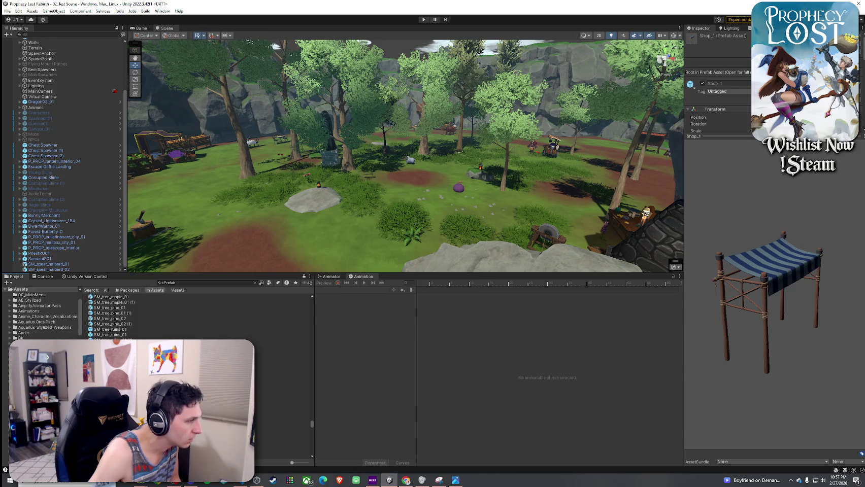
- Step from SmallBird_s3 past Soul Pact Heal VFX, inspecting the Sorcerer Staff preview
{"action": "left_click", "coordinate": [125, 331]}
{"action": "key", "text": "Down"}
{"action": "key", "text": "Down"}
{"action": "key", "text": "Down"}
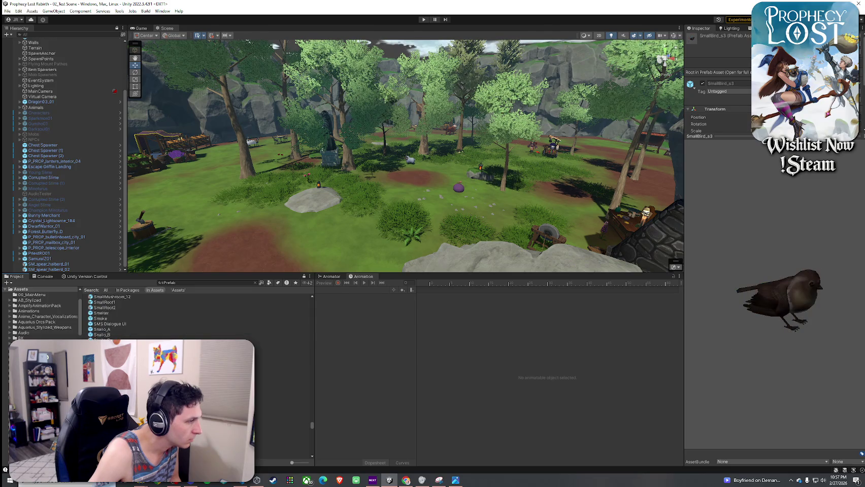
{"action": "key", "text": "Down"}
{"action": "key", "text": "Down"}
{"action": "key", "text": "Down"}
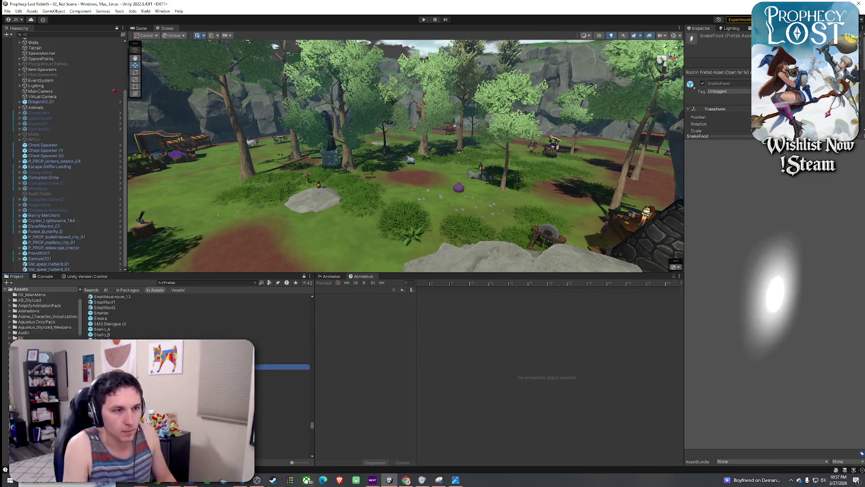
{"action": "key", "text": "Down"}
{"action": "key", "text": "Down"}
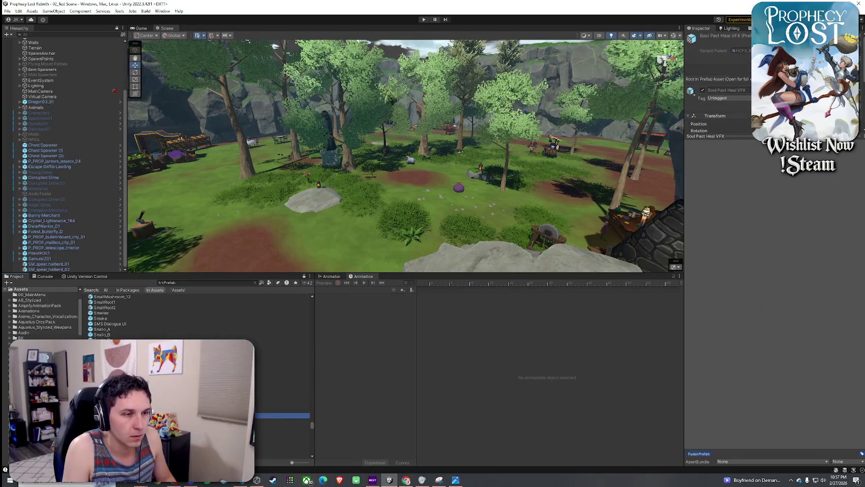
{"action": "key", "text": "Up"}
{"action": "key", "text": "Up"}
{"action": "key", "text": "Up"}
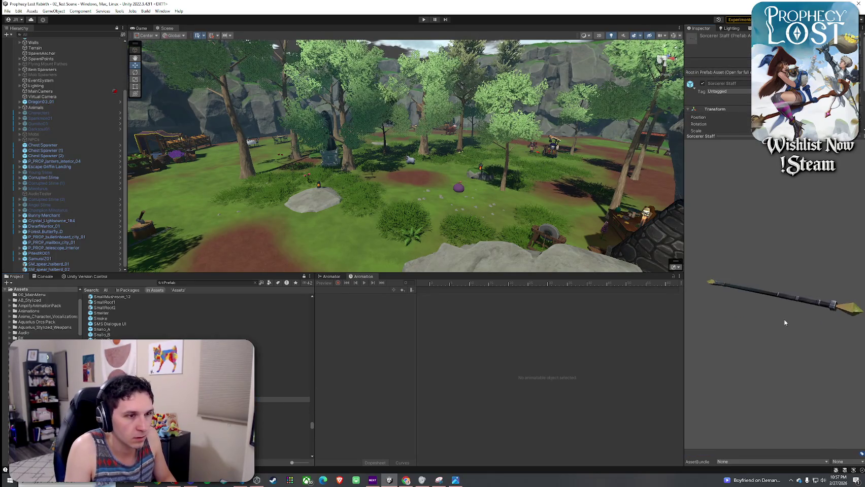
{"action": "left_click_drag", "start_coordinate": [784, 323], "coordinate": [711, 228]}
- Step from Sorrel past the spider and spiked defense prefabs to the Staff1_1_2 staff
{"action": "left_click", "coordinate": [282, 405]}
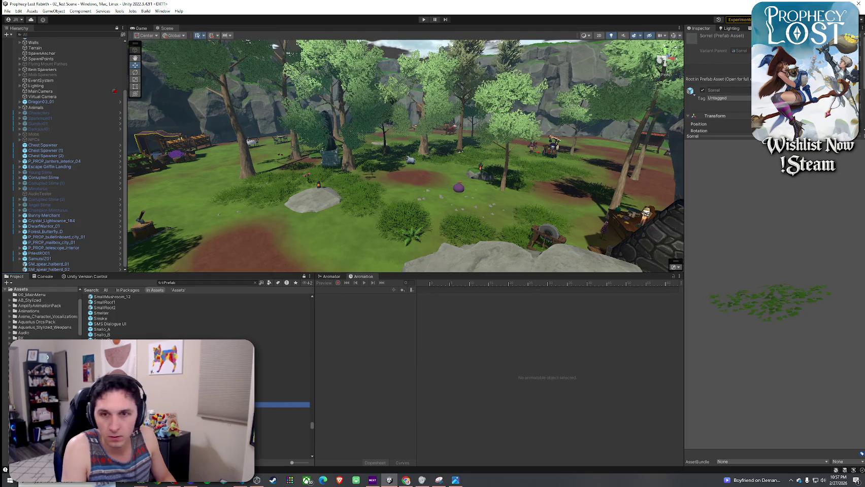
{"action": "key", "text": "Down"}
{"action": "key", "text": "Down"}
{"action": "key", "text": "Down"}
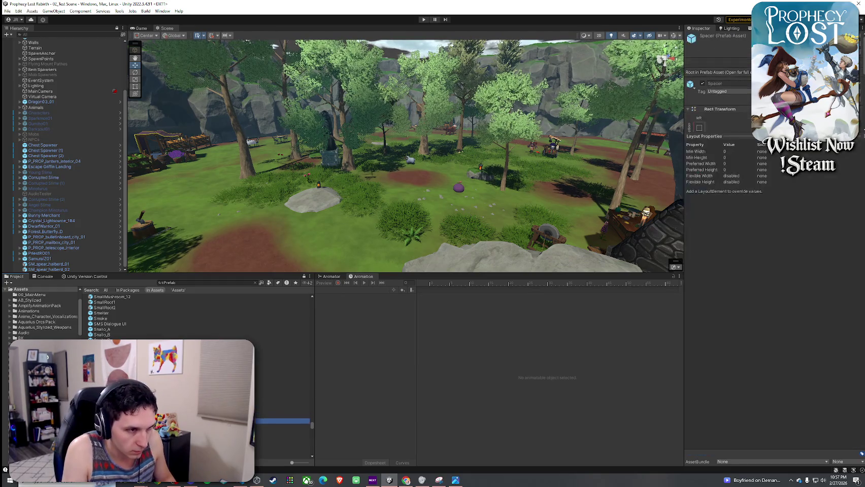
{"action": "key", "text": "Down"}
{"action": "key", "text": "Down"}
{"action": "key", "text": "Down"}
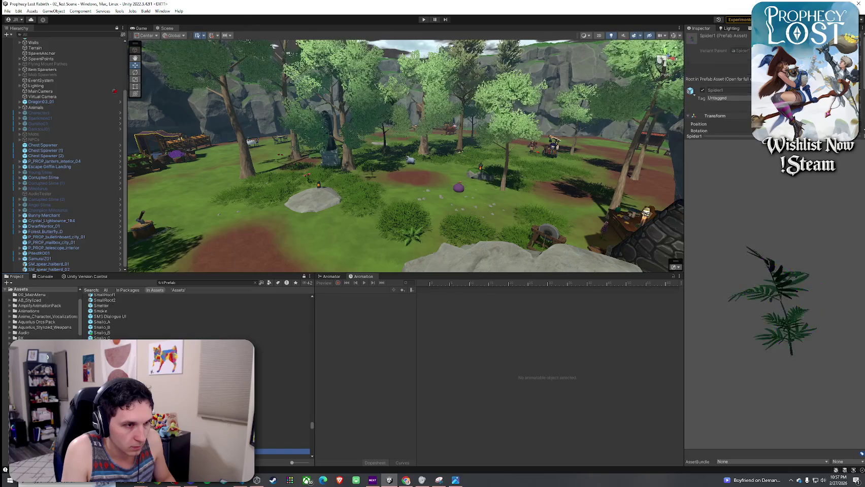
{"action": "key", "text": "Down"}
{"action": "key", "text": "Down"}
{"action": "key", "text": "Down"}
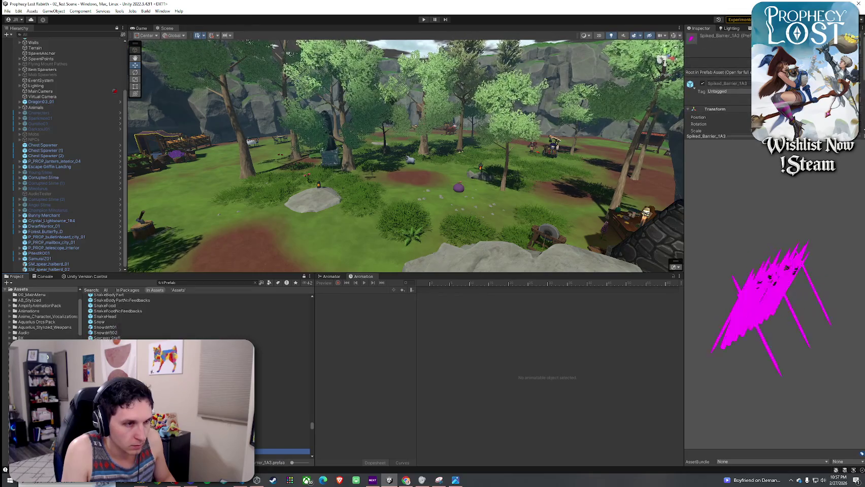
{"action": "key", "text": "Down"}
{"action": "key", "text": "Down"}
{"action": "key", "text": "Down"}
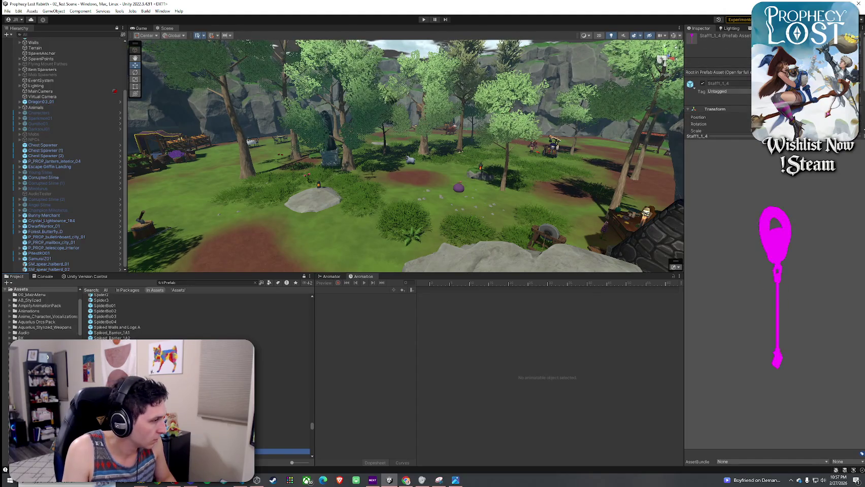
{"action": "key", "text": "Down"}
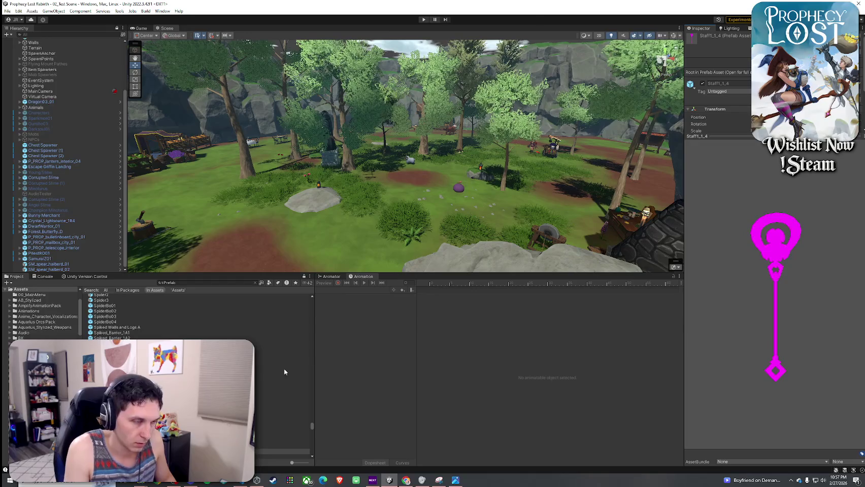
{"action": "key", "text": "Up"}
{"action": "key", "text": "Up"}
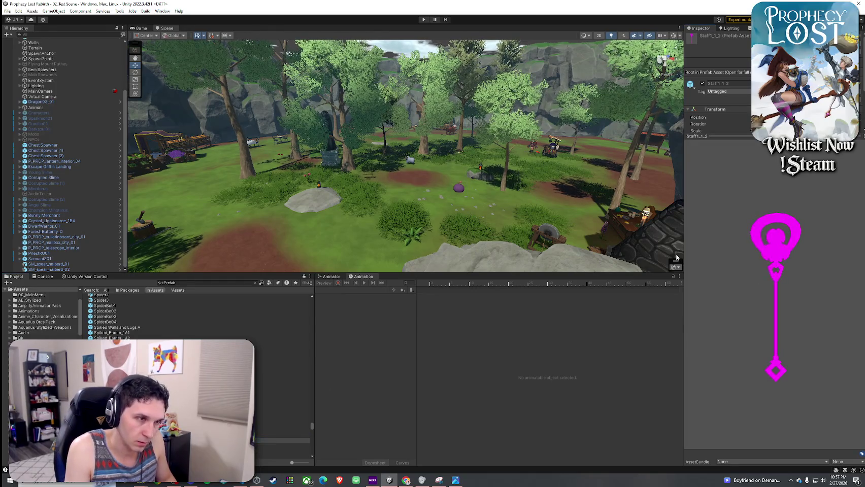
- Place the Staff1_1_2 staff in the grass and switch its material to Toony Colors Hybrid Shader 2
{"action": "mouse_move", "coordinate": [284, 439]}
{"action": "left_mouse_down"}
{"action": "mouse_move", "coordinate": [357, 223]}
{"action": "mouse_move", "coordinate": [381, 215]}
{"action": "left_mouse_up"}
{"action": "scroll", "coordinate": [339, 232], "scroll_direction": "up", "scroll_amount": 5}
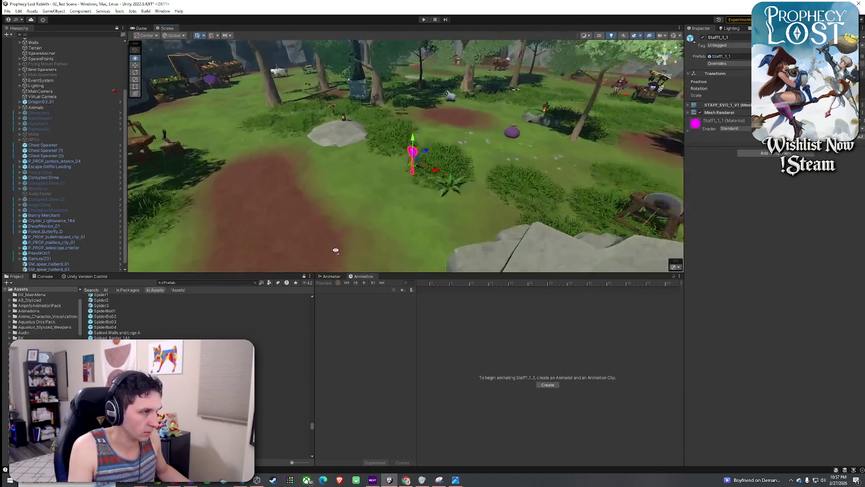
{"action": "left_click_drag", "start_coordinate": [341, 253], "coordinate": [355, 239]}
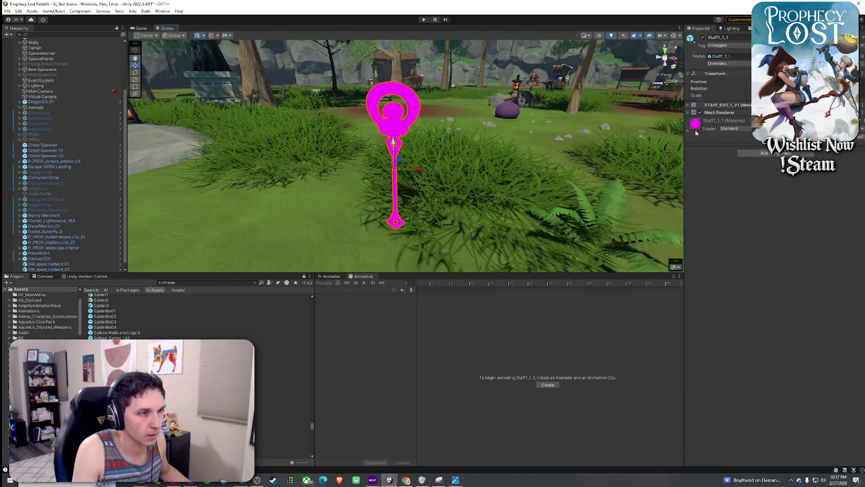
{"action": "left_click", "coordinate": [699, 162]}
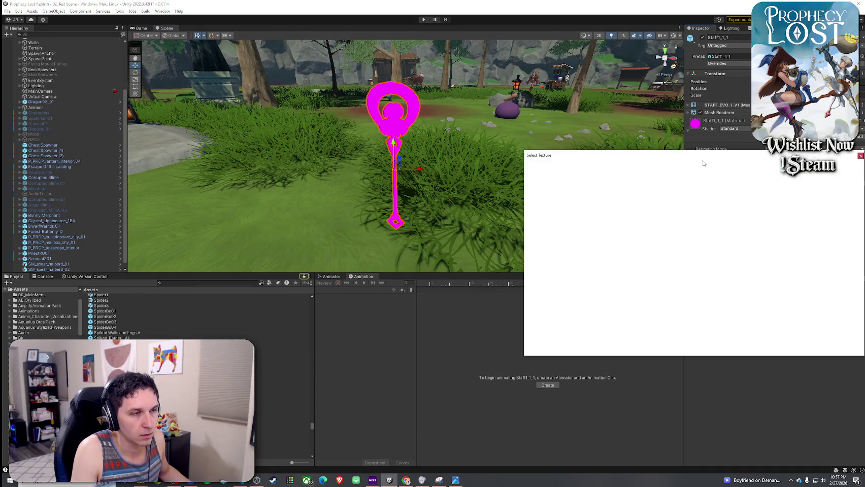
{"action": "left_click", "coordinate": [860, 157]}
{"action": "left_click", "coordinate": [734, 128]}
{"action": "left_click", "coordinate": [760, 300]}
{"action": "left_click", "coordinate": [742, 152]}
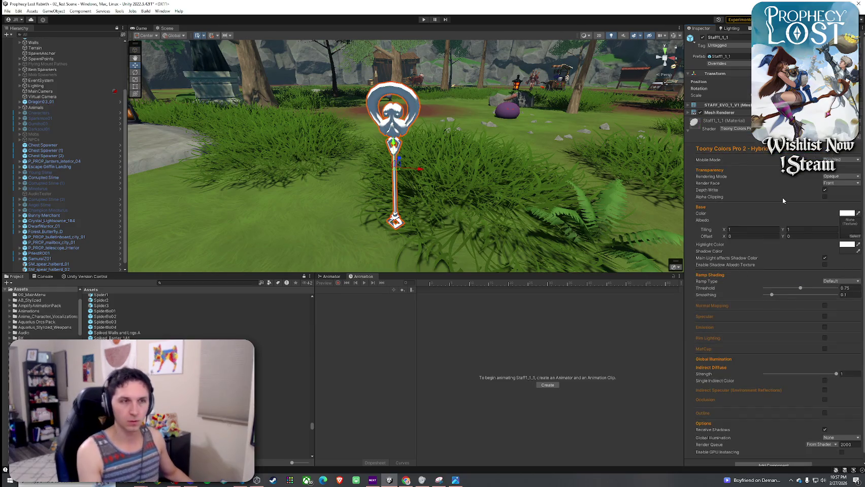
- Set the material's Albedo texture to the gold Staff1_1_1_S01_BaseColor
{"action": "left_click", "coordinate": [851, 235]}
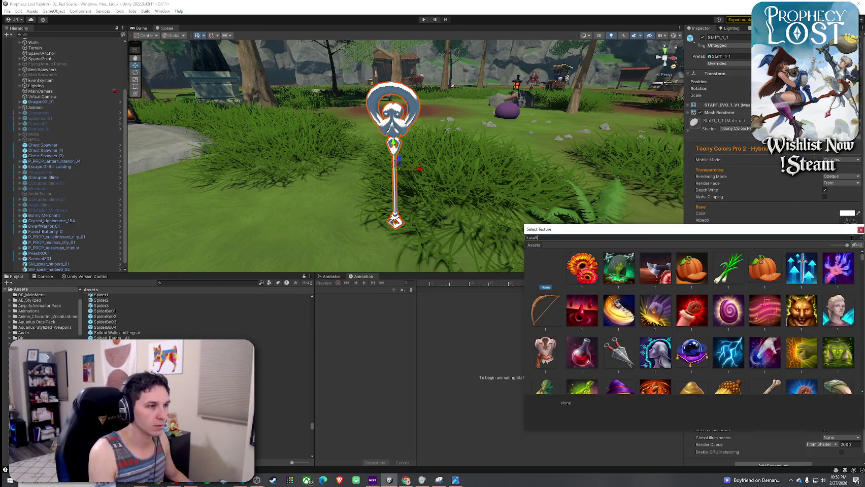
{"action": "type", "text": "staff 1"}
{"action": "key", "text": "BackSpace"}
{"action": "key", "text": "BackSpace"}
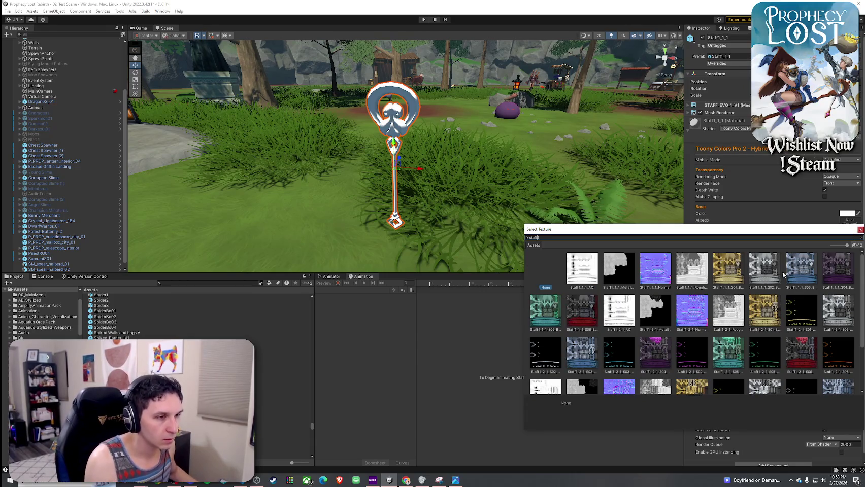
{"action": "left_click", "coordinate": [587, 277]}
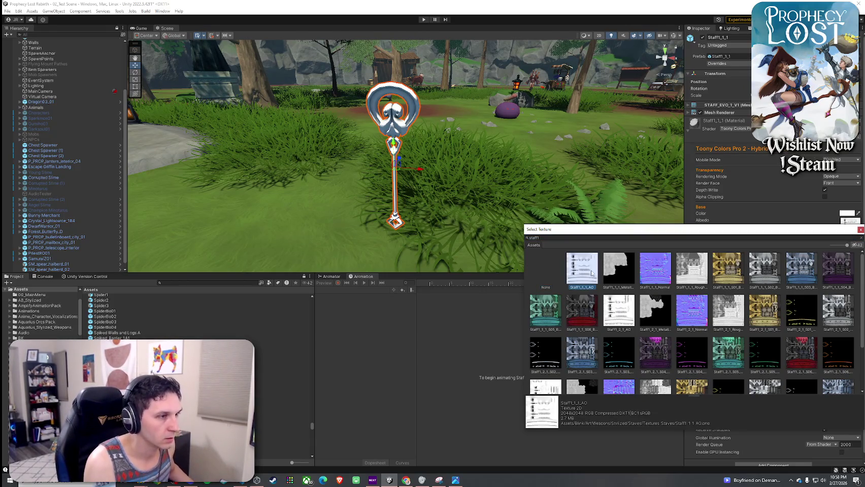
{"action": "left_click", "coordinate": [730, 277]}
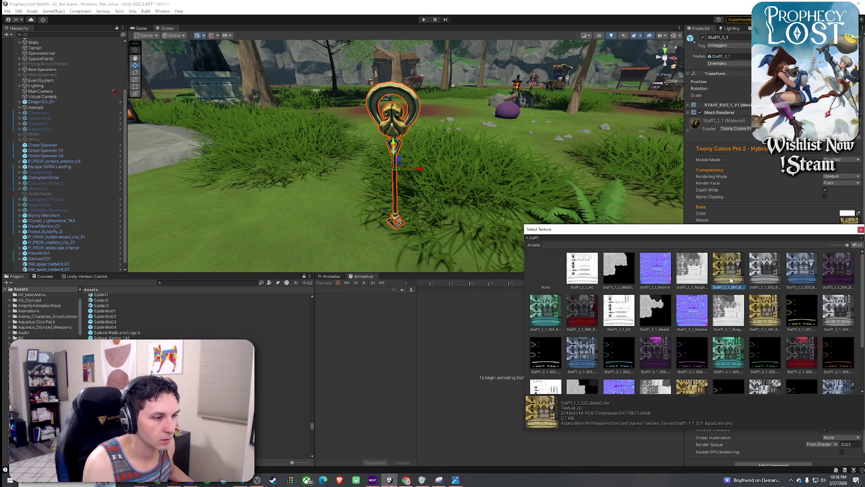
{"action": "double_click", "coordinate": [731, 279]}
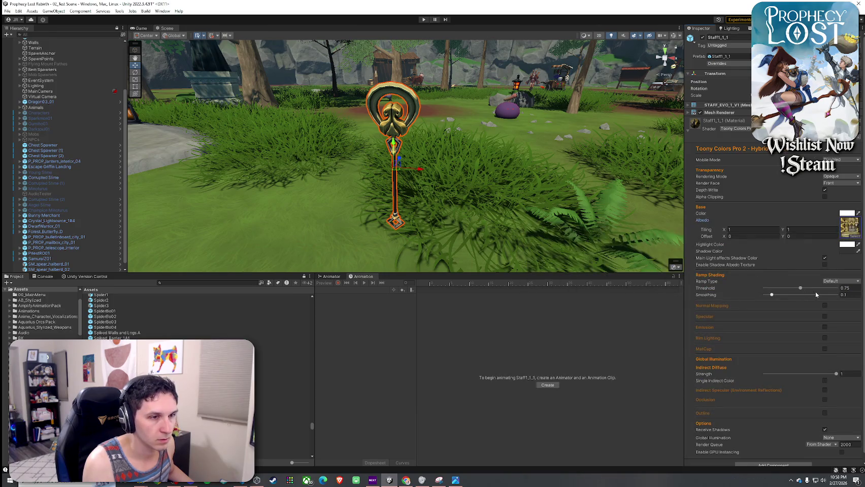
- Raise Smoothing to about 0.845 and enable Normal Mapping on the staff material
{"action": "left_click_drag", "start_coordinate": [816, 294], "coordinate": [824, 295]}
{"action": "left_click", "coordinate": [824, 306]}
{"action": "mouse_move", "coordinate": [365, 188]}
{"action": "left_mouse_down"}
{"action": "mouse_move", "coordinate": [332, 188]}
{"action": "mouse_move", "coordinate": [471, 173]}
{"action": "mouse_move", "coordinate": [429, 179]}
{"action": "mouse_move", "coordinate": [283, 165]}
{"action": "mouse_move", "coordinate": [417, 179]}
{"action": "mouse_move", "coordinate": [417, 192]}
{"action": "left_mouse_up"}
{"action": "left_click", "coordinate": [471, 174]}
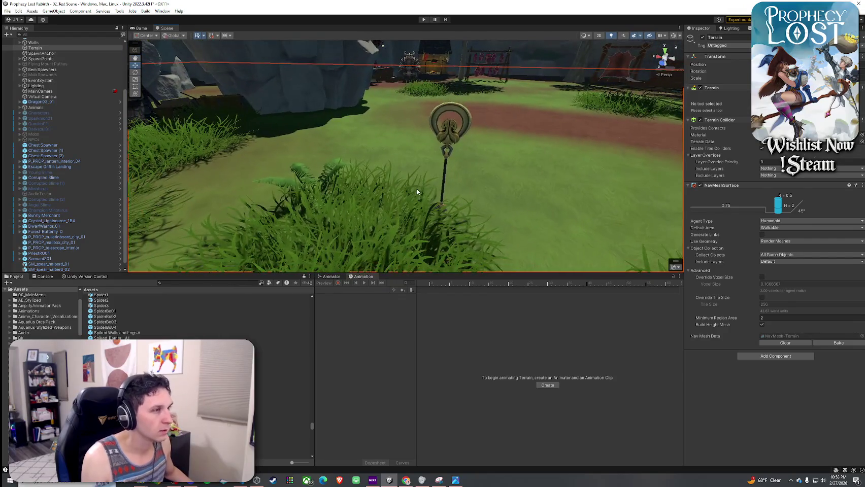
- Delete the staff from the scene and preview the Spiked_Logs_Pile_1A2 prefab
{"action": "key", "text": "ctrl+z"}
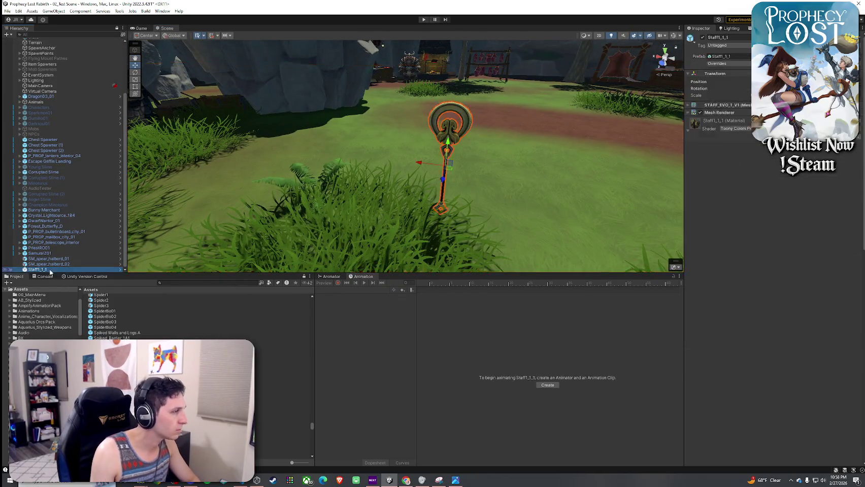
{"action": "key", "text": "Delete"}
{"action": "left_click", "coordinate": [117, 408]}
{"action": "left_click", "coordinate": [116, 398]}
{"action": "scroll", "coordinate": [119, 317], "scroll_direction": "down", "scroll_amount": 3}
{"action": "left_click", "coordinate": [117, 400]}
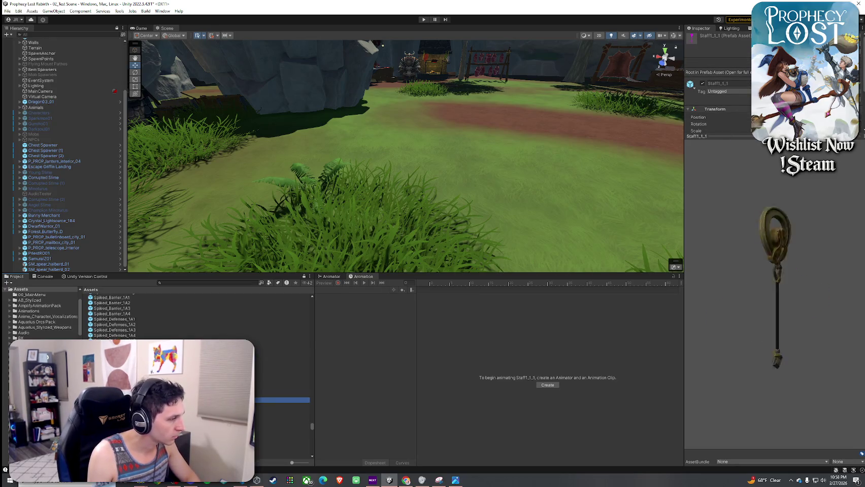
- Preview the staff prefabs Staff1_2_1, Staff1_3_4 and Staff3_2_4
{"action": "key", "text": "Down"}
{"action": "key", "text": "Down"}
{"action": "key", "text": "Down"}
{"action": "key", "text": "Down"}
{"action": "key", "text": "Down"}
{"action": "key", "text": "Down"}
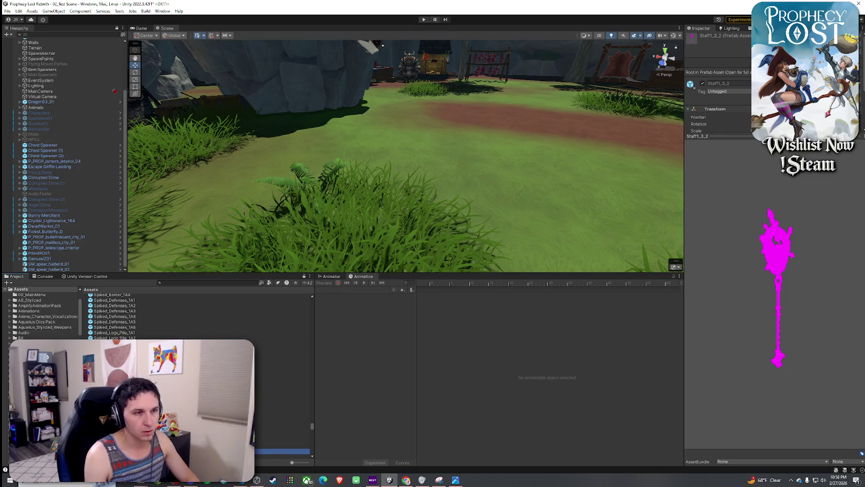
{"action": "key", "text": "Down"}
{"action": "key", "text": "Down"}
{"action": "key", "text": "Down"}
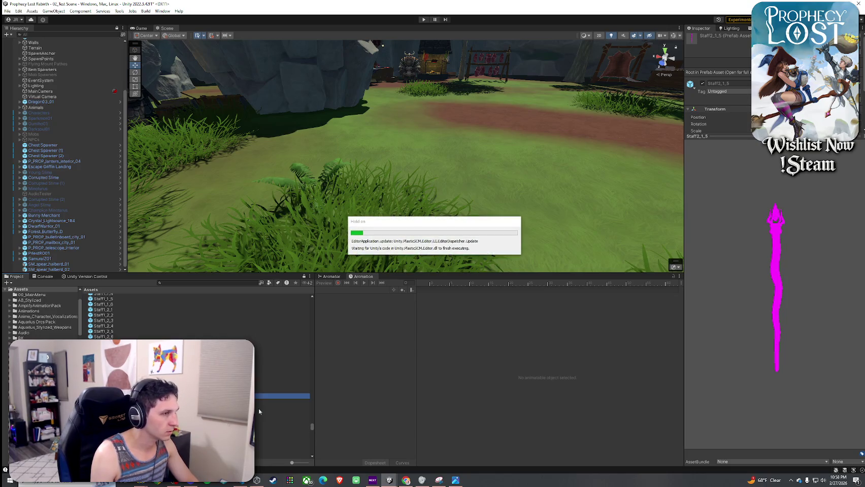
{"action": "key", "text": "Down"}
{"action": "key", "text": "Down"}
{"action": "key", "text": "Down"}
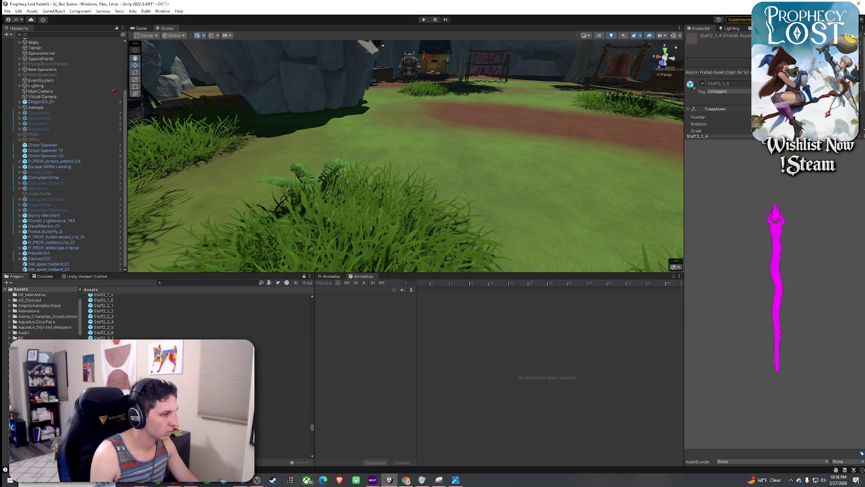
{"action": "scroll", "coordinate": [102, 314], "scroll_direction": "down", "scroll_amount": 10}
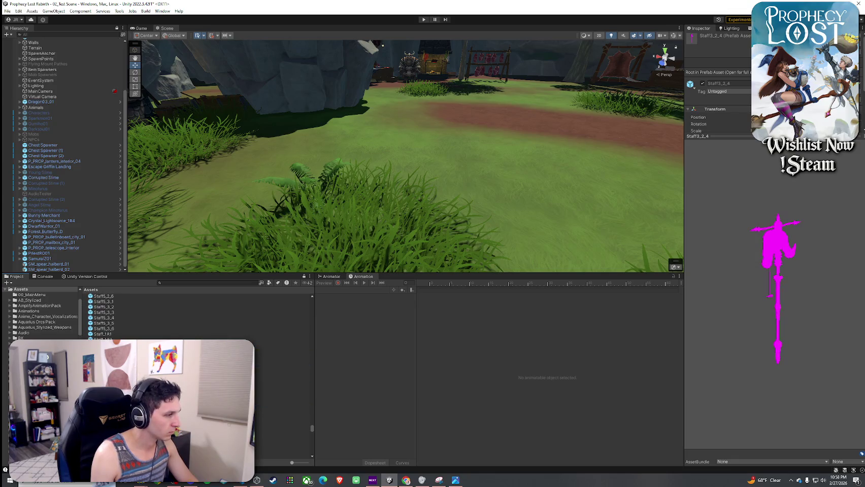
- Inspect the Starfish1 and Starfish2 prefabs, then step down to the Stella04 character
{"action": "left_click", "coordinate": [282, 404]}
{"action": "key", "text": "Down"}
{"action": "key", "text": "Down"}
{"action": "key", "text": "Down"}
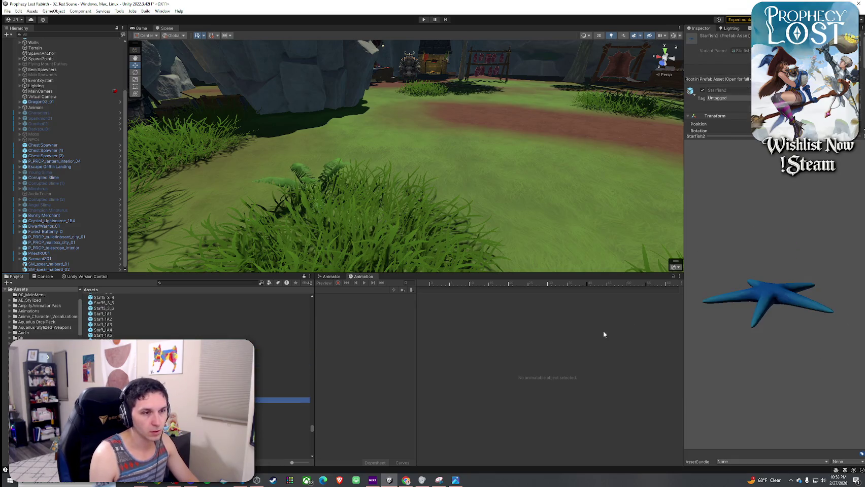
{"action": "key", "text": "Up"}
{"action": "left_click_drag", "start_coordinate": [789, 316], "coordinate": [777, 309]}
{"action": "left_click", "coordinate": [282, 394]}
{"action": "key", "text": "Up"}
{"action": "key", "text": "Down"}
{"action": "key", "text": "Down"}
{"action": "key", "text": "Down"}
{"action": "key", "text": "Down"}
{"action": "key", "text": "Down"}
{"action": "key", "text": "Down"}
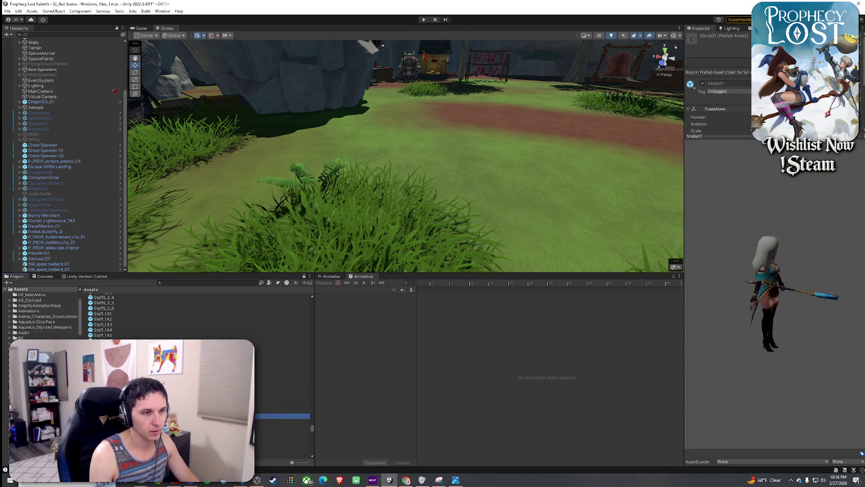
{"action": "key", "text": "Down"}
{"action": "key", "text": "Down"}
{"action": "key", "text": "Down"}
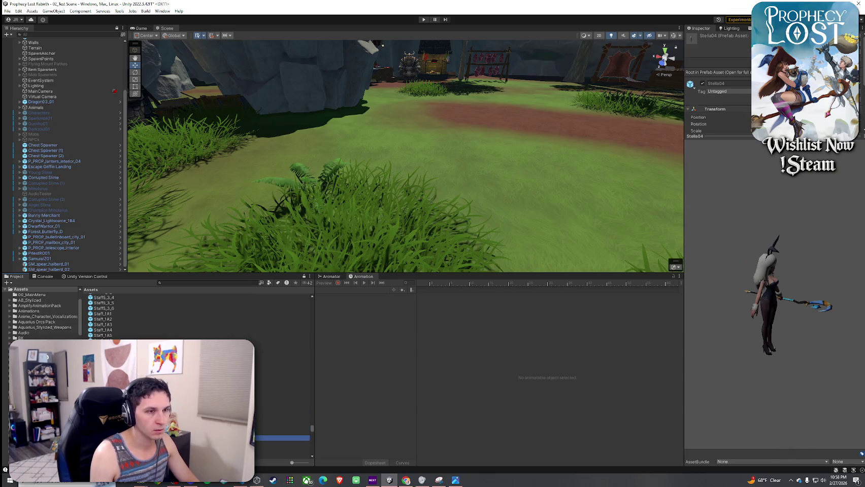
- Place the Stella04 character in the grass, then undo the placement
{"action": "left_click_drag", "start_coordinate": [788, 316], "coordinate": [481, 344]}
{"action": "left_click_drag", "start_coordinate": [285, 433], "coordinate": [456, 207]}
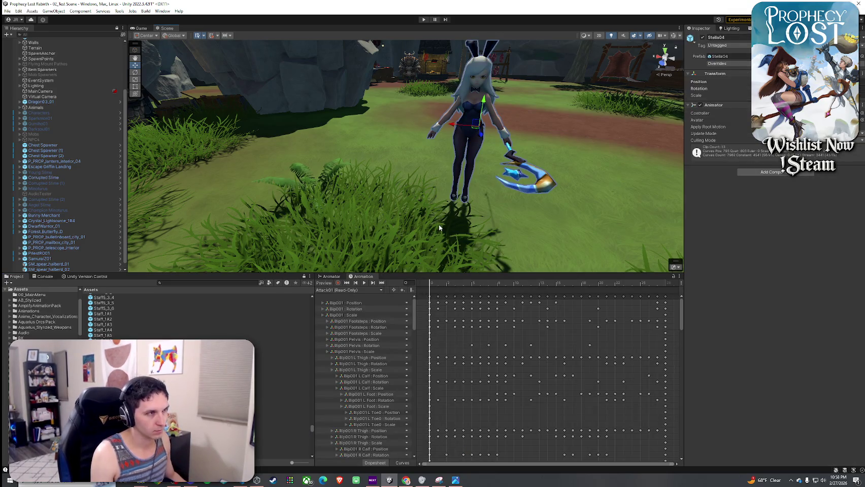
{"action": "key", "text": "ctrl+z"}
- Step through Stone4b, Stone_Wall_W and Stream to the Sword and Sword Slash 3 assets
{"action": "key", "text": "Down"}
{"action": "key", "text": "Down"}
{"action": "key", "text": "Down"}
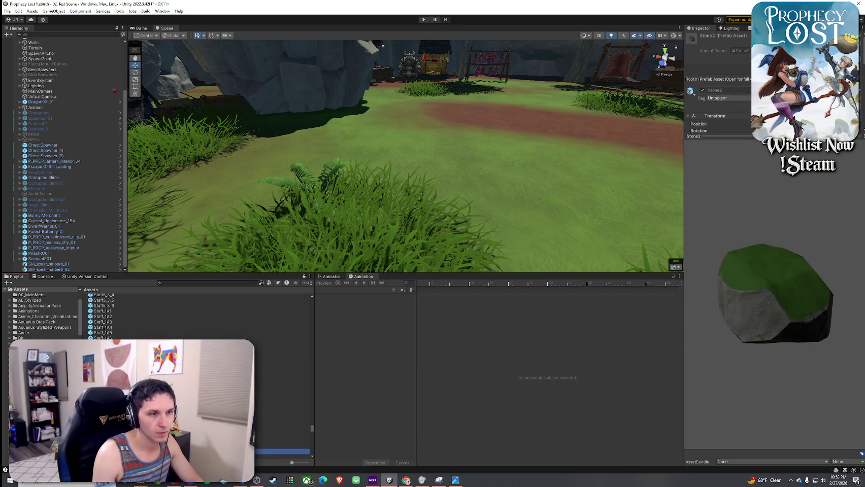
{"action": "key", "text": "Down"}
{"action": "key", "text": "Down"}
{"action": "key", "text": "Down"}
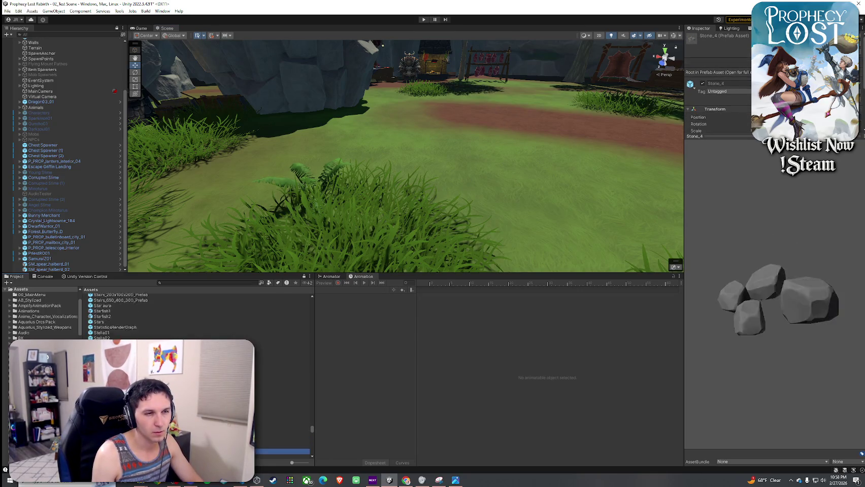
{"action": "key", "text": "Down"}
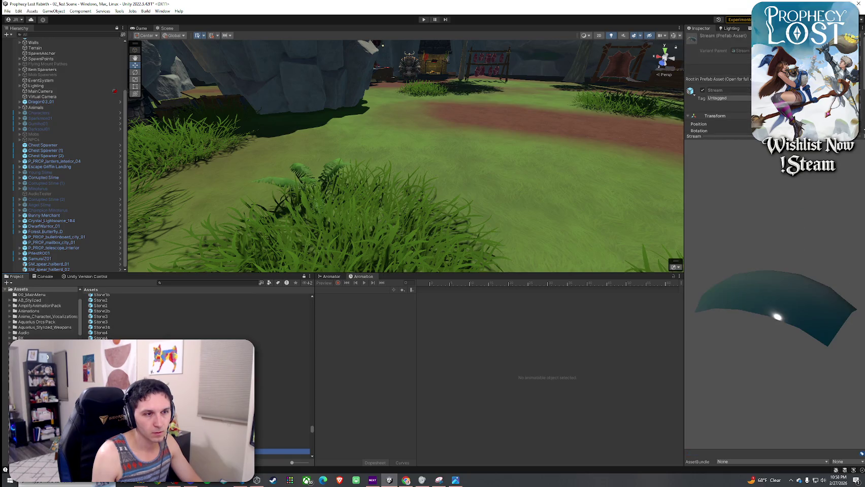
{"action": "key", "text": "Down"}
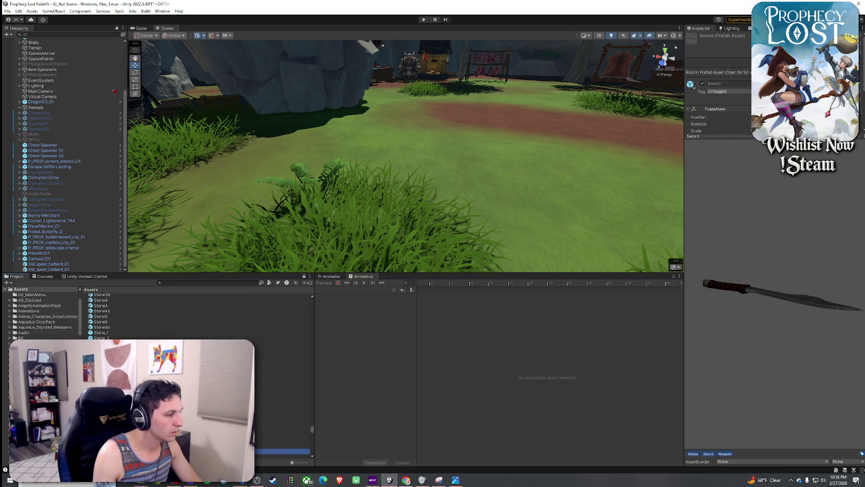
{"action": "key", "text": "Down"}
{"action": "key", "text": "Up"}
{"action": "key", "text": "Up"}
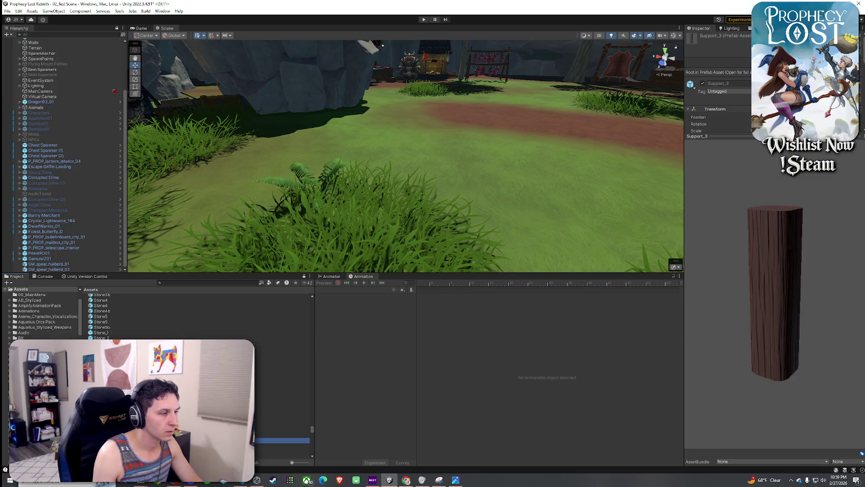
{"action": "key", "text": "Down"}
{"action": "scroll", "coordinate": [198, 314], "scroll_direction": "down", "scroll_amount": 6}
{"action": "key", "text": "Down"}
{"action": "key", "text": "Down"}
{"action": "key", "text": "Down"}
{"action": "scroll", "coordinate": [198, 314], "scroll_direction": "down", "scroll_amount": 5}
- Preview the Sword2_2_3, Sword3_2_2 and Sword4_3_3 variants down to Sword_CutStone
{"action": "left_click", "coordinate": [279, 401]}
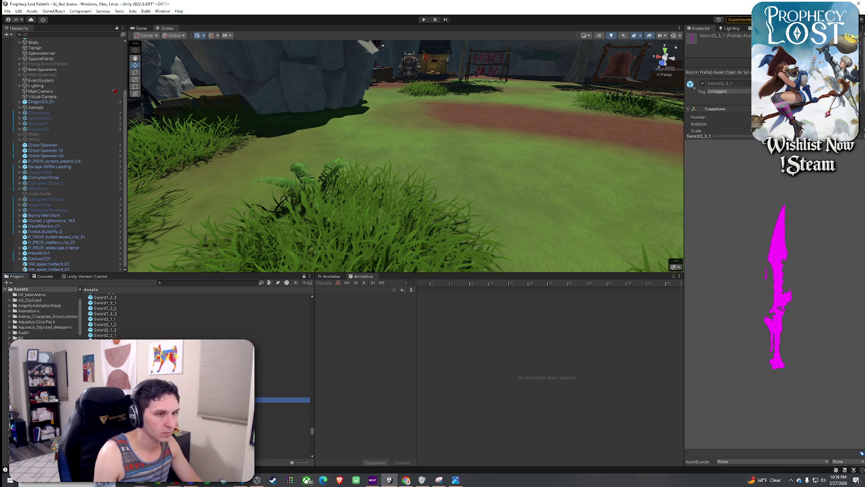
{"action": "left_click", "coordinate": [279, 347]}
{"action": "key", "text": "Down"}
{"action": "key", "text": "Down"}
{"action": "key", "text": "Down"}
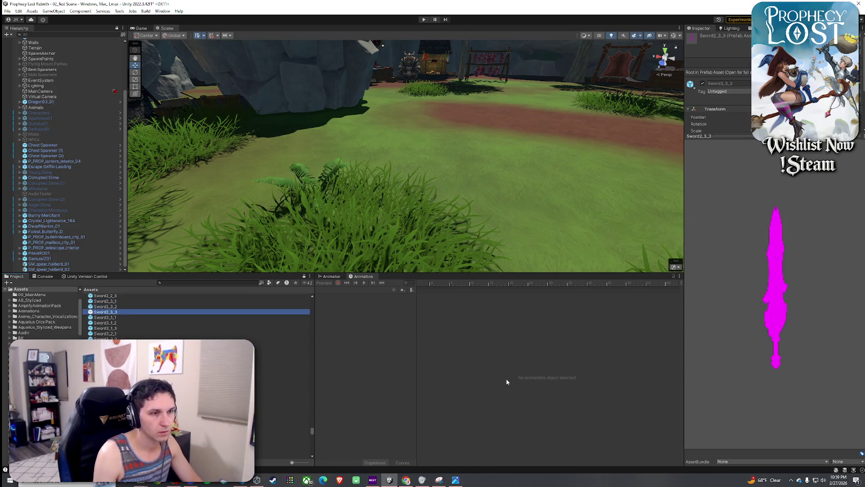
{"action": "key", "text": "Down"}
{"action": "key", "text": "Down"}
{"action": "key", "text": "Down"}
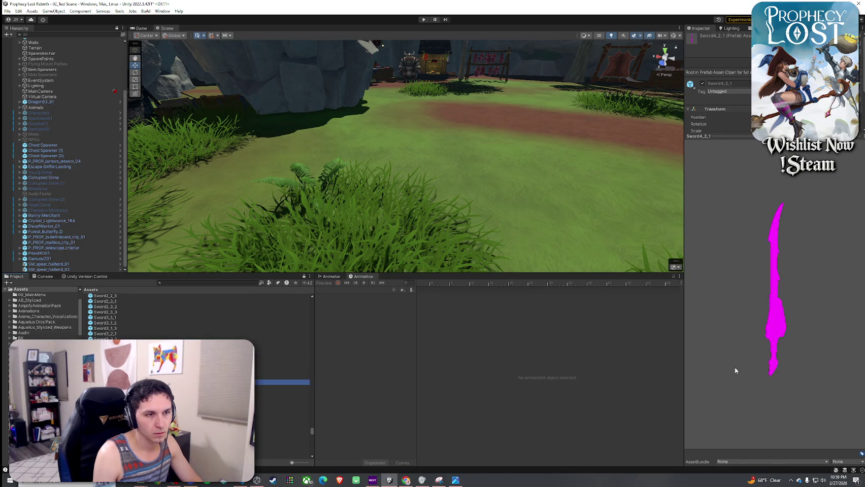
{"action": "scroll", "coordinate": [228, 406], "scroll_direction": "down", "scroll_amount": 3}
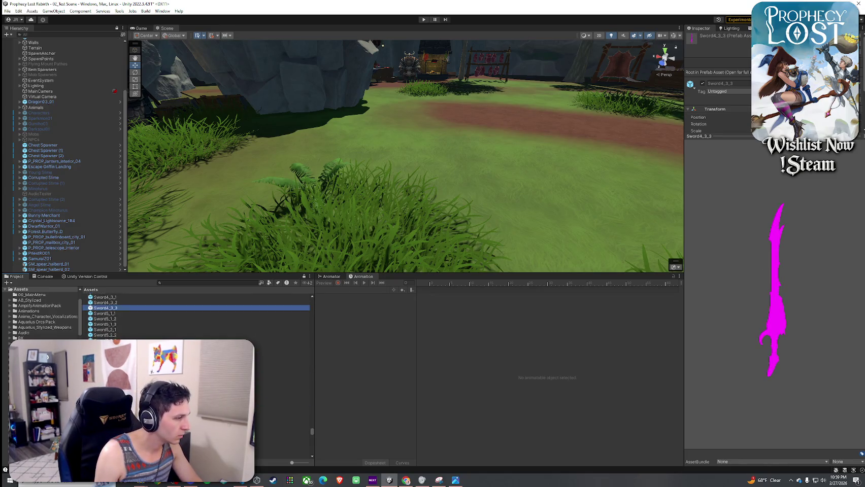
{"action": "key", "text": "Down"}
{"action": "key", "text": "Down"}
{"action": "key", "text": "Down"}
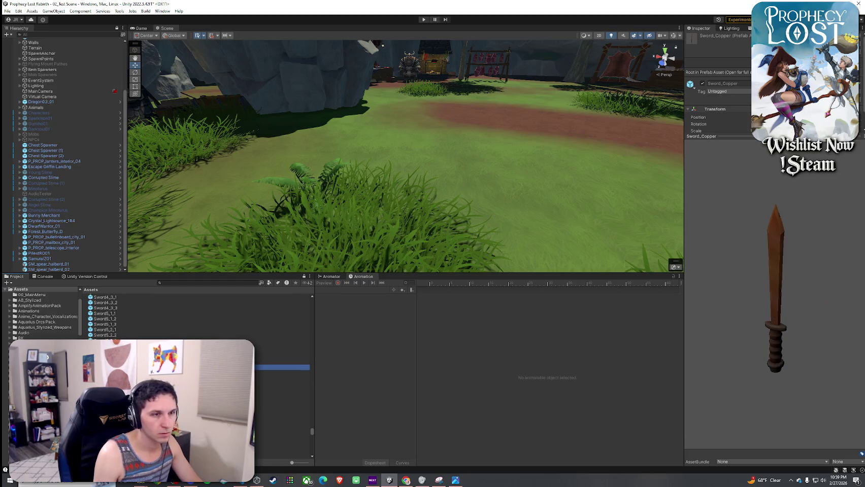
{"action": "scroll", "coordinate": [111, 315], "scroll_direction": "up", "scroll_amount": 5}
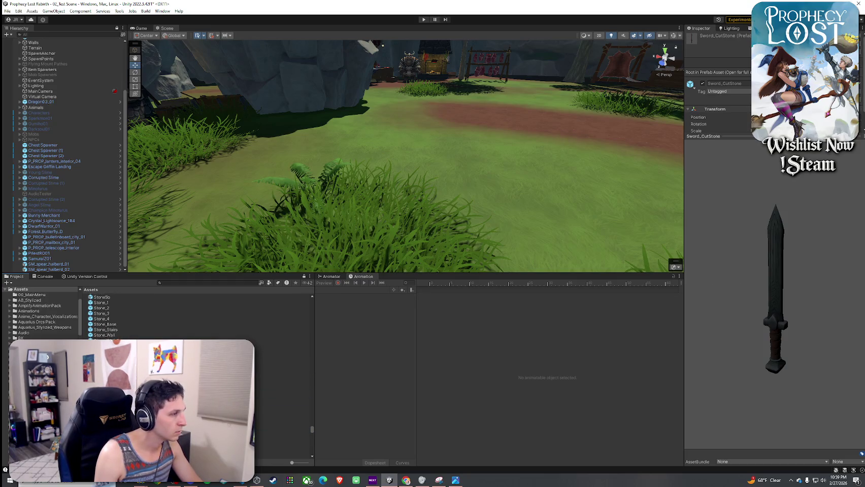
{"action": "scroll", "coordinate": [111, 314], "scroll_direction": "down", "scroll_amount": 5}
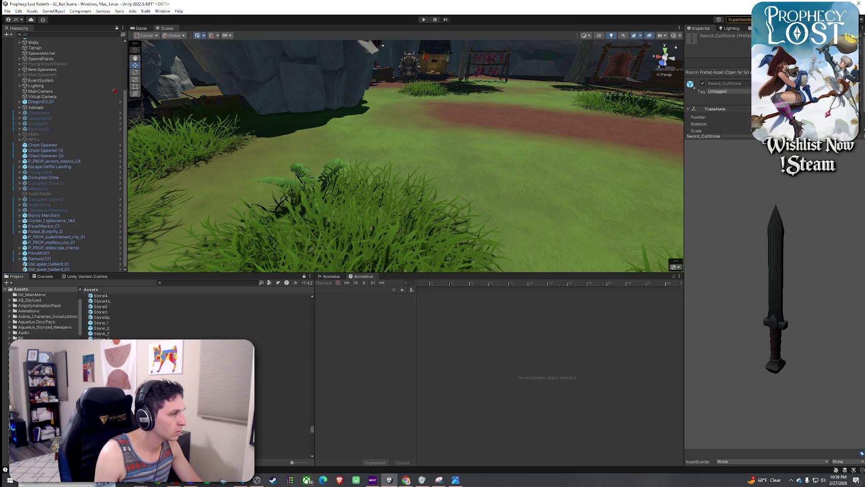
{"action": "scroll", "coordinate": [112, 314], "scroll_direction": "down", "scroll_amount": 5}
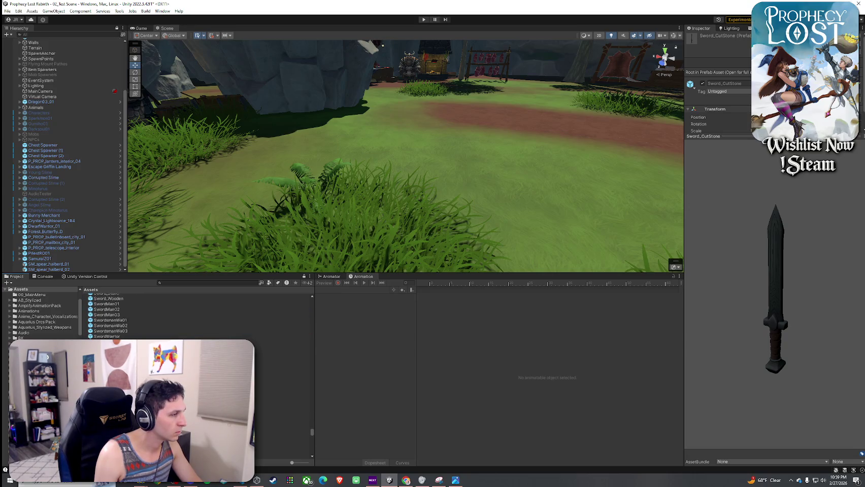
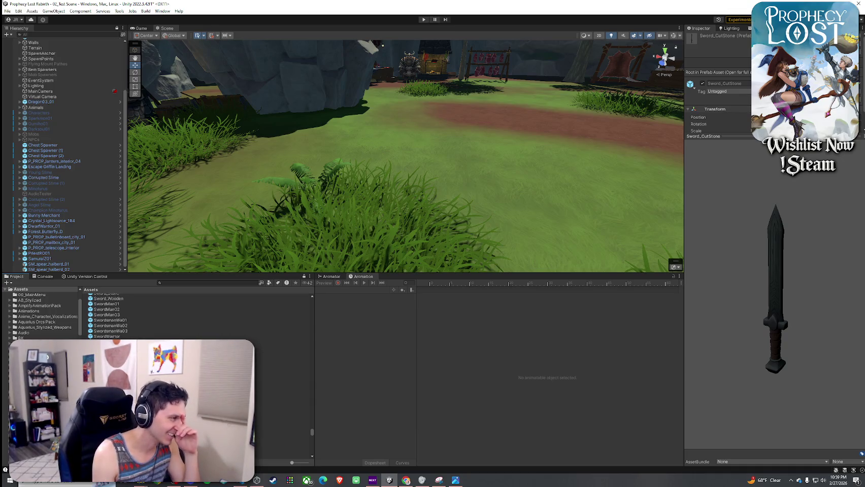
- Preview Table_1, SwordWoman03, Sylphide1 and Table_2, then move down to TGV_Baguette_01B
{"action": "left_click", "coordinate": [102, 369]}
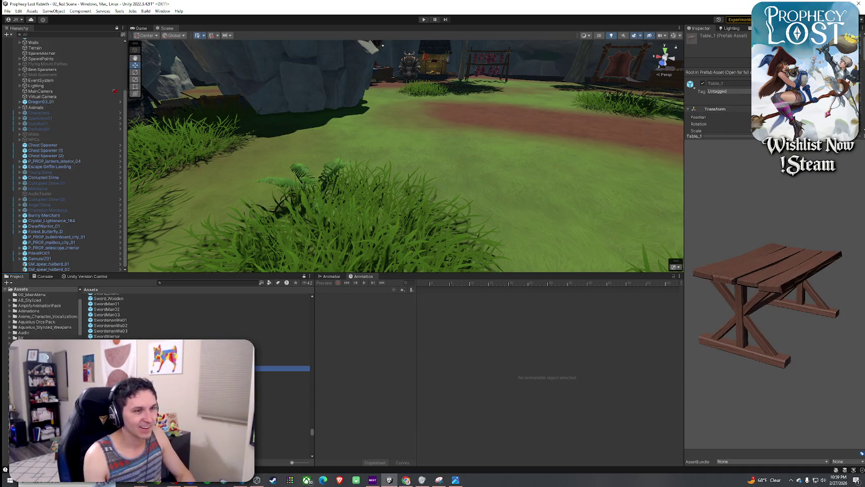
{"action": "left_click", "coordinate": [102, 352]}
{"action": "left_click", "coordinate": [282, 358]}
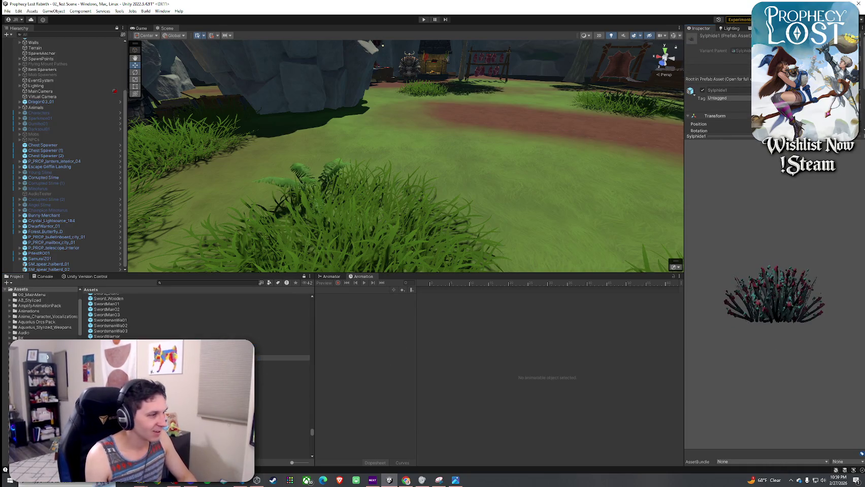
{"action": "left_click", "coordinate": [102, 374]}
{"action": "key", "text": "Down"}
{"action": "key", "text": "Down"}
{"action": "key", "text": "Down"}
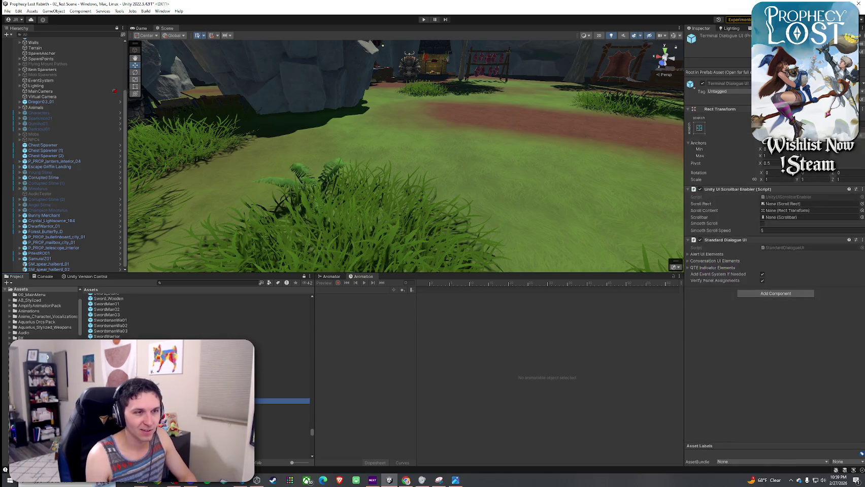
{"action": "key", "text": "Down"}
{"action": "key", "text": "Down"}
{"action": "key", "text": "Down"}
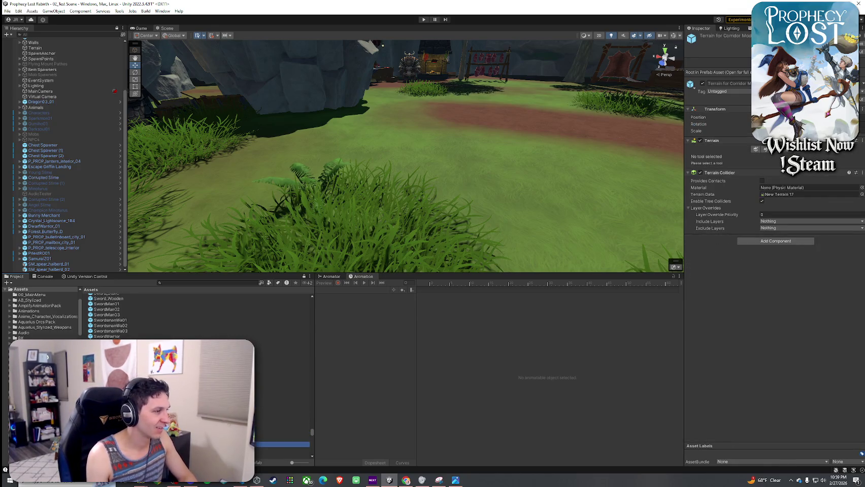
{"action": "scroll", "coordinate": [197, 315], "scroll_direction": "down", "scroll_amount": 5}
{"action": "scroll", "coordinate": [198, 315], "scroll_direction": "down", "scroll_amount": 10}
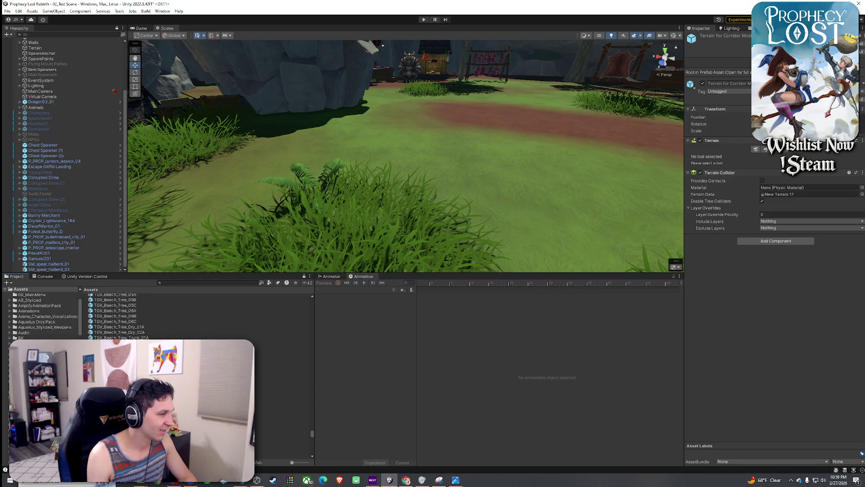
{"action": "scroll", "coordinate": [198, 314], "scroll_direction": "up", "scroll_amount": 10}
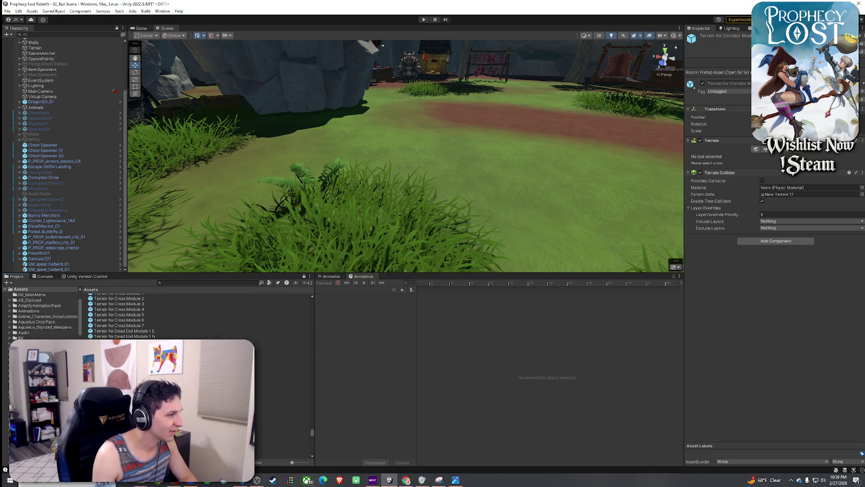
{"action": "left_click", "coordinate": [203, 391]}
{"action": "scroll", "coordinate": [203, 391], "scroll_direction": "up", "scroll_amount": 5}
- Step through the TGV props from TGV_Beech_Sapling_01B down to TGV_Grass_Patch_02A
{"action": "key", "text": "Down"}
{"action": "key", "text": "Down"}
{"action": "key", "text": "Down"}
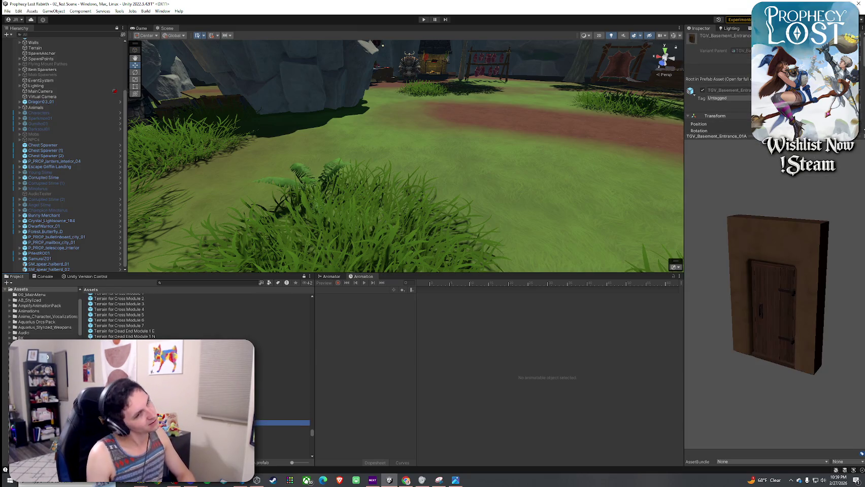
{"action": "key", "text": "Down"}
{"action": "key", "text": "Down"}
{"action": "key", "text": "Down"}
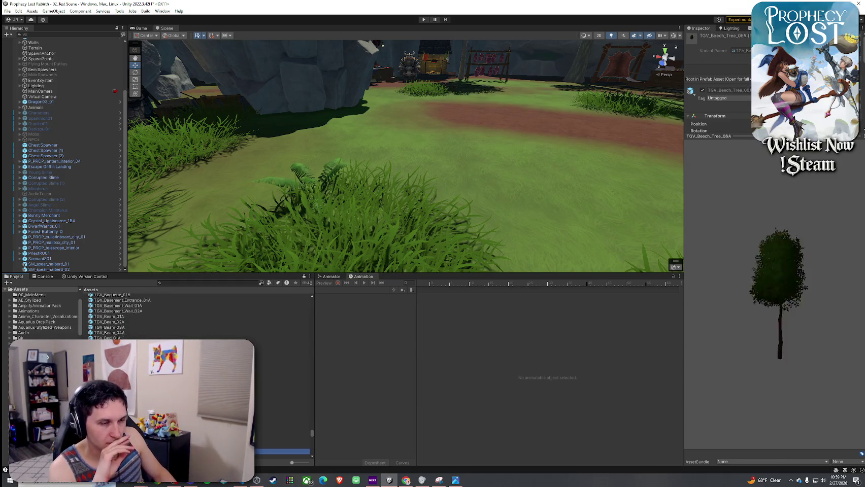
{"action": "key", "text": "Down"}
{"action": "key", "text": "Down"}
{"action": "key", "text": "Down"}
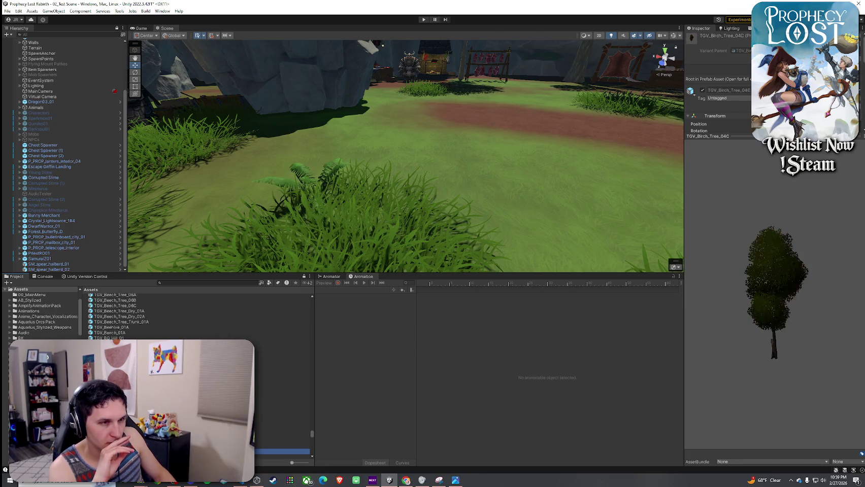
{"action": "key", "text": "Down"}
{"action": "key", "text": "Down"}
{"action": "key", "text": "Down"}
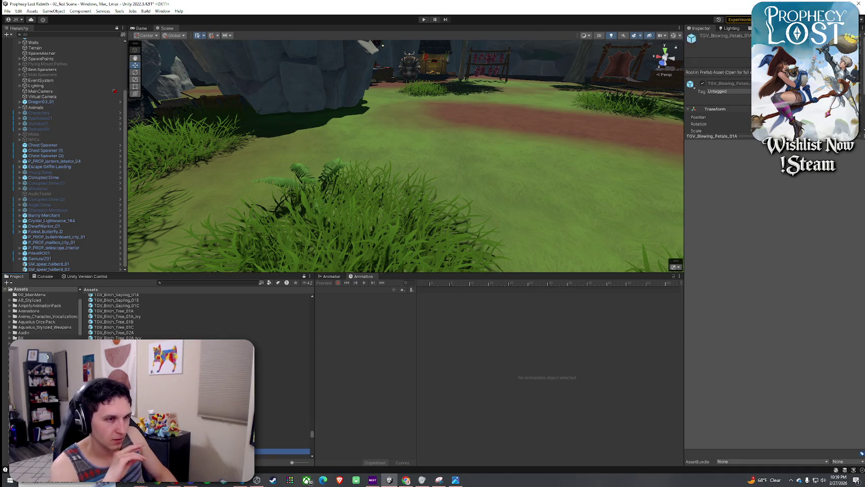
{"action": "key", "text": "Down"}
{"action": "key", "text": "Down"}
{"action": "key", "text": "Down"}
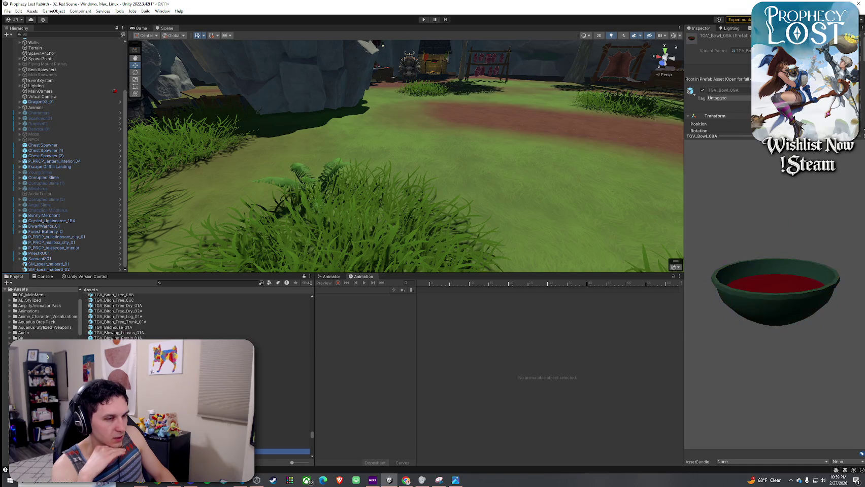
{"action": "key", "text": "Down"}
{"action": "key", "text": "Down"}
{"action": "key", "text": "Down"}
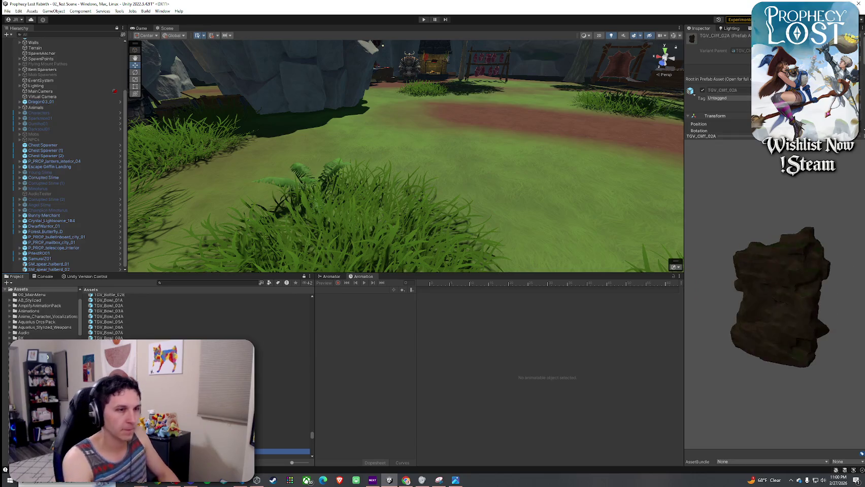
{"action": "key", "text": "Down"}
{"action": "key", "text": "Down"}
{"action": "key", "text": "Down"}
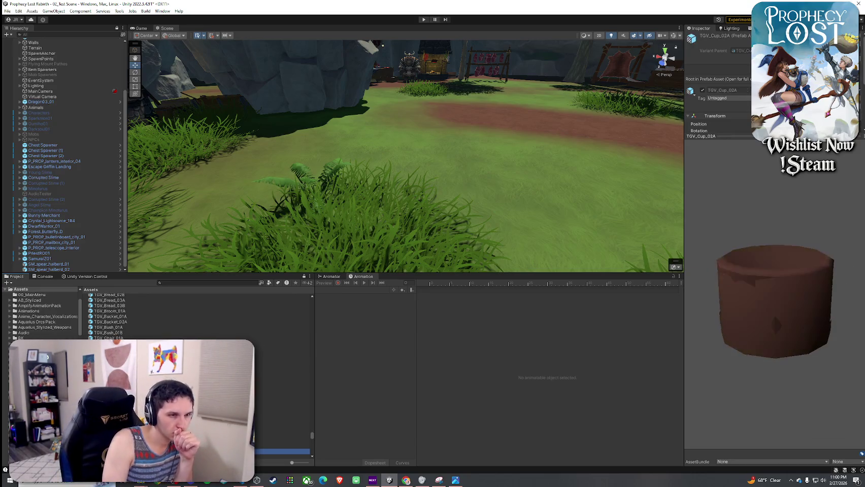
{"action": "key", "text": "Down"}
{"action": "key", "text": "Down"}
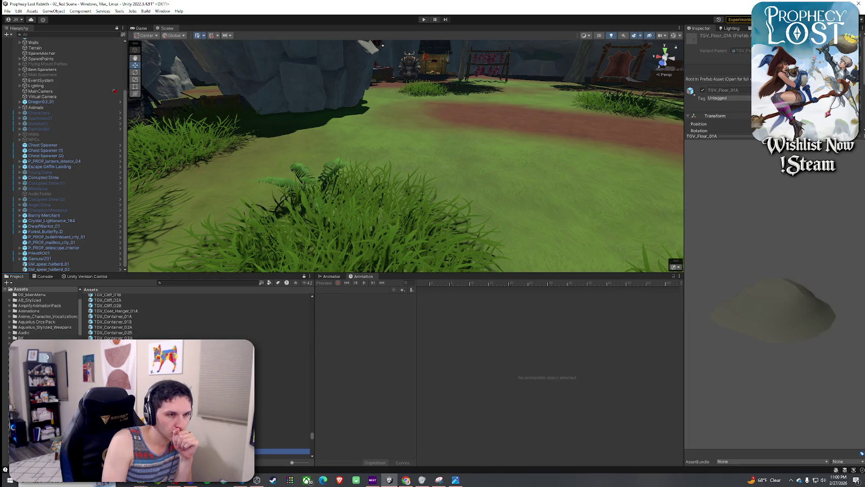
{"action": "key", "text": "Down"}
{"action": "key", "text": "Down"}
{"action": "key", "text": "Down"}
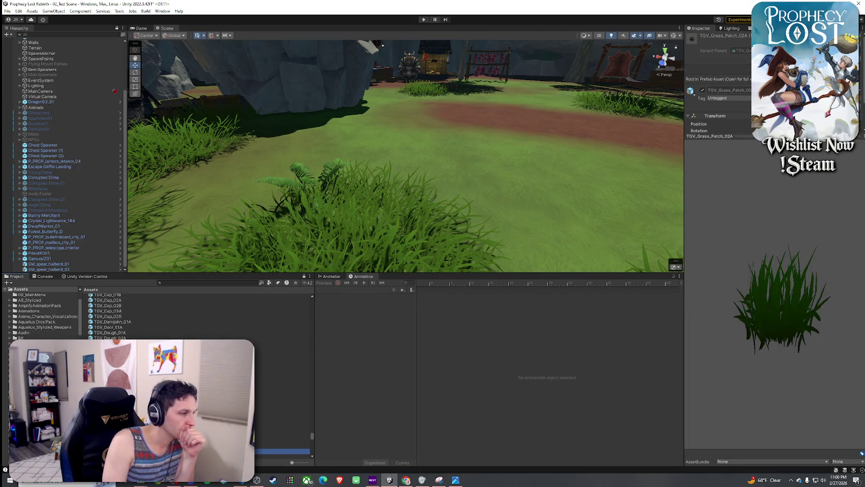
{"action": "scroll", "coordinate": [198, 315], "scroll_direction": "down", "scroll_amount": 6}
{"action": "scroll", "coordinate": [198, 315], "scroll_direction": "down", "scroll_amount": 3}
- Continue from TGV_Lock_01A past the plants and rocks to select TGV_Sun_Shaft_01A
{"action": "left_click", "coordinate": [112, 377]}
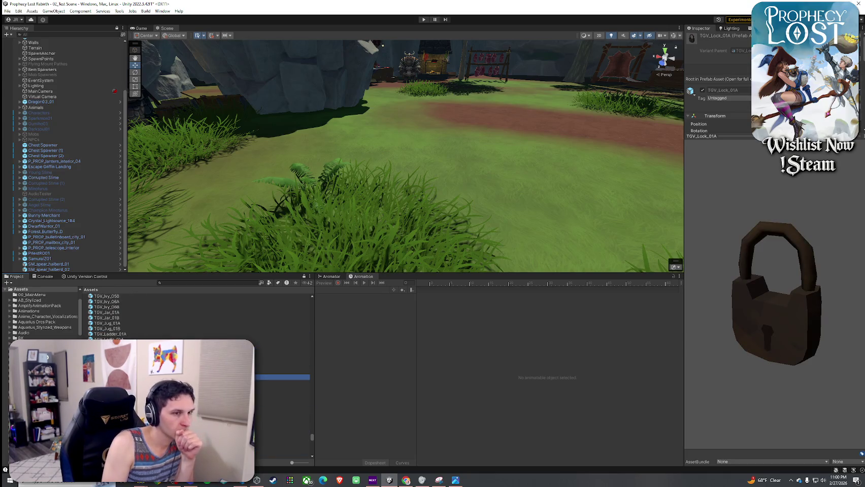
{"action": "key", "text": "Down"}
{"action": "key", "text": "Down"}
{"action": "key", "text": "Down"}
{"action": "key", "text": "Down"}
{"action": "key", "text": "Down"}
{"action": "key", "text": "Down"}
{"action": "key", "text": "Down"}
{"action": "key", "text": "Down"}
{"action": "key", "text": "Down"}
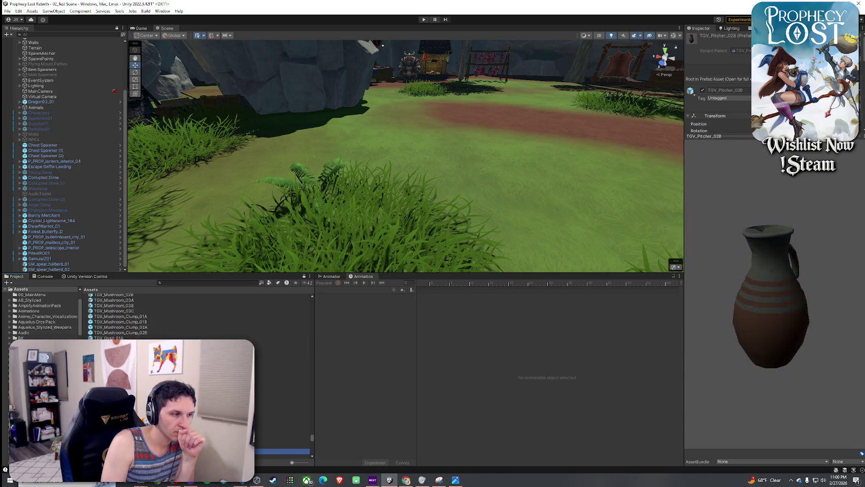
{"action": "key", "text": "Down"}
{"action": "key", "text": "Down"}
{"action": "key", "text": "Down"}
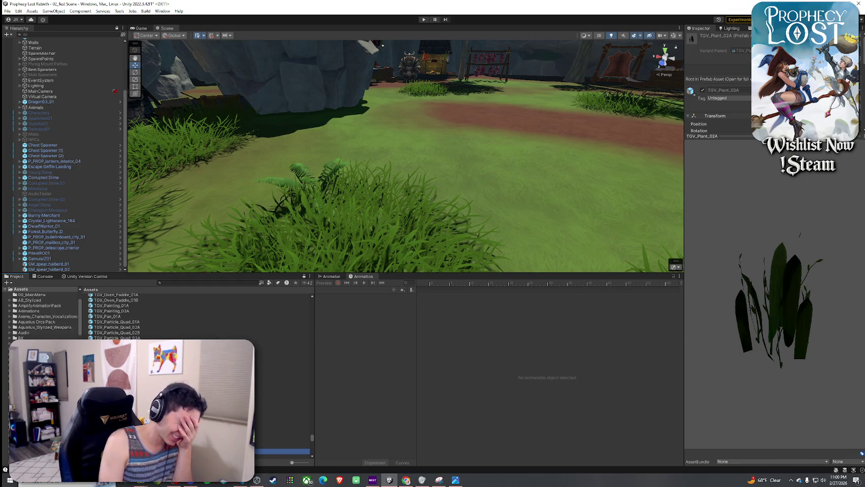
{"action": "key", "text": "Down"}
{"action": "key", "text": "Down"}
{"action": "key", "text": "Down"}
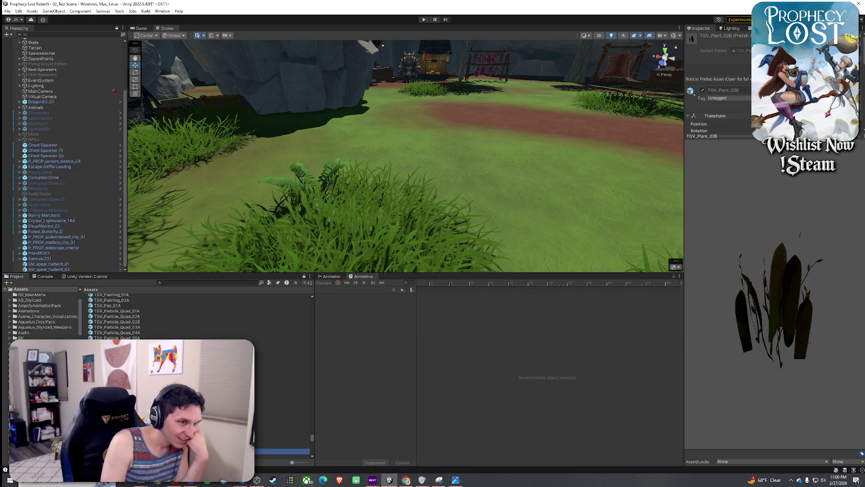
{"action": "key", "text": "Down"}
{"action": "key", "text": "Down"}
{"action": "key", "text": "Down"}
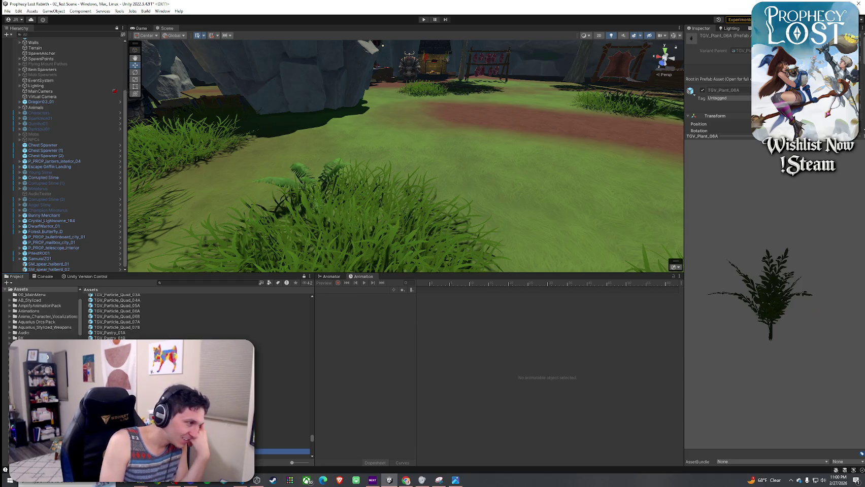
{"action": "key", "text": "Down"}
{"action": "key", "text": "Down"}
{"action": "key", "text": "Down"}
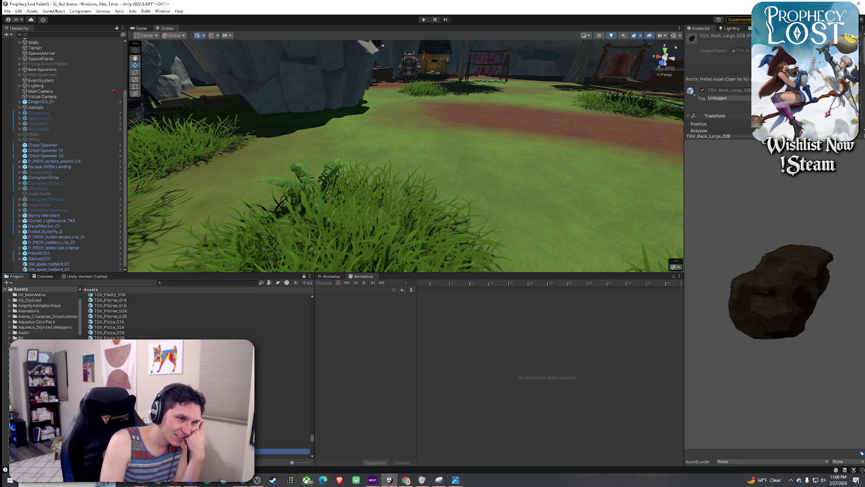
{"action": "key", "text": "Down"}
{"action": "key", "text": "Down"}
{"action": "key", "text": "Down"}
{"action": "scroll", "coordinate": [197, 315], "scroll_direction": "down", "scroll_amount": 10}
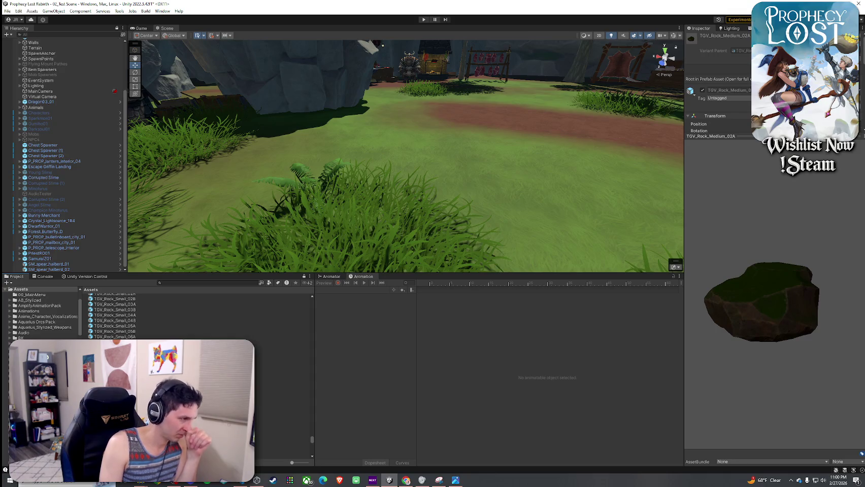
{"action": "scroll", "coordinate": [198, 315], "scroll_direction": "down", "scroll_amount": 5}
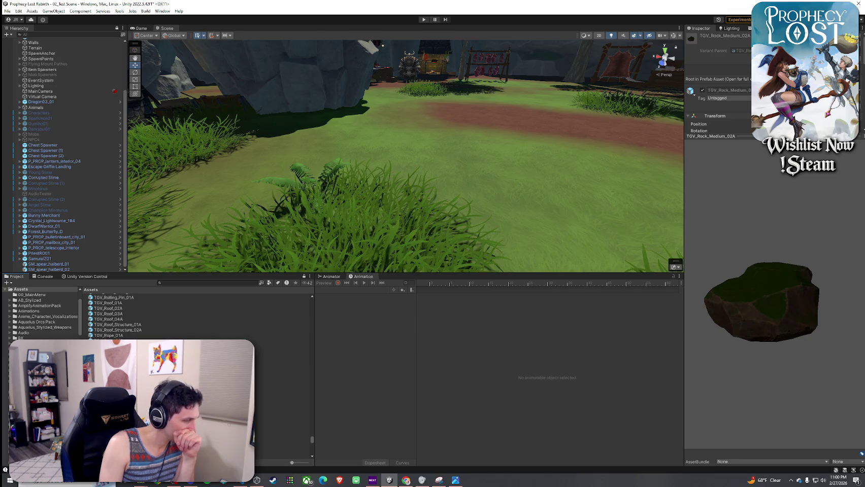
{"action": "left_click", "coordinate": [132, 433]}
{"action": "key", "text": "Down"}
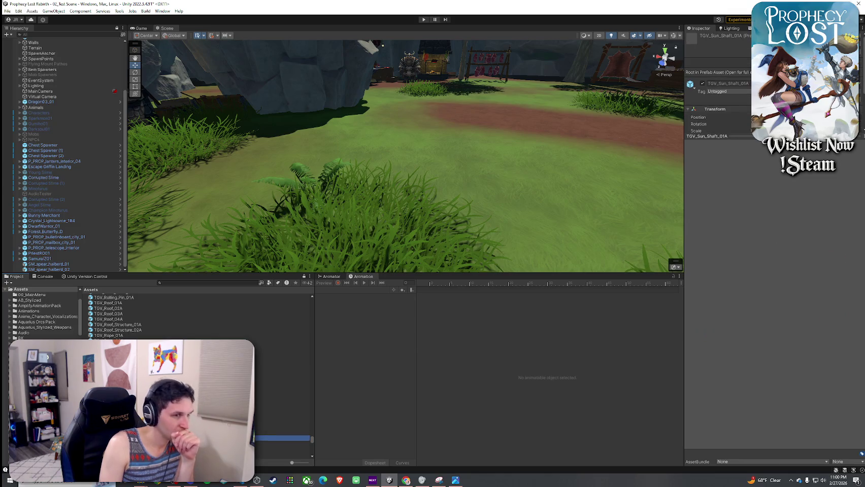
- Drop TGV_Sun_Shaft_01A into the scene and move it right above the trees
{"action": "key", "text": "Down"}
{"action": "key", "text": "Up"}
{"action": "mouse_move", "coordinate": [370, 324]}
{"action": "left_mouse_down"}
{"action": "mouse_move", "coordinate": [472, 206]}
{"action": "mouse_move", "coordinate": [462, 163]}
{"action": "mouse_move", "coordinate": [429, 146]}
{"action": "left_mouse_up"}
{"action": "scroll", "coordinate": [429, 145], "scroll_direction": "down", "scroll_amount": 10}
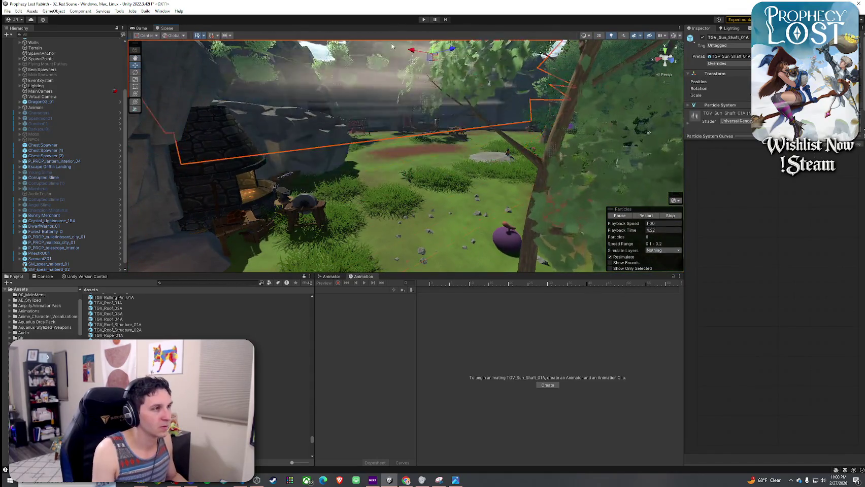
{"action": "left_click_drag", "start_coordinate": [398, 128], "coordinate": [420, 133]}
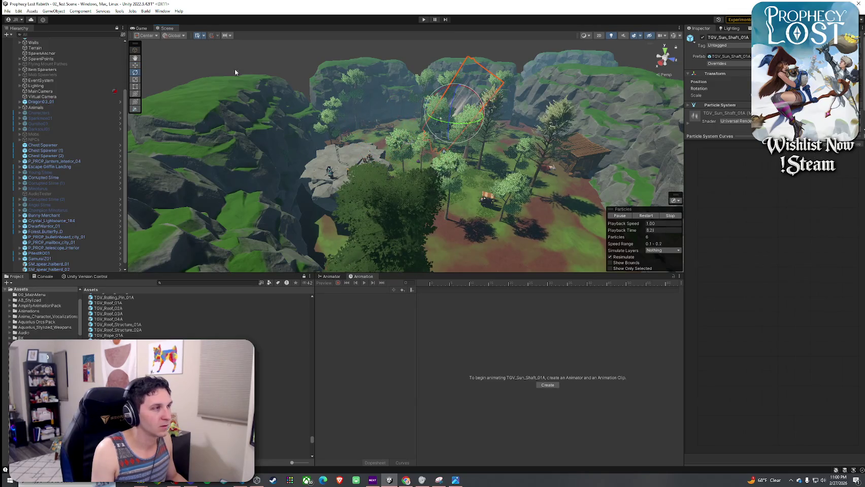
- Check the sun shaft in the Game view, then save the scene
{"action": "left_click", "coordinate": [140, 28]}
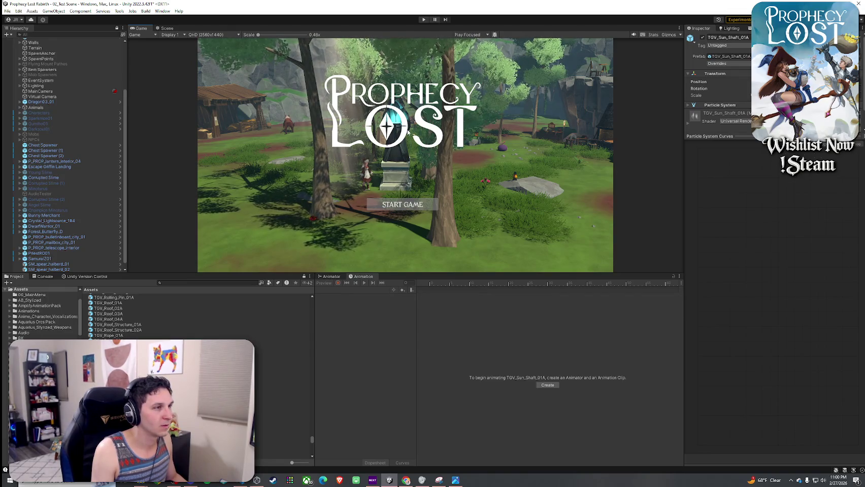
{"action": "left_click", "coordinate": [166, 28]}
{"action": "left_click", "coordinate": [7, 10]}
{"action": "left_click", "coordinate": [25, 43]}
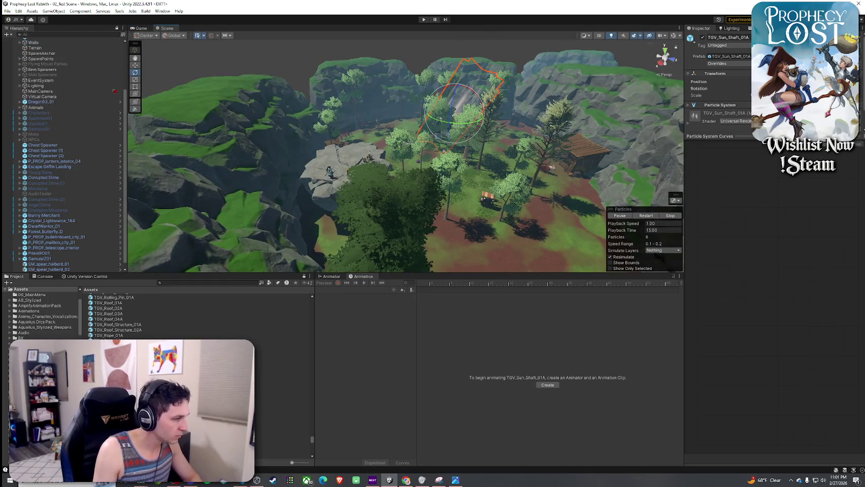
- Preview tree billboards and wood props, placing TGV_Windmill_01A_Platform on the cliff and then undoing it
{"action": "key", "text": "Down"}
{"action": "key", "text": "Down"}
{"action": "key", "text": "Down"}
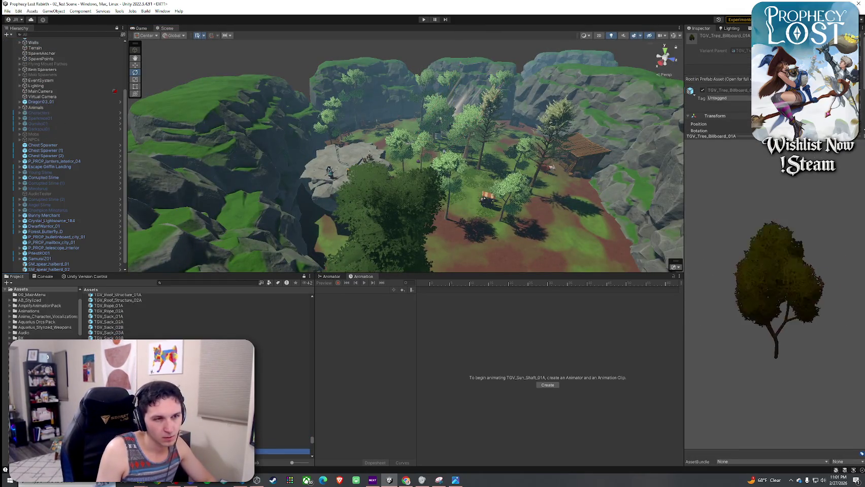
{"action": "key", "text": "Down"}
{"action": "key", "text": "Down"}
{"action": "key", "text": "Down"}
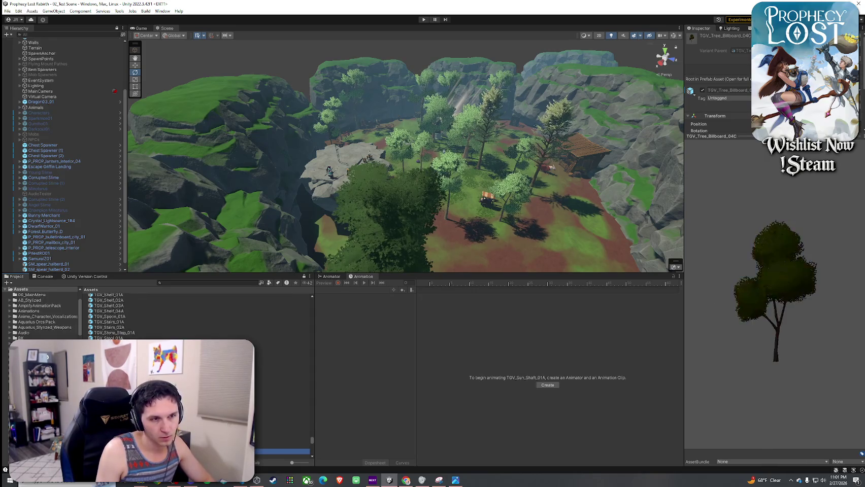
{"action": "key", "text": "Down"}
{"action": "key", "text": "Down"}
{"action": "key", "text": "Down"}
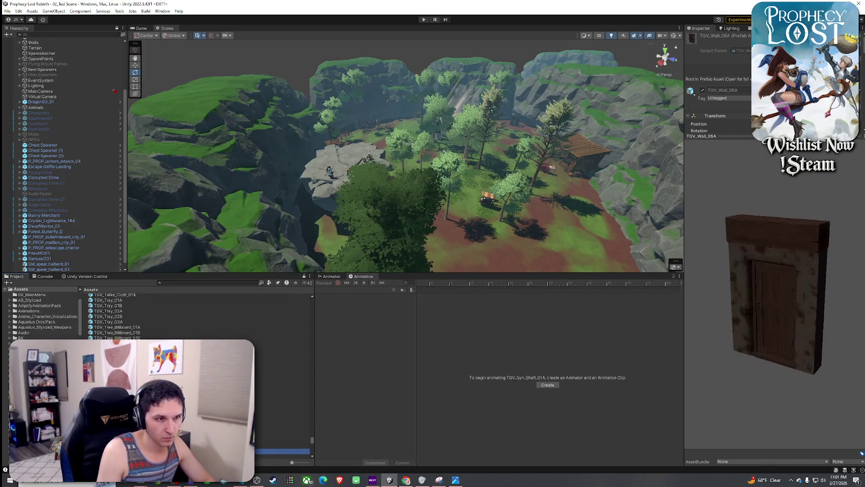
{"action": "key", "text": "Down"}
{"action": "key", "text": "Down"}
{"action": "key", "text": "Down"}
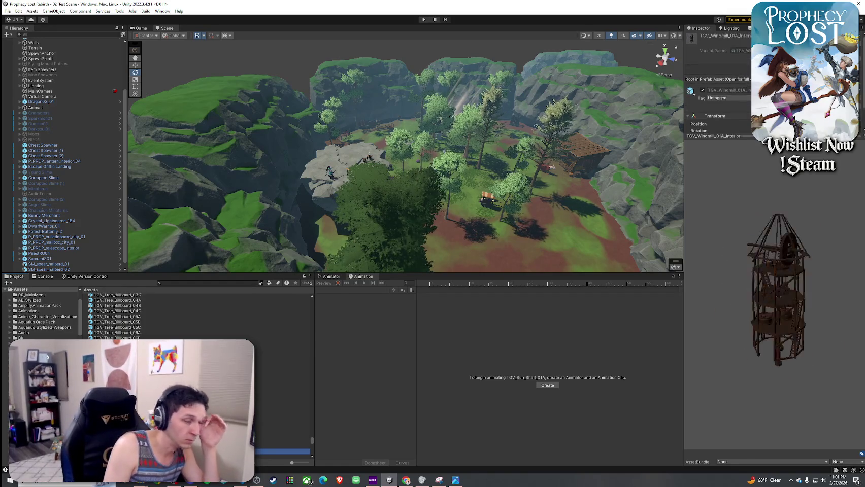
{"action": "key", "text": "Down"}
{"action": "key", "text": "Down"}
{"action": "key", "text": "Down"}
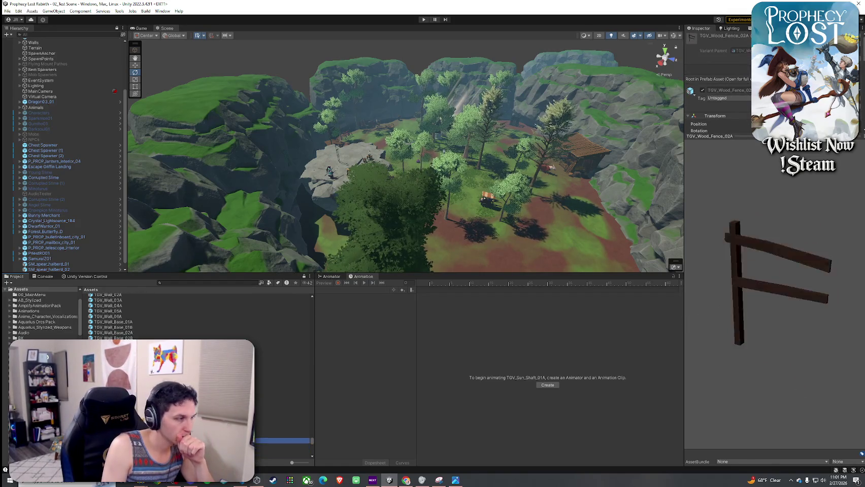
{"action": "key", "text": "Down"}
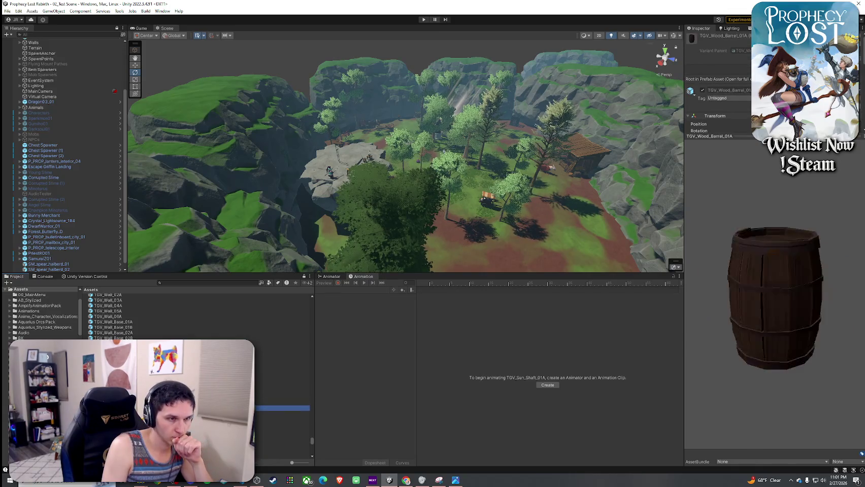
{"action": "key", "text": "Down"}
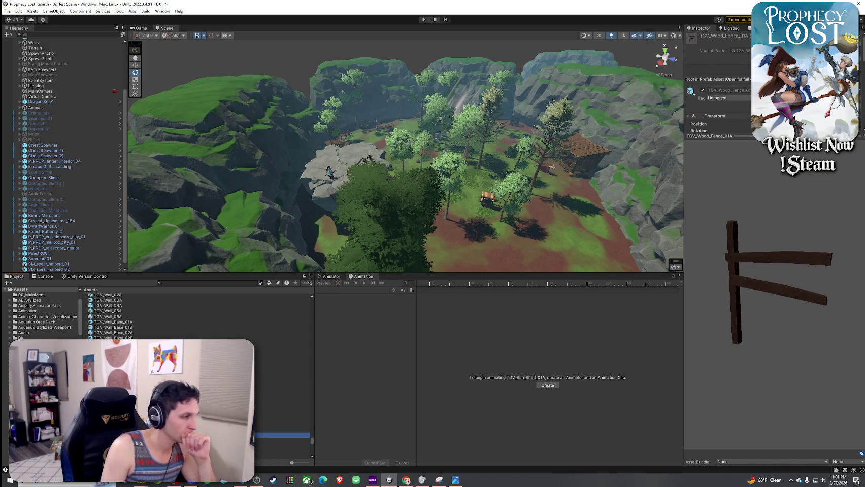
{"action": "left_click", "coordinate": [282, 397]}
{"action": "mouse_move", "coordinate": [283, 397]}
{"action": "left_mouse_down"}
{"action": "mouse_move", "coordinate": [302, 226]}
{"action": "mouse_move", "coordinate": [236, 149]}
{"action": "mouse_move", "coordinate": [232, 126]}
{"action": "left_mouse_up"}
{"action": "key", "text": "ctrl+z"}
- Preview TGV_Wood_Fence_02A, the wood pillar, paddle (rotated steeper) and plank props
{"action": "left_click", "coordinate": [282, 406]}
{"action": "left_click", "coordinate": [282, 412]}
{"action": "left_click", "coordinate": [282, 440]}
{"action": "key", "text": "Down"}
{"action": "key", "text": "Down"}
{"action": "key", "text": "Down"}
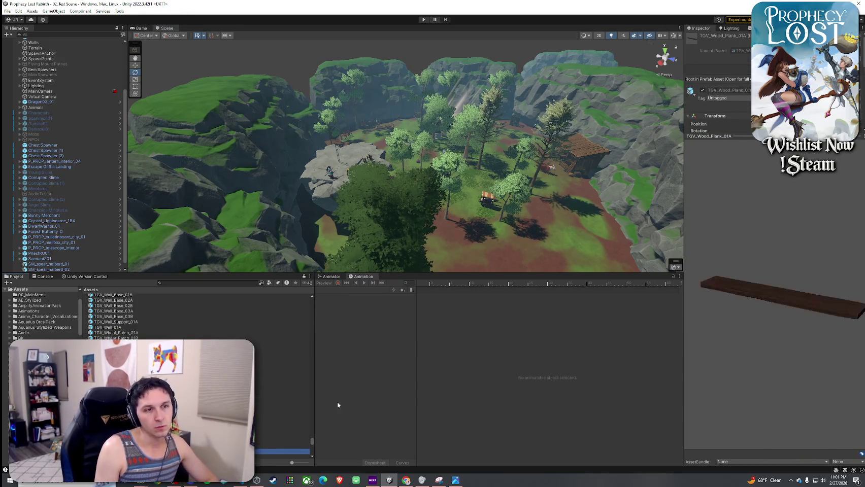
{"action": "key", "text": "Up"}
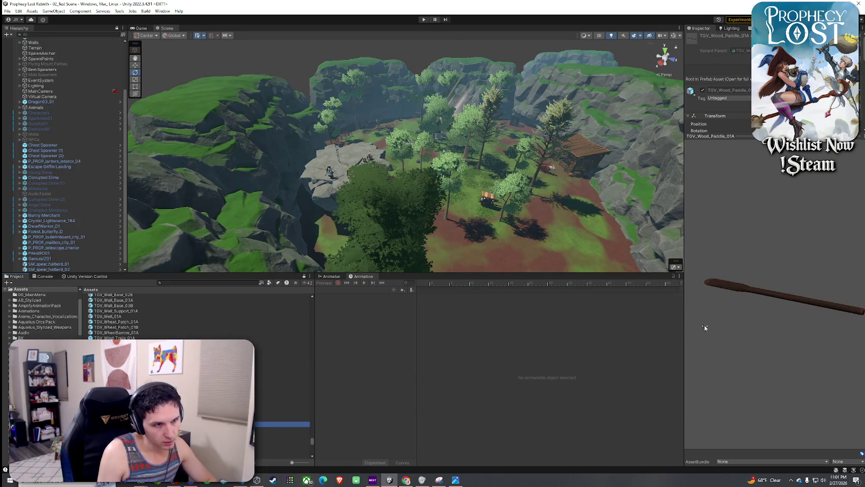
{"action": "left_click_drag", "start_coordinate": [705, 328], "coordinate": [704, 396]}
{"action": "key", "text": "Down"}
{"action": "key", "text": "Down"}
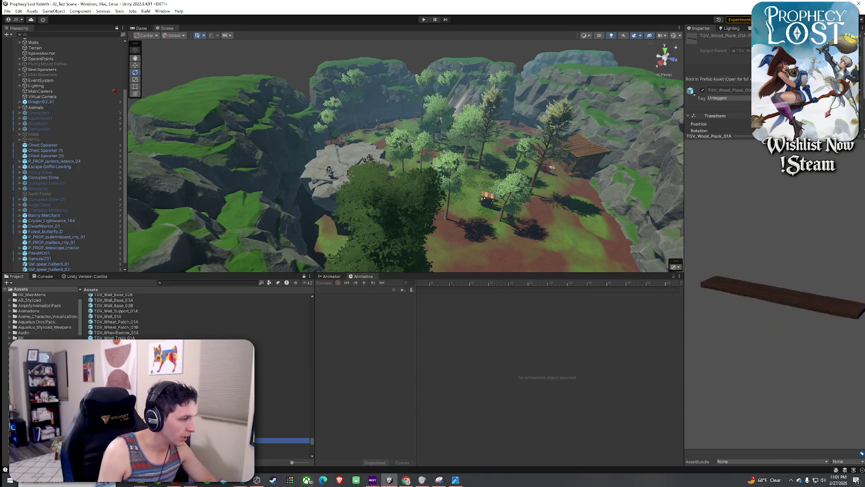
{"action": "key", "text": "Down"}
{"action": "key", "text": "Down"}
{"action": "key", "text": "Down"}
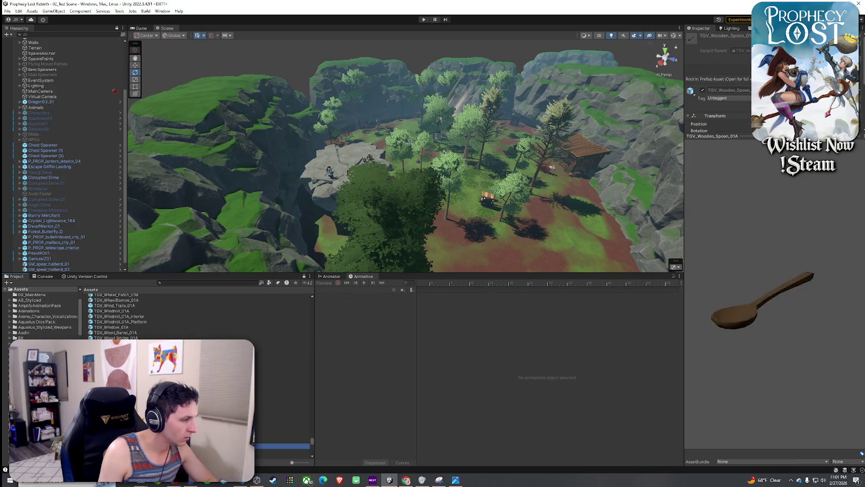
- Browse from Two_Hand_Sword_1A3 through UIGameMenu and the VFX effects to WarriorGirlB_03
{"action": "scroll", "coordinate": [198, 315], "scroll_direction": "down", "scroll_amount": 5}
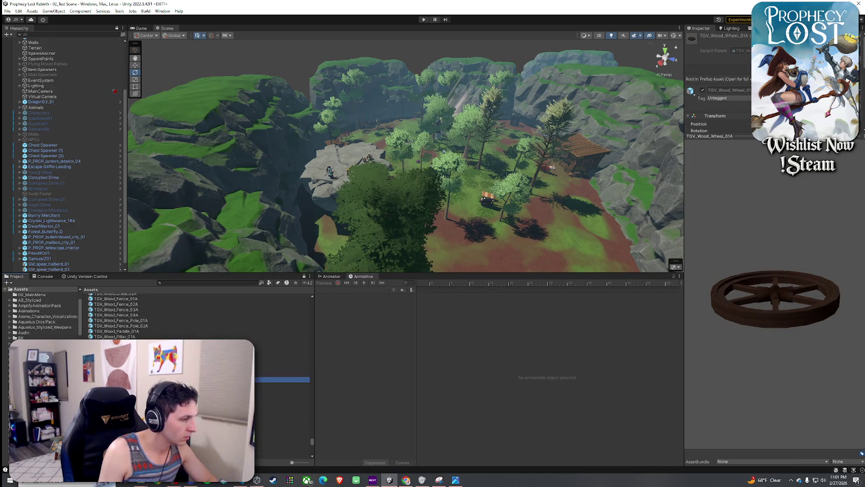
{"action": "scroll", "coordinate": [197, 314], "scroll_direction": "down", "scroll_amount": 5}
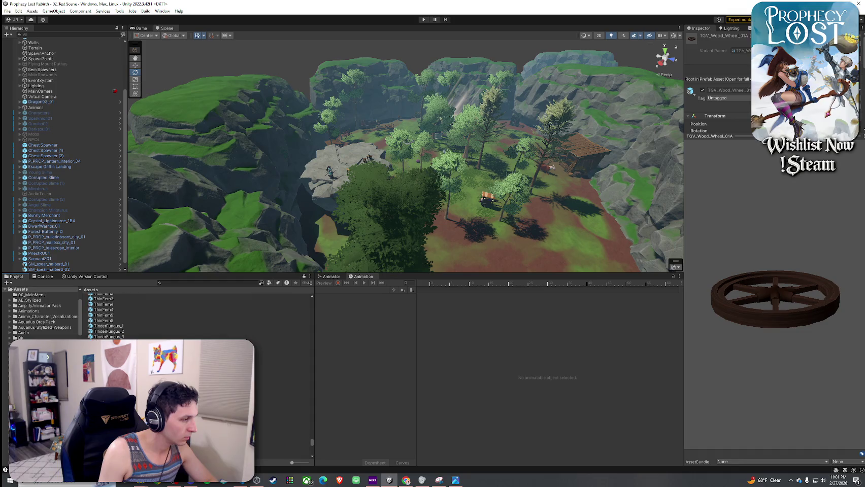
{"action": "scroll", "coordinate": [198, 314], "scroll_direction": "down", "scroll_amount": 3}
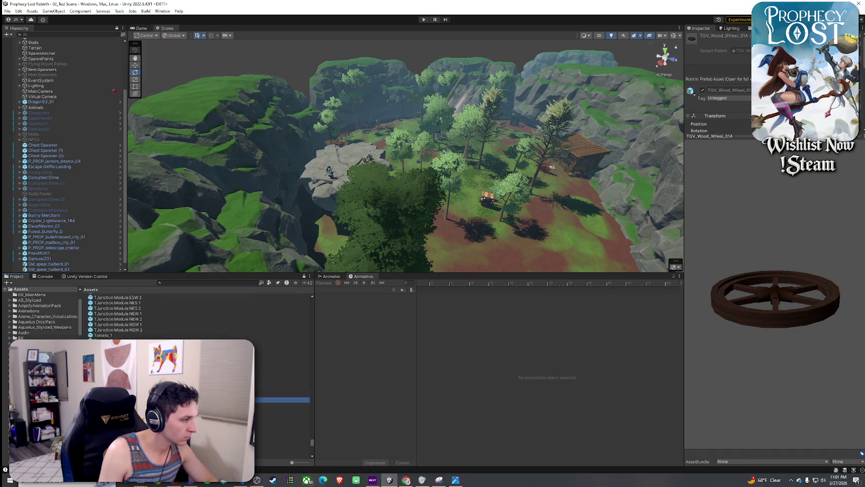
{"action": "scroll", "coordinate": [198, 314], "scroll_direction": "down", "scroll_amount": 3}
{"action": "left_click", "coordinate": [112, 347]}
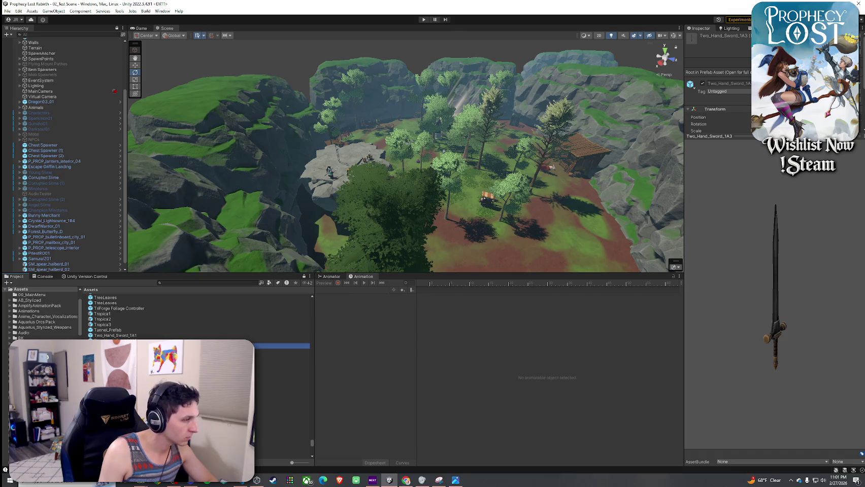
{"action": "key", "text": "Down"}
{"action": "key", "text": "Down"}
{"action": "key", "text": "Down"}
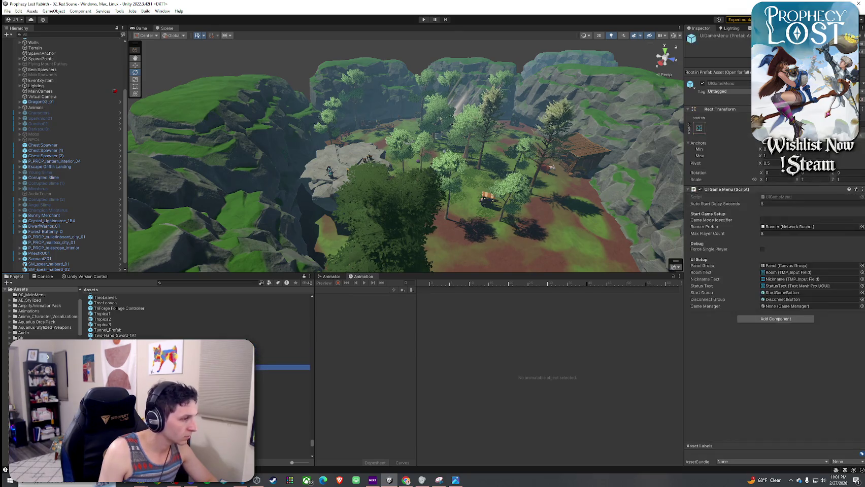
{"action": "key", "text": "Down"}
{"action": "key", "text": "Down"}
{"action": "key", "text": "Down"}
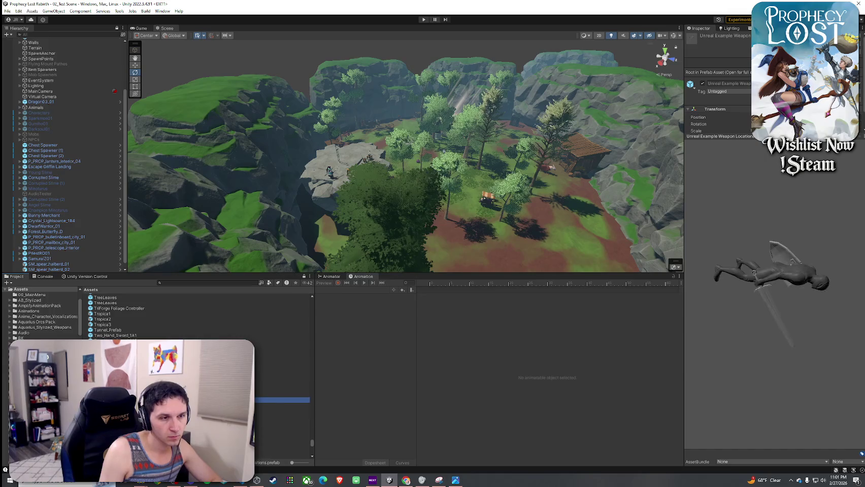
{"action": "key", "text": "Down"}
{"action": "key", "text": "Down"}
{"action": "key", "text": "Down"}
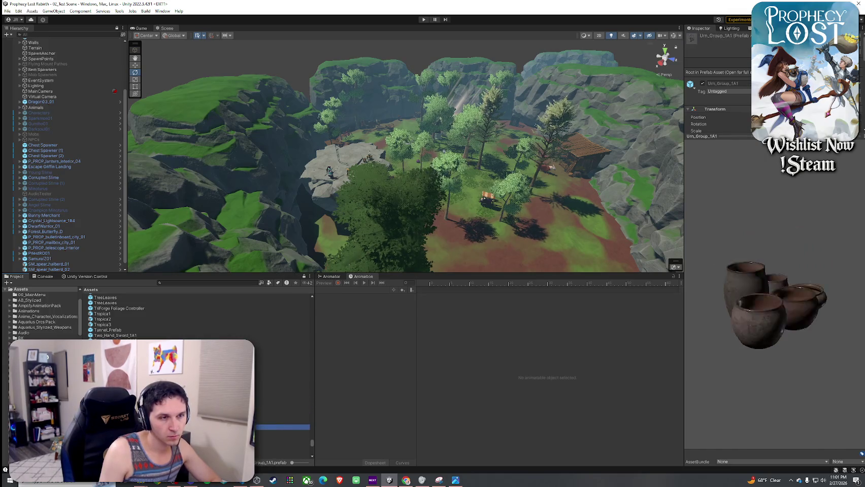
{"action": "key", "text": "Down"}
{"action": "key", "text": "Down"}
{"action": "key", "text": "Down"}
{"action": "key", "text": "Down"}
{"action": "key", "text": "Down"}
{"action": "key", "text": "Down"}
{"action": "key", "text": "Down"}
{"action": "key", "text": "Down"}
{"action": "key", "text": "Down"}
{"action": "scroll", "coordinate": [198, 315], "scroll_direction": "down", "scroll_amount": 10}
{"action": "scroll", "coordinate": [198, 315], "scroll_direction": "up", "scroll_amount": 3}
{"action": "key", "text": "Down"}
{"action": "key", "text": "Down"}
{"action": "key", "text": "Down"}
{"action": "key", "text": "Down"}
{"action": "key", "text": "Down"}
{"action": "key", "text": "Down"}
{"action": "key", "text": "Down"}
{"action": "mouse_move", "coordinate": [725, 326]}
{"action": "left_mouse_down"}
{"action": "mouse_move", "coordinate": [558, 302]}
{"action": "mouse_move", "coordinate": [731, 319]}
{"action": "mouse_move", "coordinate": [706, 300]}
{"action": "left_mouse_up"}
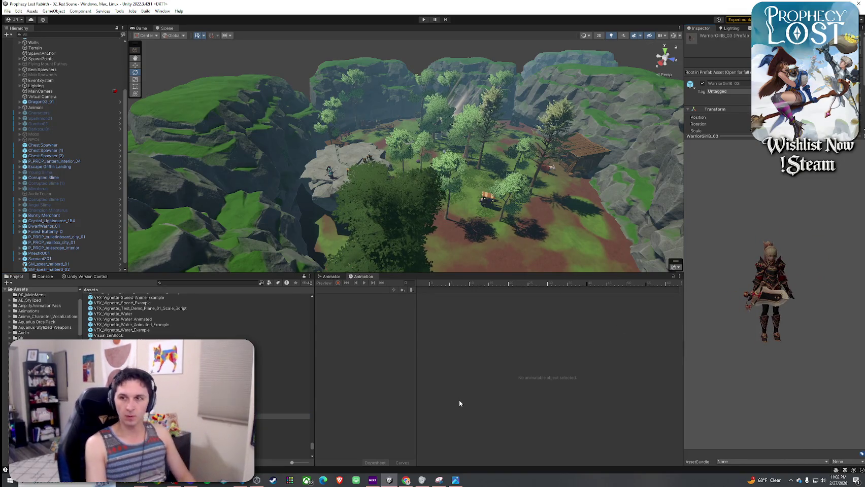
- Advance past the Washtub, water prefabs, Weak_Bridge_1A1 and Weak_Tower_Structure_1A2 to Weapons_Statue_Model_1A1
{"action": "key", "text": "Down"}
{"action": "key", "text": "Down"}
{"action": "key", "text": "Down"}
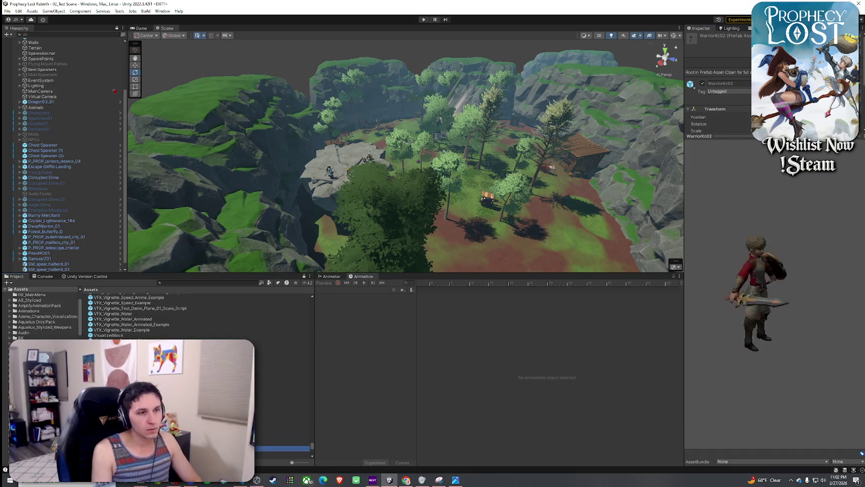
{"action": "key", "text": "Down"}
{"action": "key", "text": "Down"}
{"action": "key", "text": "Down"}
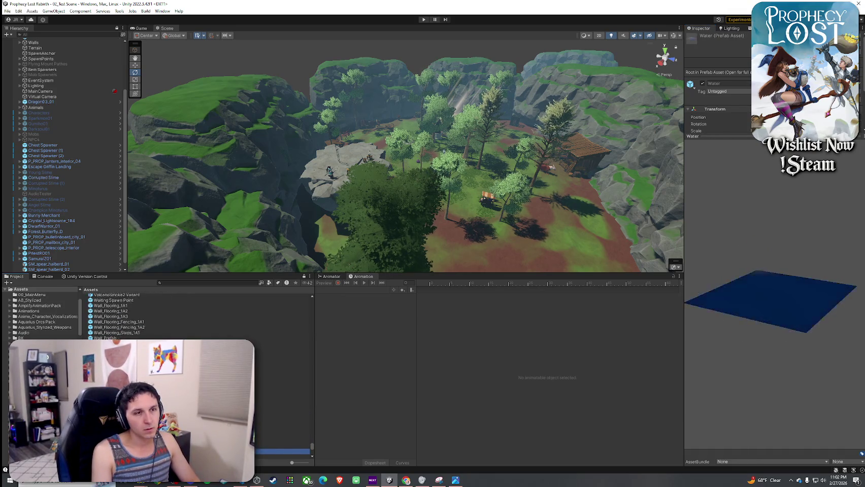
{"action": "key", "text": "Down"}
{"action": "key", "text": "Down"}
{"action": "key", "text": "Down"}
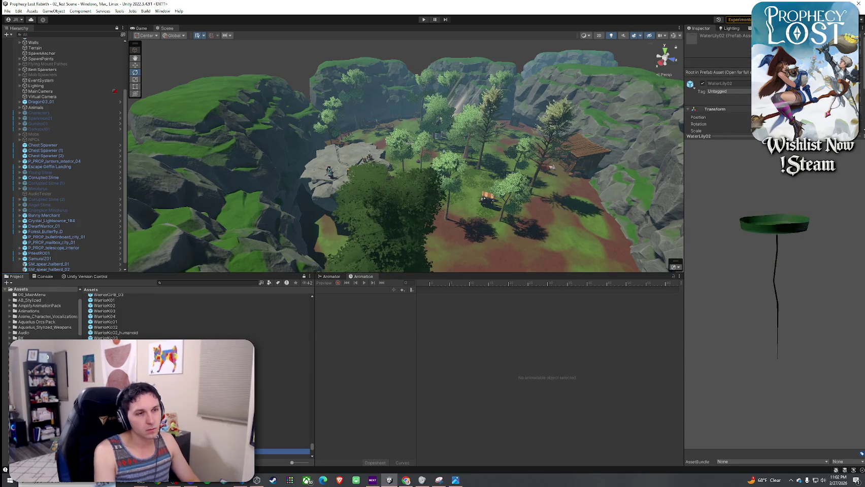
{"action": "key", "text": "Down"}
{"action": "key", "text": "Down"}
{"action": "key", "text": "Down"}
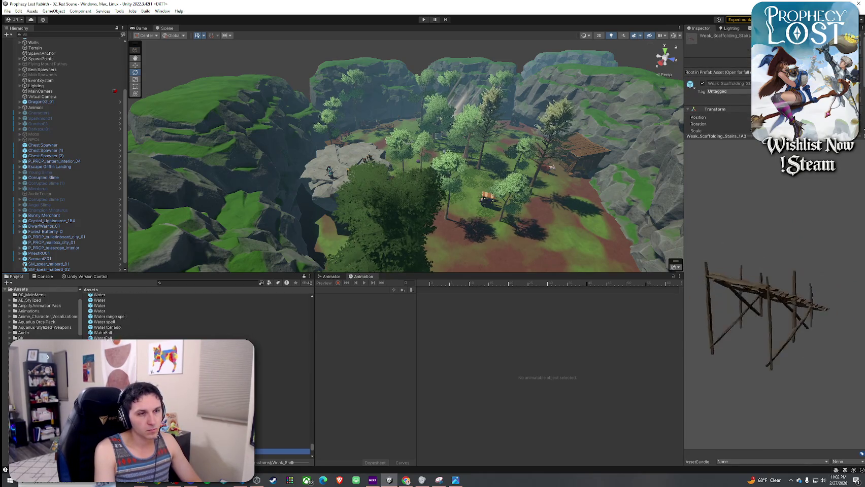
{"action": "key", "text": "Down"}
{"action": "key", "text": "Down"}
{"action": "key", "text": "Down"}
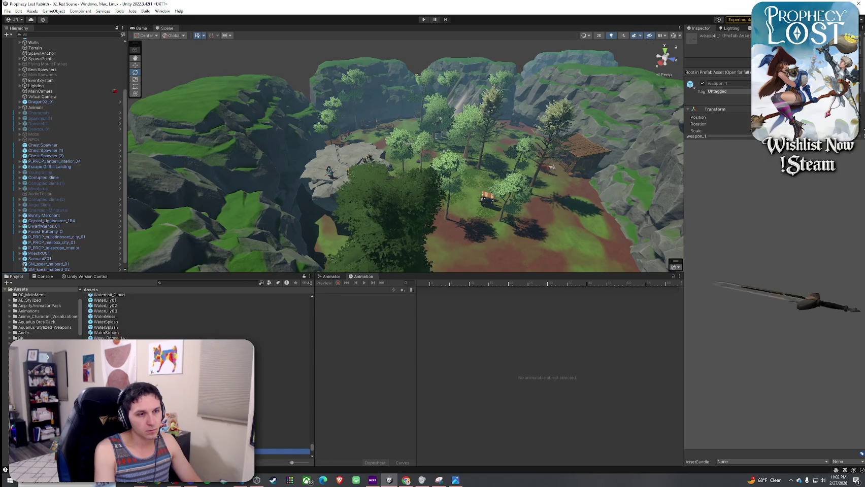
{"action": "key", "text": "Up"}
{"action": "key", "text": "Up"}
{"action": "key", "text": "Up"}
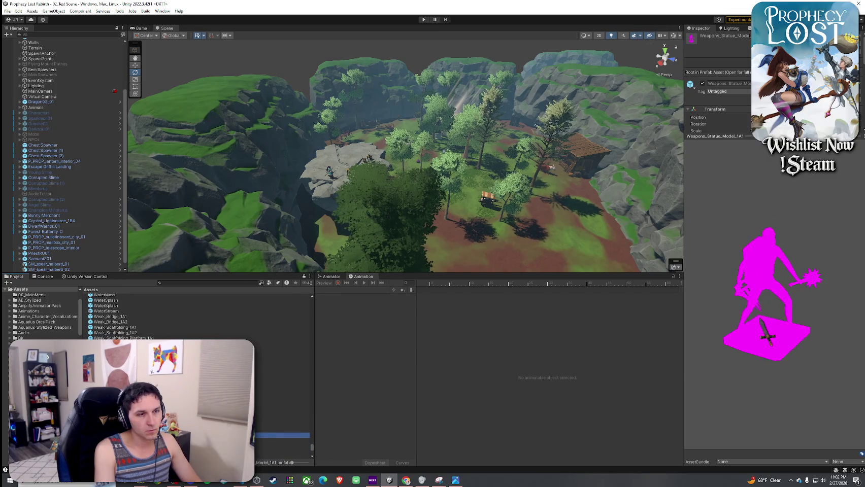
- Rotate the previews of Weapons_Statue_Model_1A1 through 1A4 to inspect each statue
{"action": "mouse_move", "coordinate": [729, 360]}
{"action": "left_mouse_down"}
{"action": "mouse_move", "coordinate": [637, 337]}
{"action": "mouse_move", "coordinate": [646, 376]}
{"action": "mouse_move", "coordinate": [521, 396]}
{"action": "left_mouse_up"}
{"action": "key", "text": "Down"}
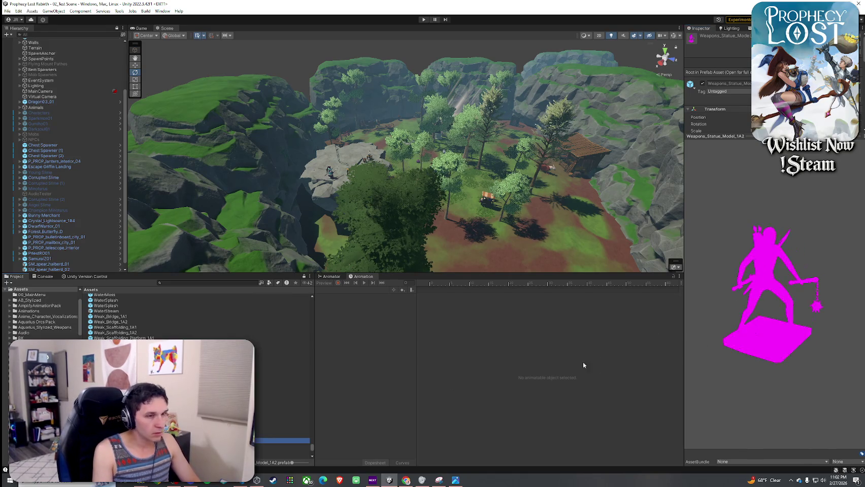
{"action": "key", "text": "Down"}
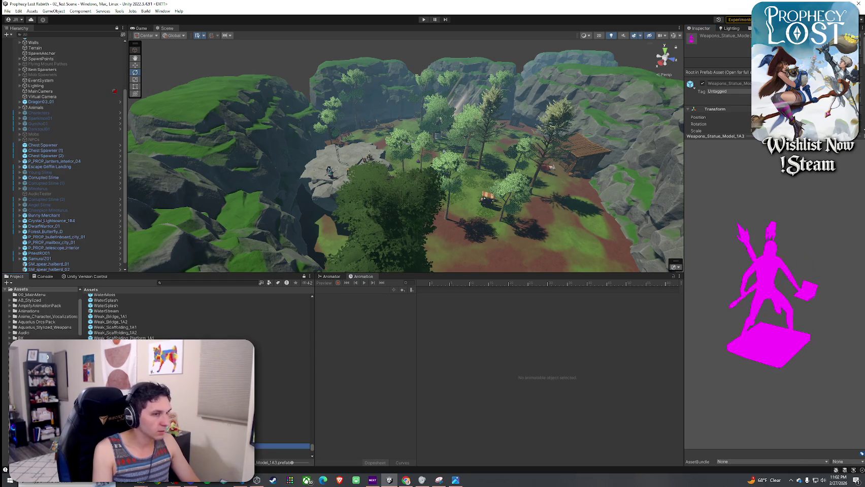
{"action": "left_click_drag", "start_coordinate": [717, 293], "coordinate": [251, 332]}
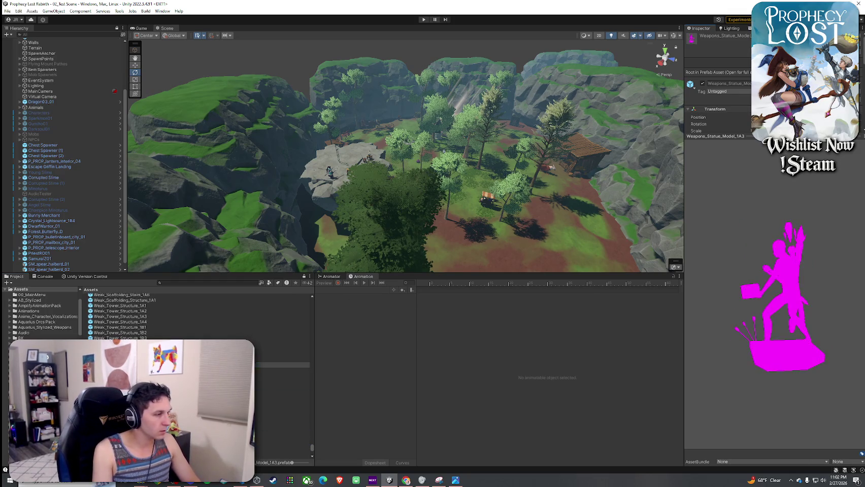
{"action": "key", "text": "Down"}
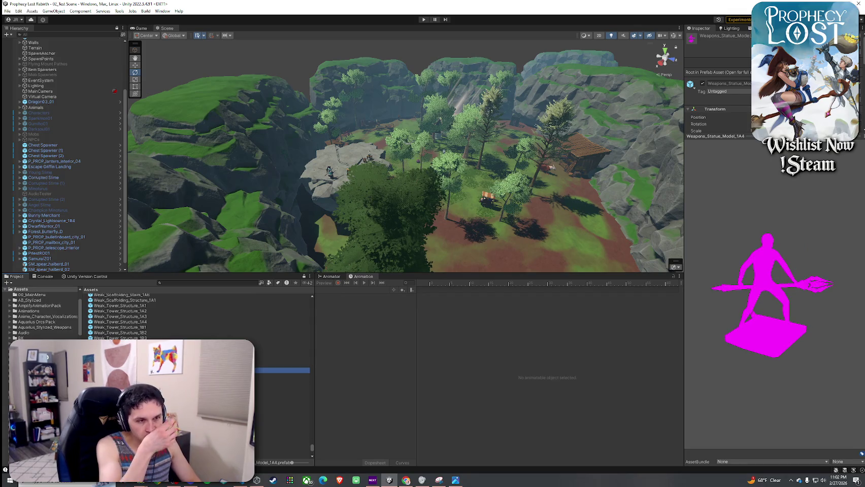
{"action": "mouse_move", "coordinate": [736, 299]}
{"action": "left_mouse_down"}
{"action": "mouse_move", "coordinate": [572, 232]}
{"action": "mouse_move", "coordinate": [468, 334]}
{"action": "left_mouse_up"}
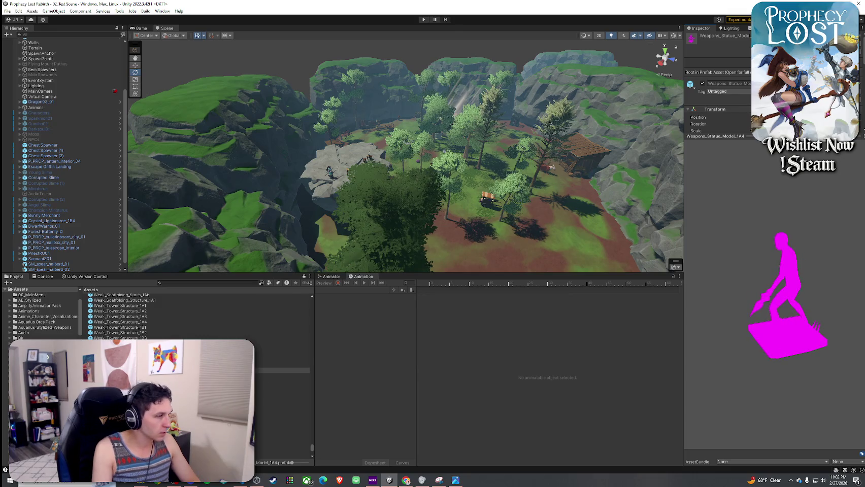
- Preview Well_1, Window_2 and the wooden planks down to Wooden_Railings_3
{"action": "left_click", "coordinate": [282, 381]}
{"action": "key", "text": "Down"}
{"action": "key", "text": "Down"}
{"action": "key", "text": "Down"}
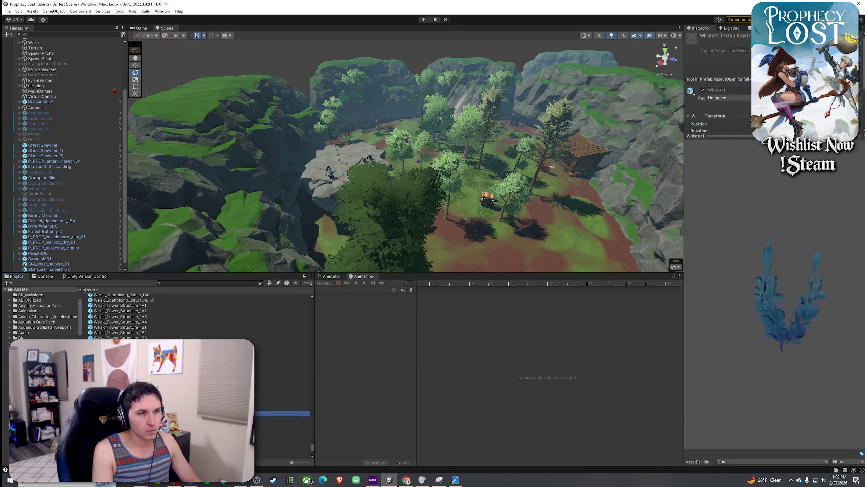
{"action": "key", "text": "Down"}
{"action": "key", "text": "Down"}
{"action": "key", "text": "Down"}
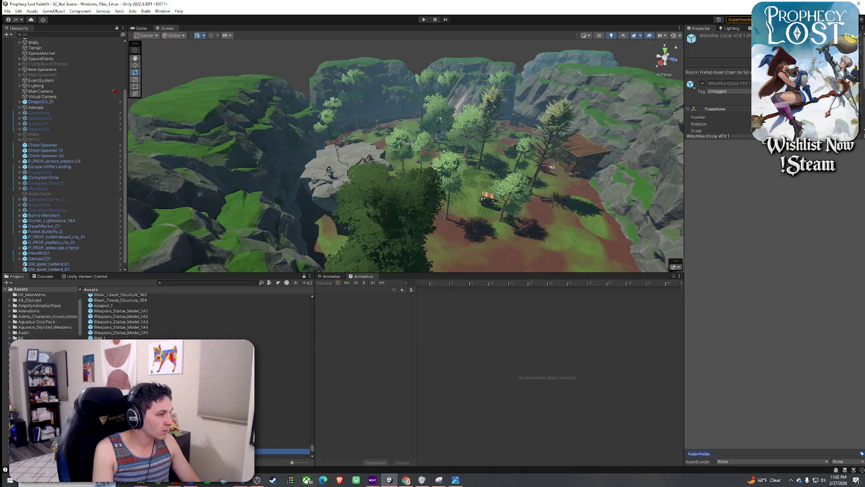
{"action": "key", "text": "Down"}
{"action": "key", "text": "Down"}
{"action": "key", "text": "Down"}
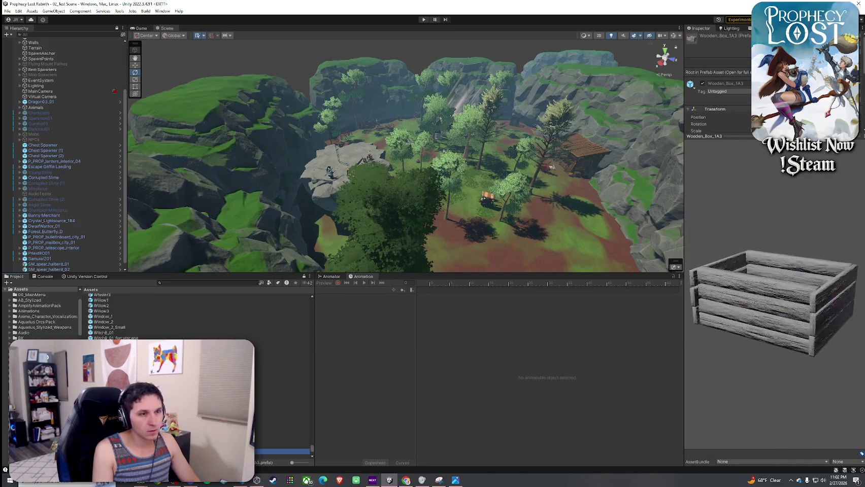
{"action": "key", "text": "Down"}
{"action": "key", "text": "Down"}
{"action": "key", "text": "Down"}
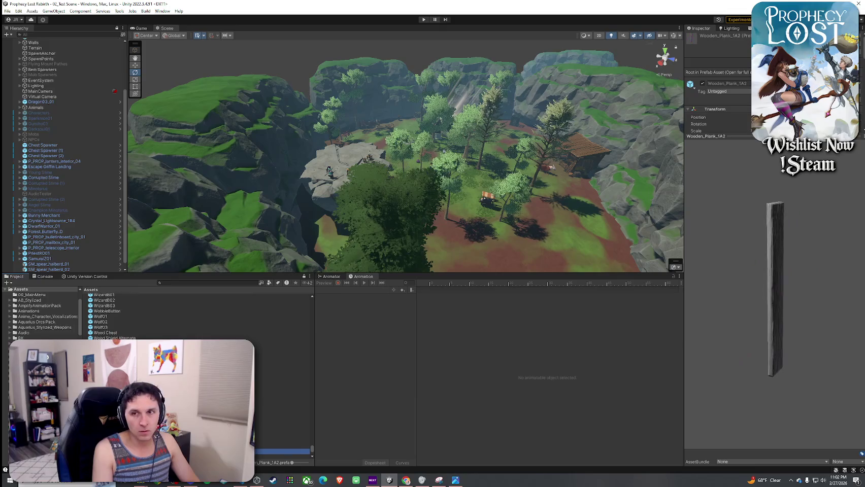
{"action": "key", "text": "Down"}
{"action": "key", "text": "Down"}
{"action": "key", "text": "Down"}
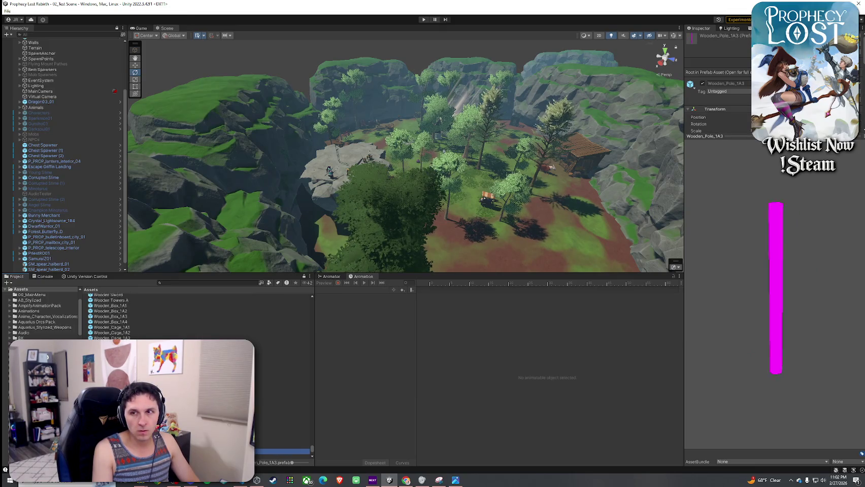
{"action": "key", "text": "Down"}
{"action": "key", "text": "Down"}
{"action": "scroll", "coordinate": [285, 386], "scroll_direction": "down", "scroll_amount": 5}
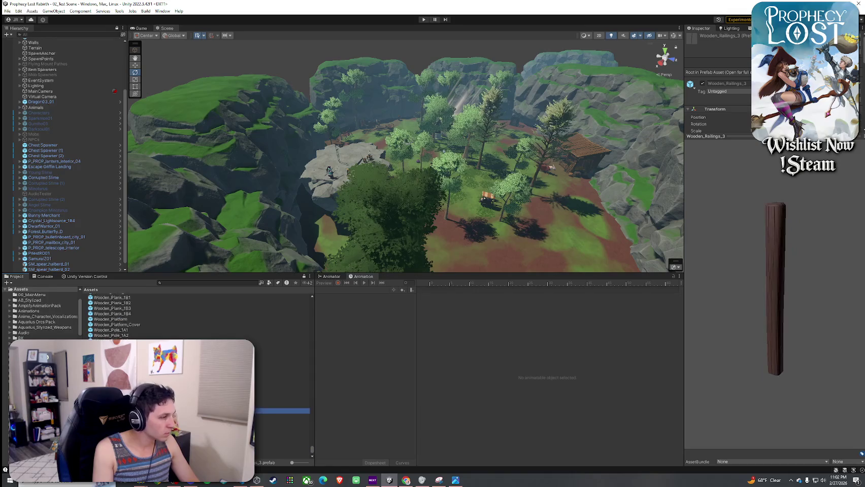
- Compare the Wooden_Spike prefabs 1A1, 1A3 and 1B2, ending on Wooden_Spike_1B7
{"action": "key", "text": "Down"}
{"action": "key", "text": "Down"}
{"action": "key", "text": "Down"}
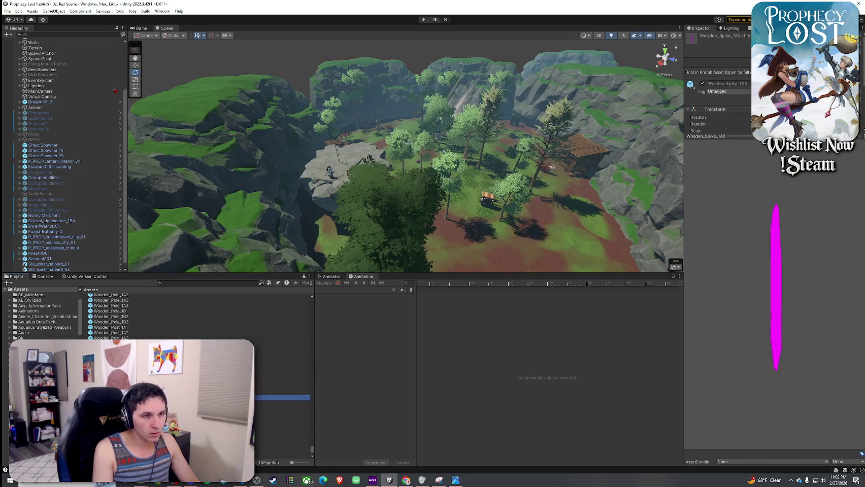
{"action": "key", "text": "Up"}
{"action": "key", "text": "Up"}
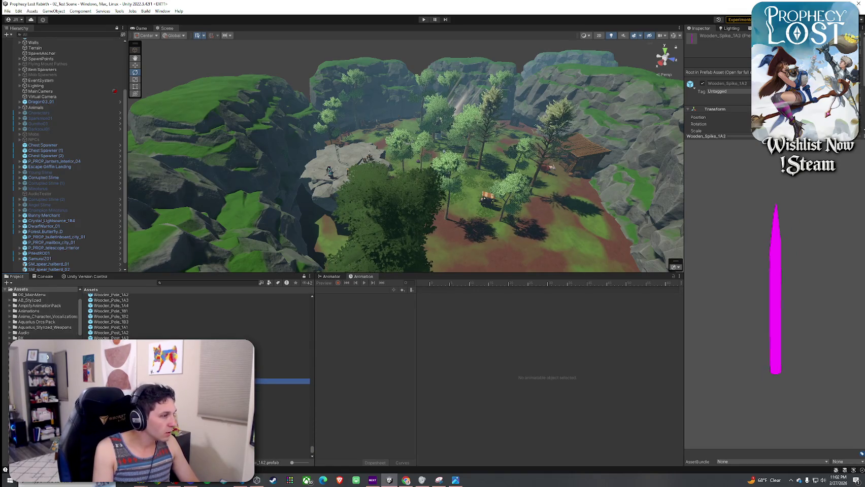
{"action": "key", "text": "Down"}
{"action": "key", "text": "Down"}
{"action": "key", "text": "Down"}
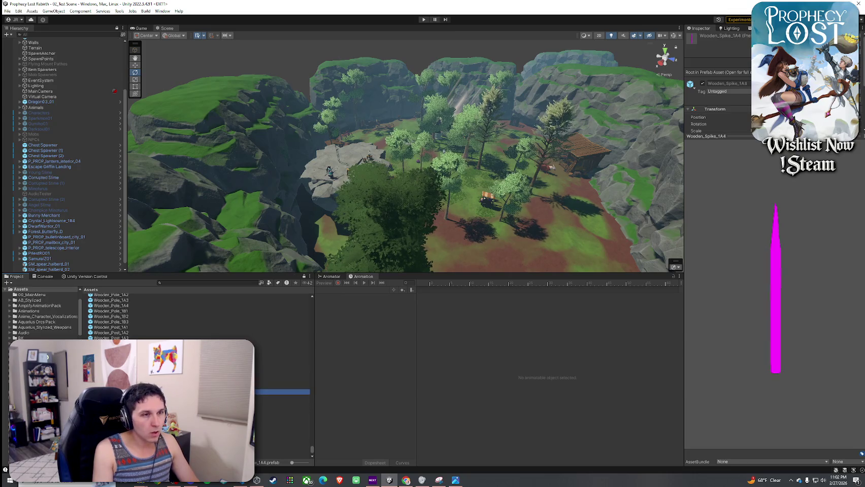
{"action": "key", "text": "Down"}
{"action": "key", "text": "Down"}
{"action": "key", "text": "Down"}
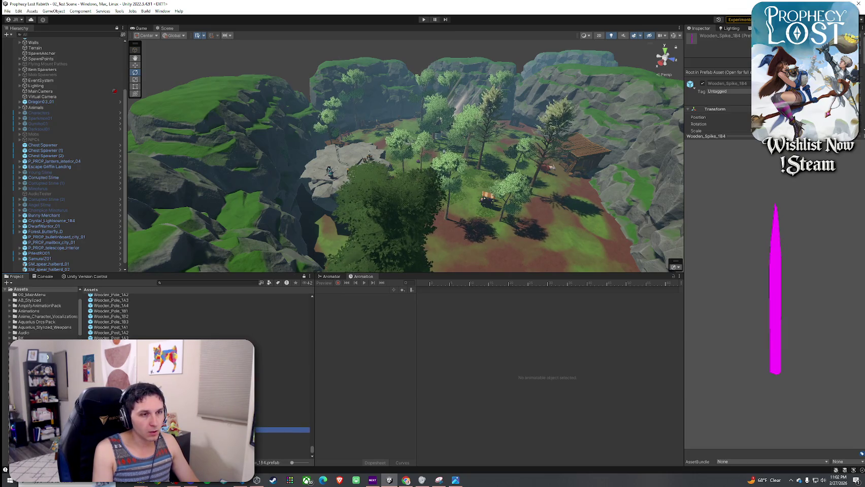
{"action": "key", "text": "Up"}
{"action": "key", "text": "Up"}
{"action": "key", "text": "Up"}
{"action": "key", "text": "Up"}
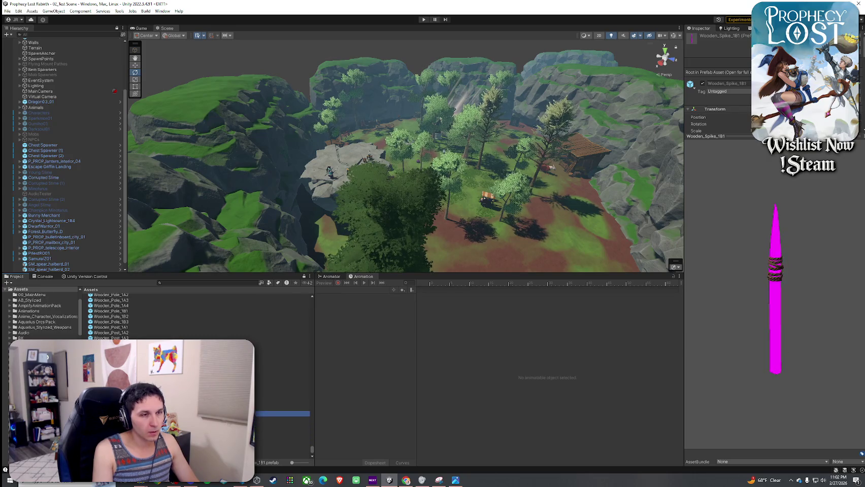
{"action": "scroll", "coordinate": [198, 376], "scroll_direction": "down", "scroll_amount": 2}
{"action": "key", "text": "Down"}
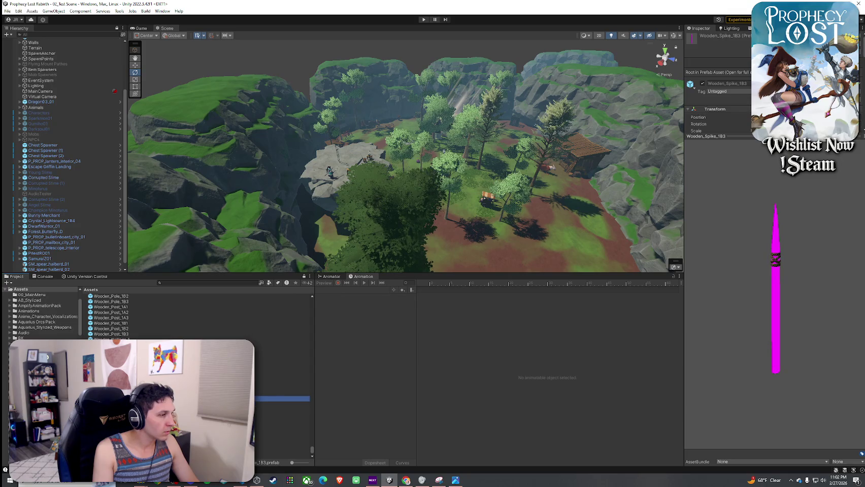
{"action": "left_click", "coordinate": [282, 426]}
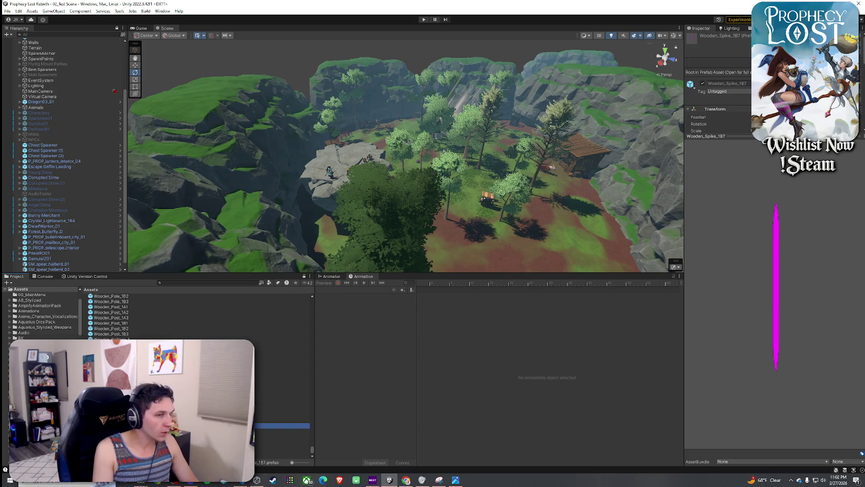
- Drop Wooden_Spike_1B6 onto the rock, orbit for a close look, and select its child mesh
{"action": "key", "text": "Up"}
{"action": "left_click_drag", "start_coordinate": [345, 163], "coordinate": [345, 163]}
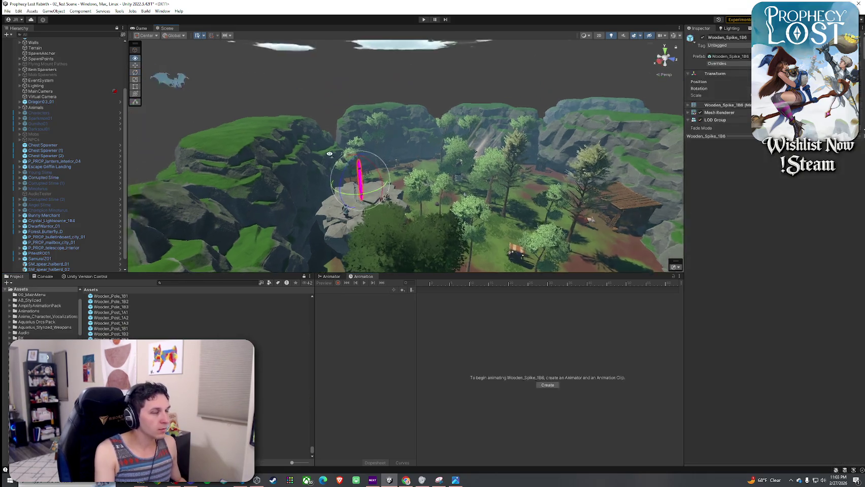
{"action": "left_click_drag", "start_coordinate": [280, 179], "coordinate": [529, 156]}
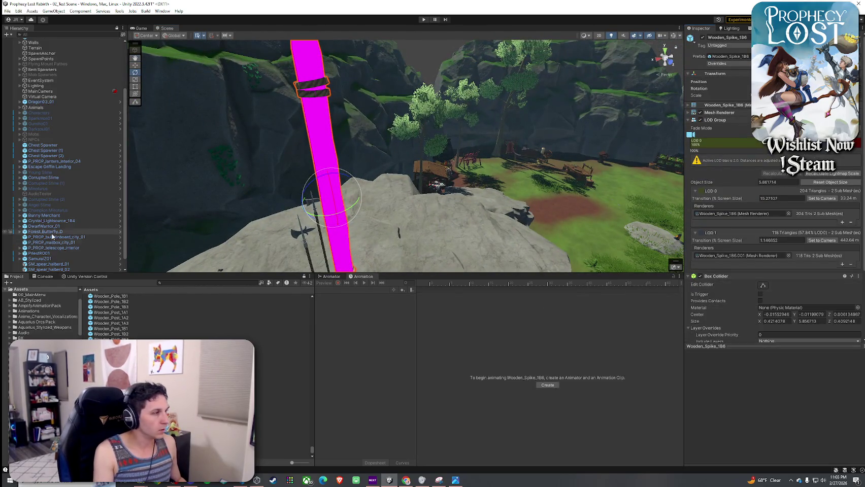
{"action": "left_click", "coordinate": [19, 270]}
{"action": "left_click", "coordinate": [51, 269]}
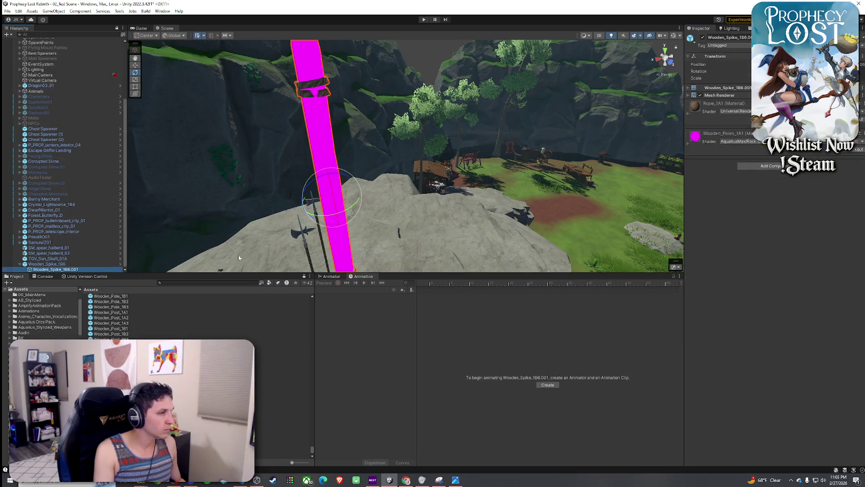
- Switch the rope material to Toony Colors Pro 2/Hybrid Shader with smoothing 0.821 and normal mapping
{"action": "left_click", "coordinate": [742, 118]}
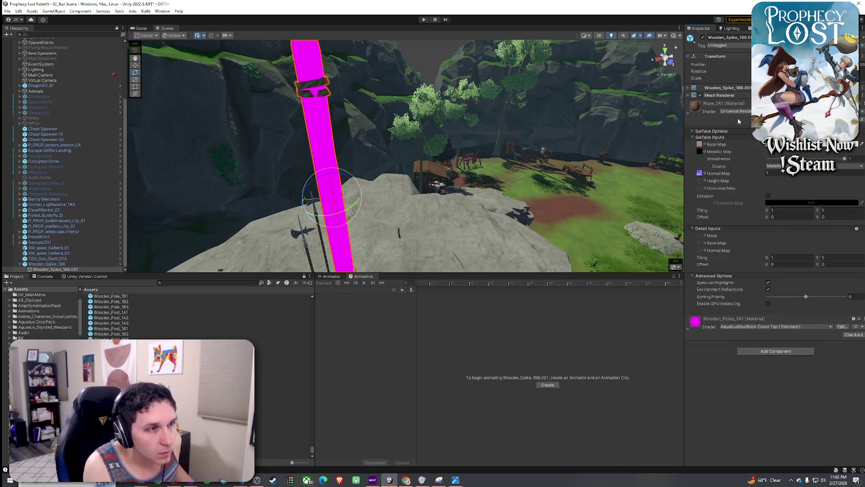
{"action": "left_click", "coordinate": [697, 185]}
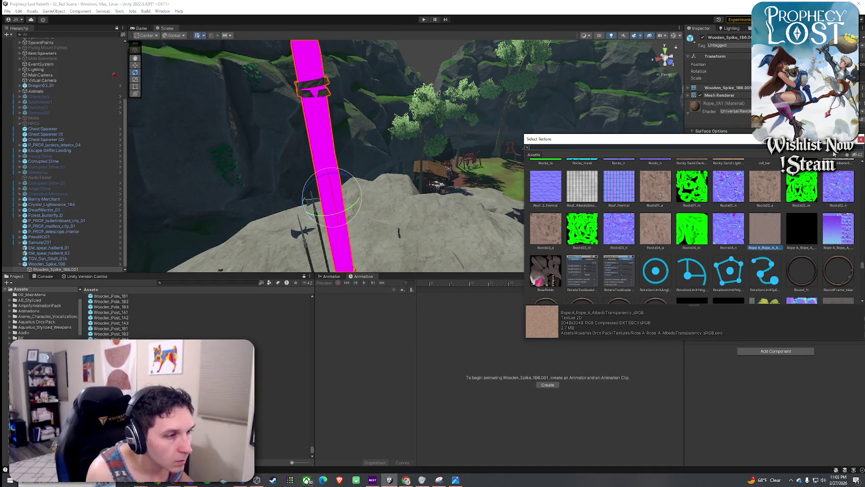
{"action": "left_click", "coordinate": [859, 139]}
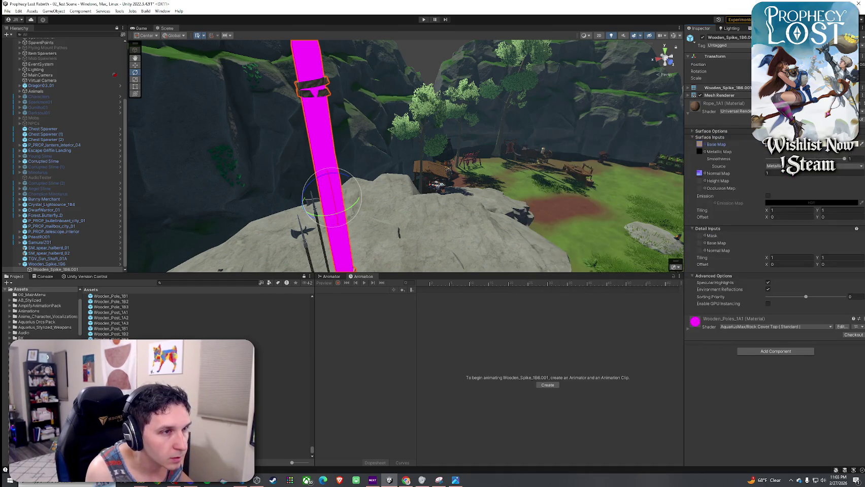
{"action": "left_click", "coordinate": [734, 111]}
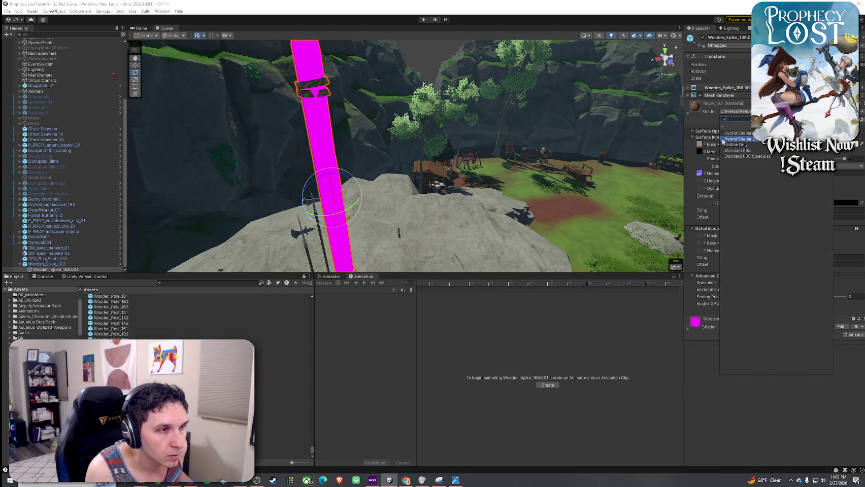
{"action": "left_click", "coordinate": [737, 136]}
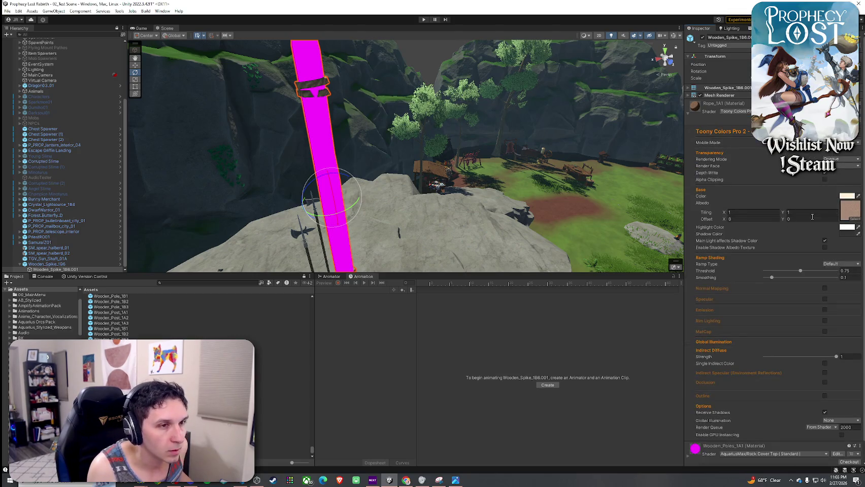
{"action": "left_click", "coordinate": [824, 278]}
{"action": "left_click", "coordinate": [823, 288]}
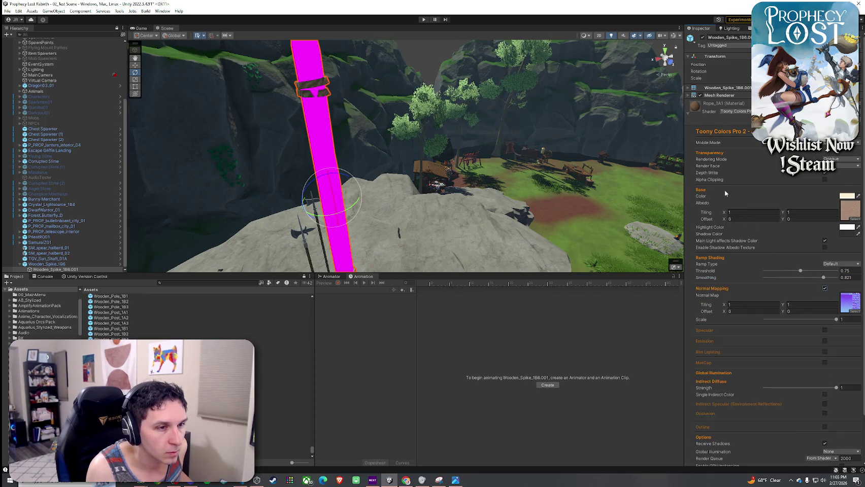
{"action": "left_click", "coordinate": [687, 112]}
- Give the pole material the Hybrid Shader, Wooden_Poles albedo, 0.798 smoothing and normal mapping, then shrink the spike
{"action": "left_click", "coordinate": [736, 141]}
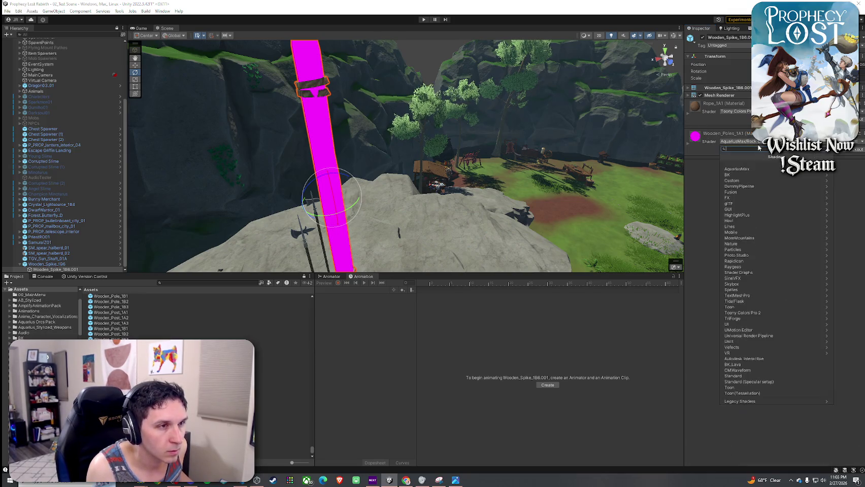
{"action": "left_click", "coordinate": [734, 170]}
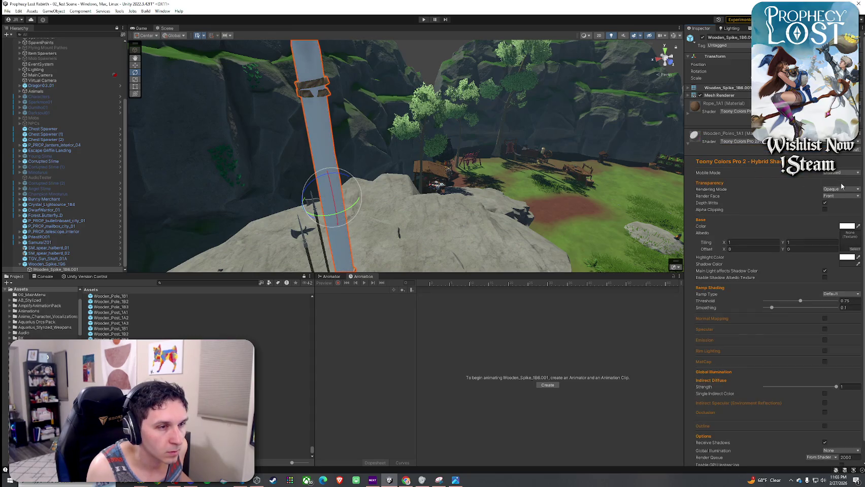
{"action": "left_click", "coordinate": [853, 248]}
{"action": "type", "text": "wooden"}
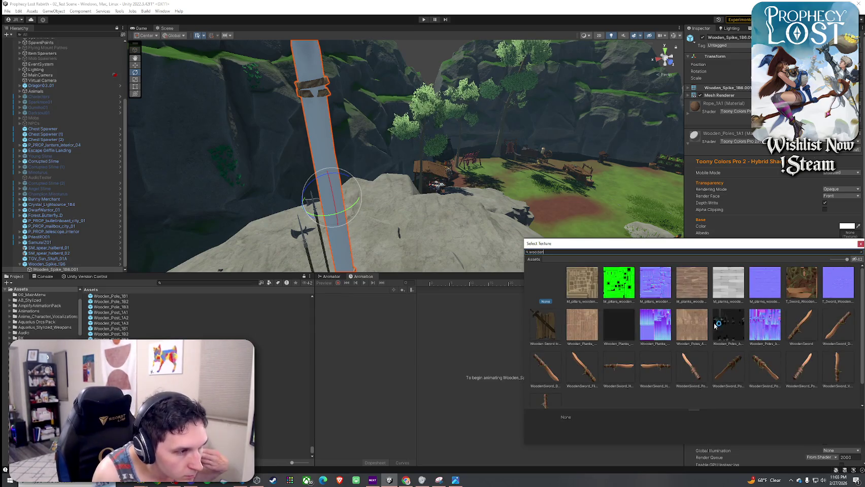
{"action": "left_click", "coordinate": [578, 329]}
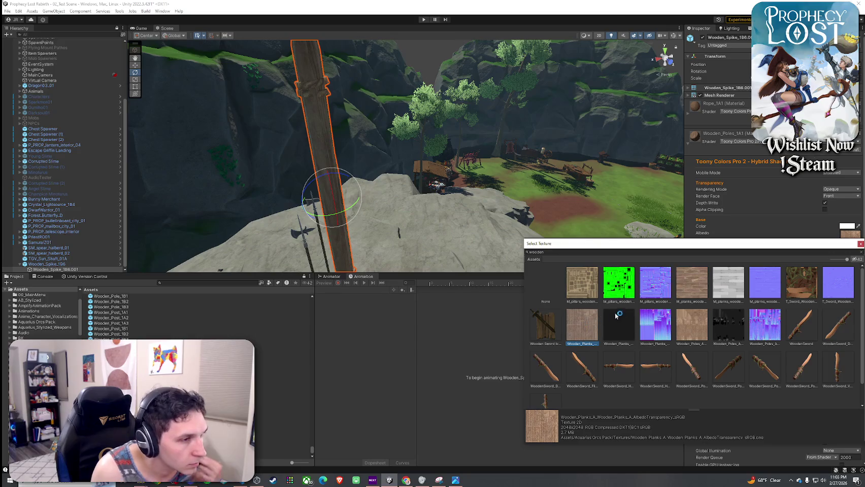
{"action": "left_click", "coordinate": [692, 320]}
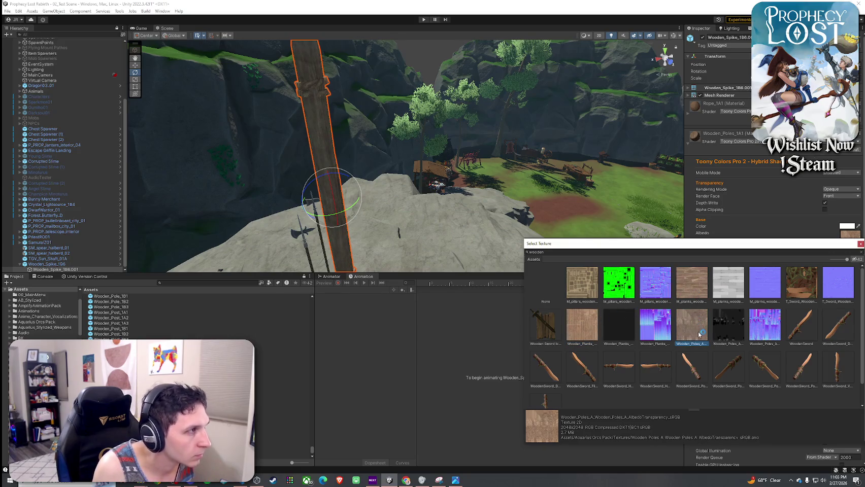
{"action": "double_click", "coordinate": [701, 323]}
{"action": "left_click", "coordinate": [821, 307]}
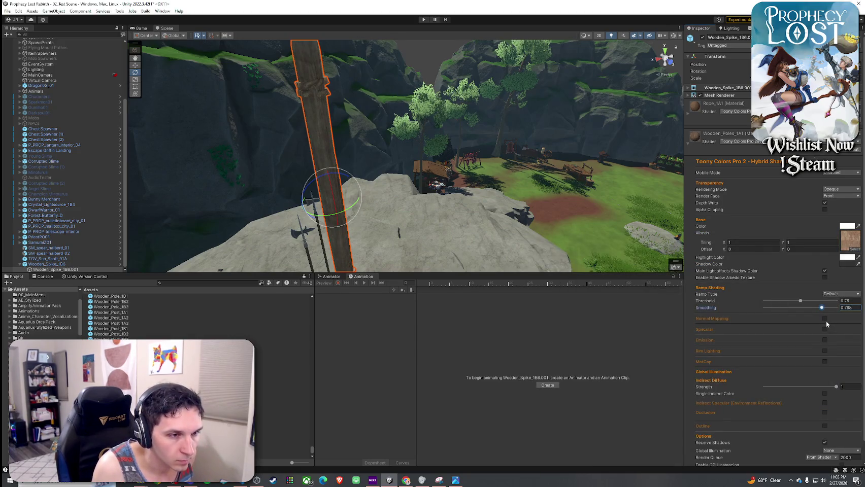
{"action": "left_click", "coordinate": [825, 319]}
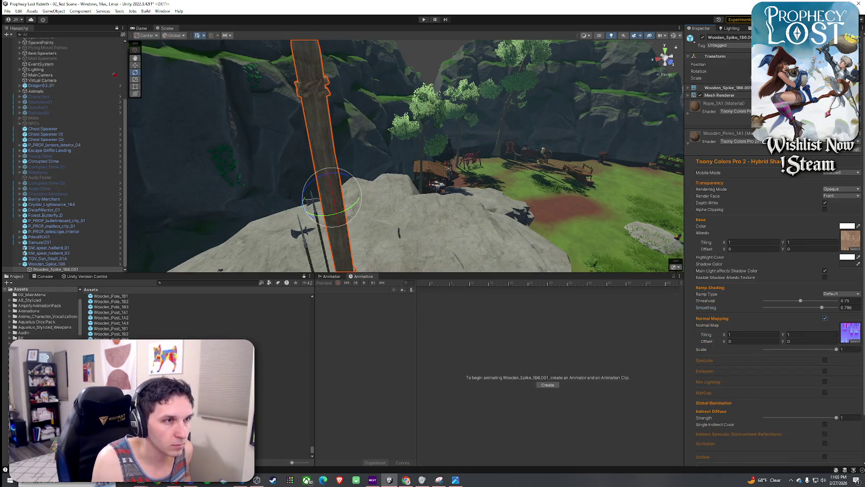
{"action": "key", "text": "Return"}
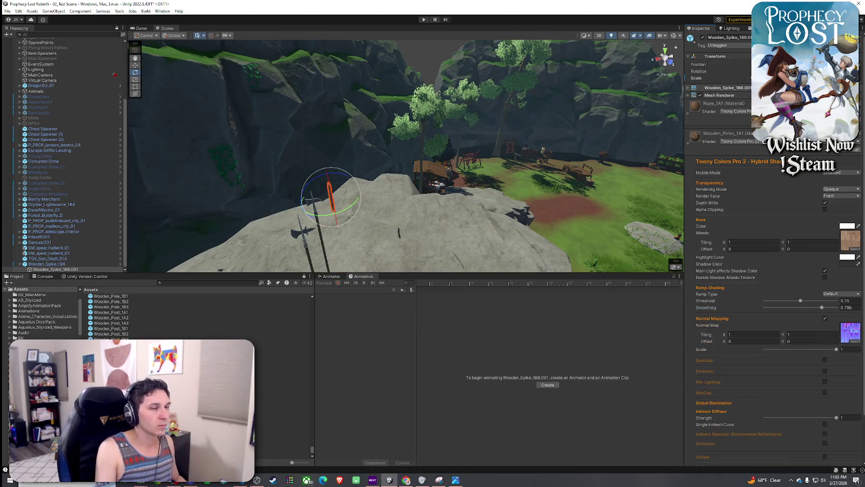
- Rotate the Wooden_Spike_1B6 pole fully upright, undo and redo the material edits, and orbit to check it
{"action": "key", "text": "Return"}
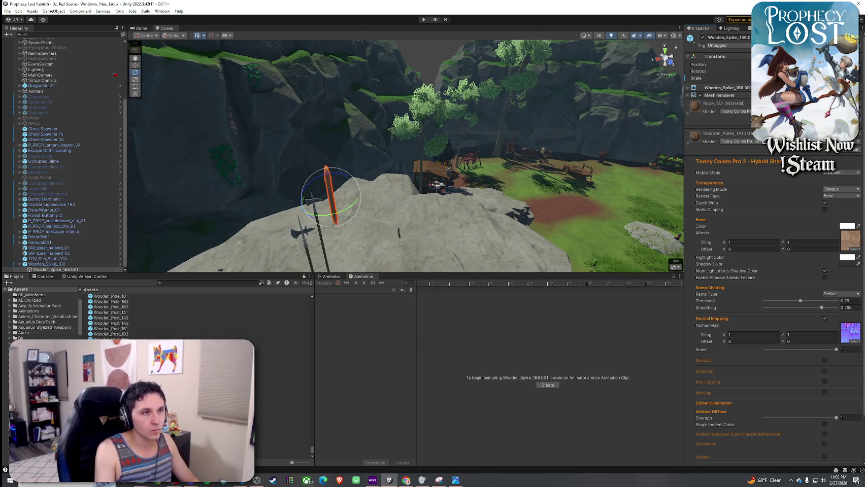
{"action": "key", "text": "Return"}
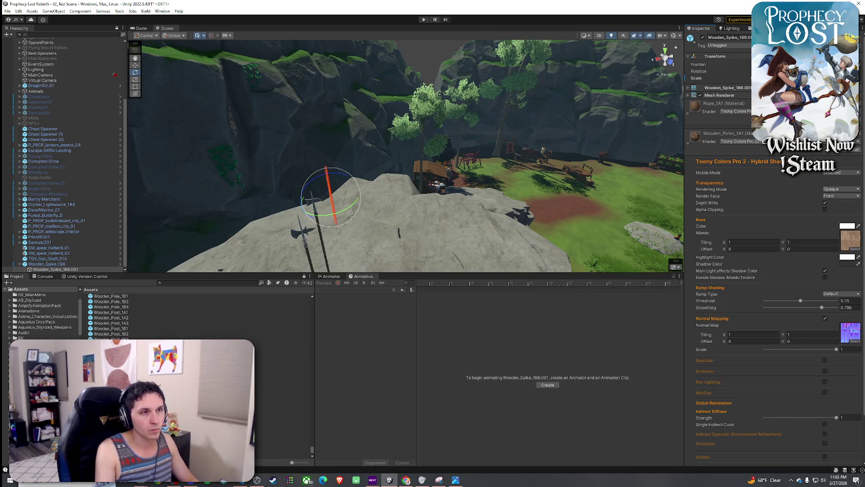
{"action": "key", "text": "Return"}
{"action": "mouse_move", "coordinate": [507, 145]}
{"action": "left_mouse_down"}
{"action": "mouse_move", "coordinate": [411, 141]}
{"action": "mouse_move", "coordinate": [407, 95]}
{"action": "left_mouse_up"}
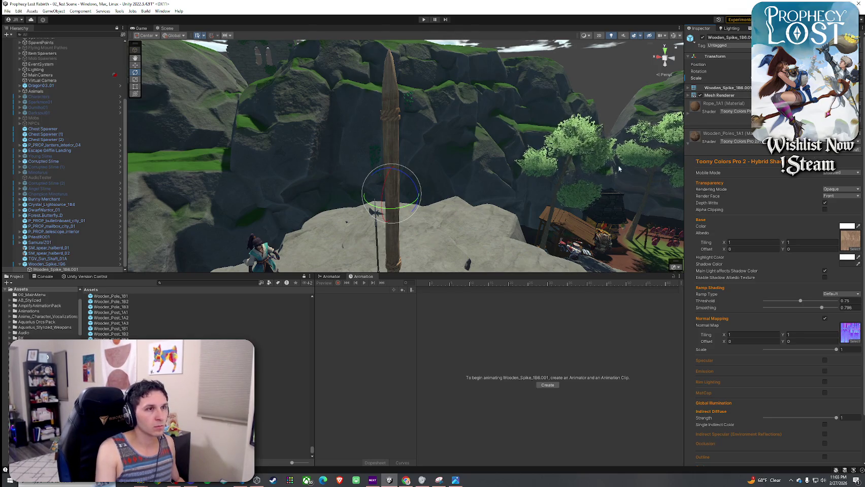
{"action": "key", "text": "ctrl+z"}
{"action": "key", "text": "ctrl+z"}
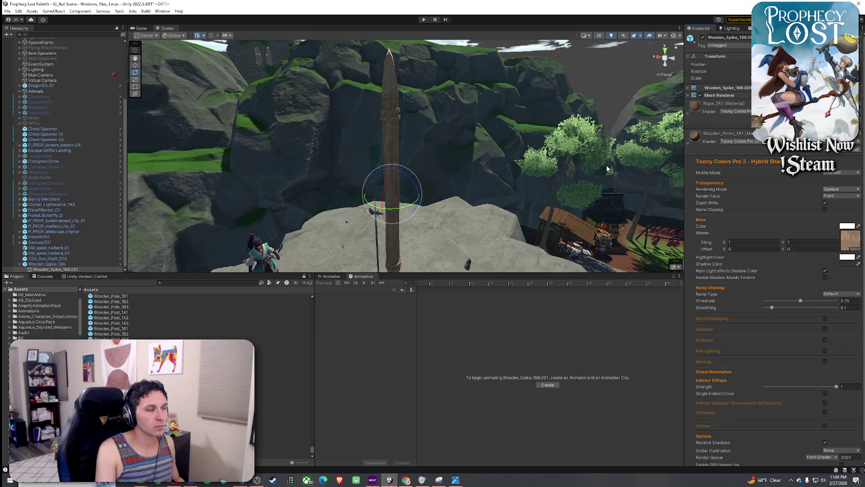
{"action": "key", "text": "ctrl+y"}
{"action": "key", "text": "ctrl+y"}
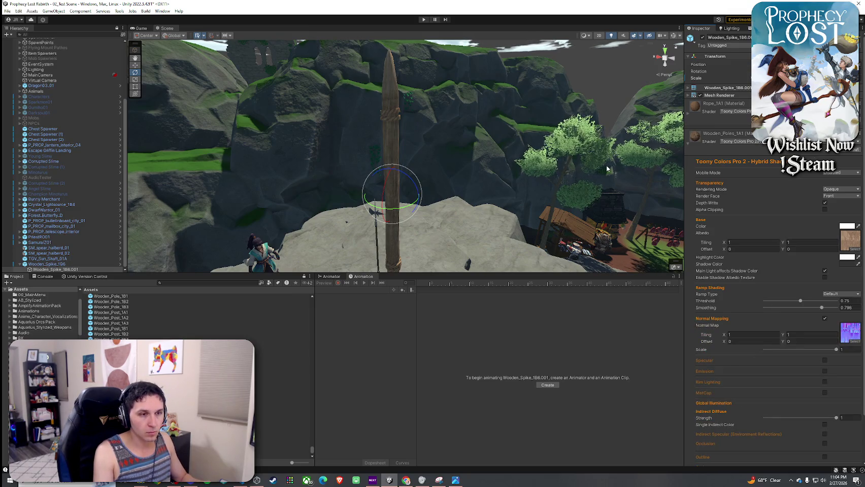
{"action": "mouse_move", "coordinate": [558, 158]}
{"action": "left_mouse_down"}
{"action": "mouse_move", "coordinate": [469, 154]}
{"action": "mouse_move", "coordinate": [401, 170]}
{"action": "left_mouse_up"}
{"action": "key", "text": "w"}
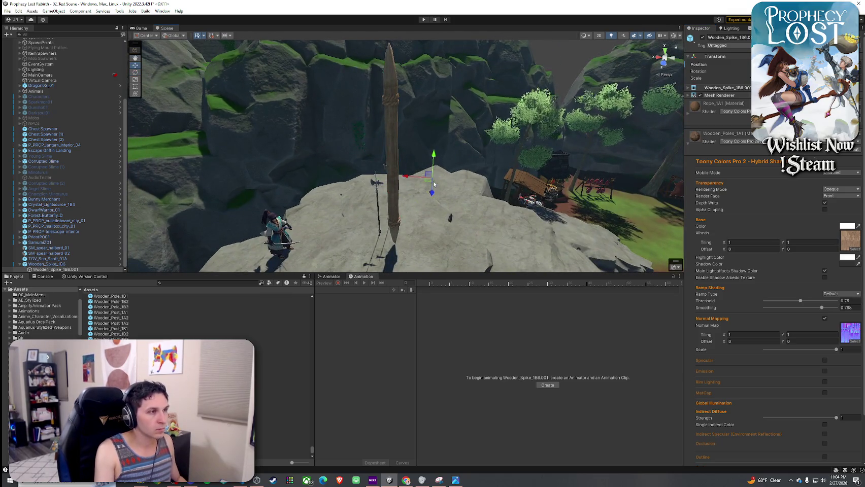
- Select Wooden_Spike_1B6 and slide it right, beside the two halberds
{"action": "left_click", "coordinate": [392, 122]}
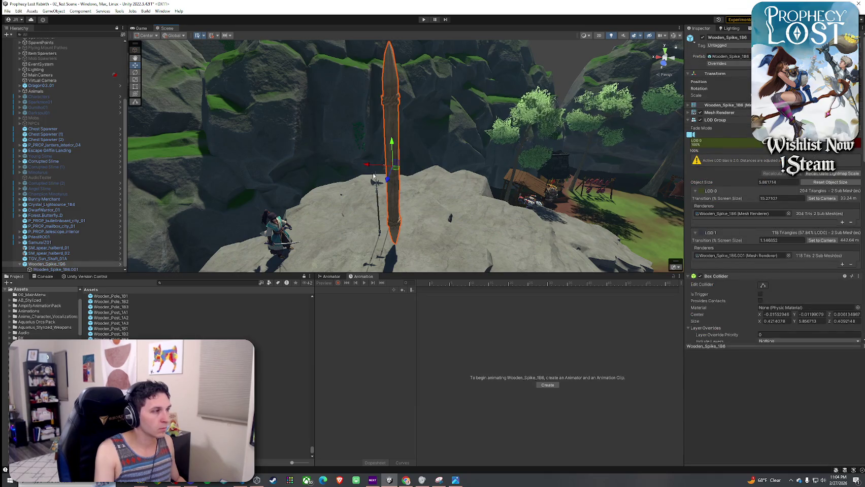
{"action": "left_click", "coordinate": [51, 270]}
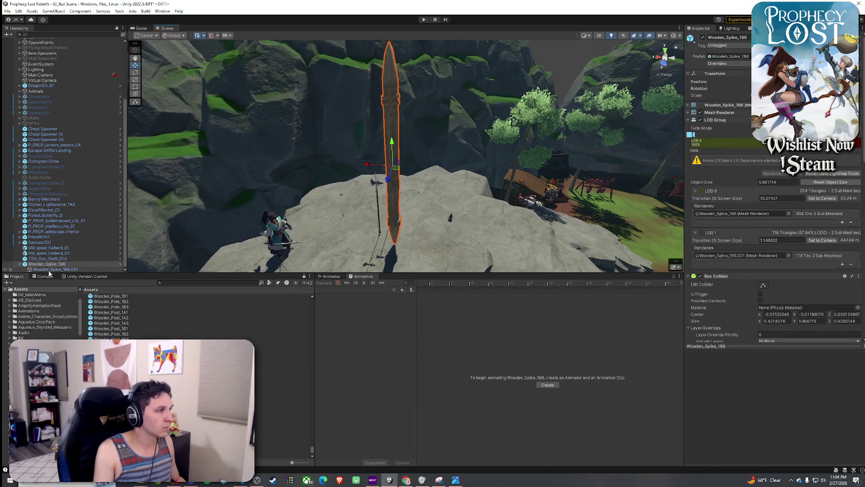
{"action": "left_click", "coordinate": [20, 264]}
{"action": "left_click_drag", "start_coordinate": [394, 169], "coordinate": [458, 169]}
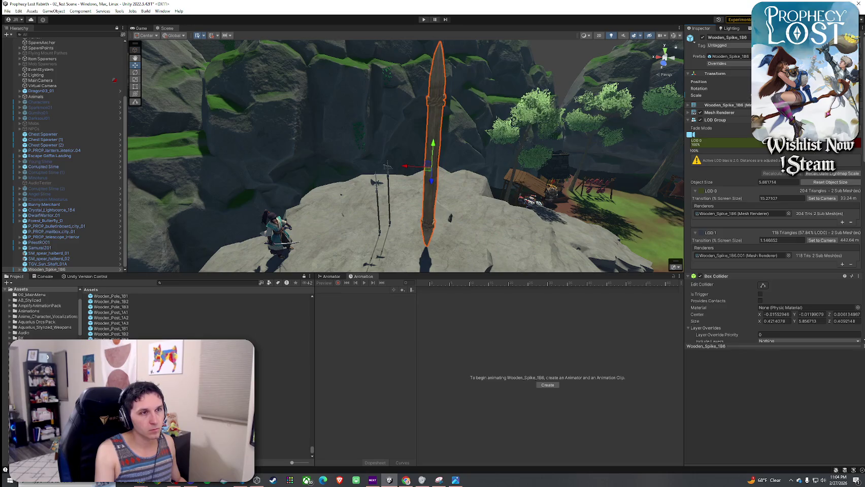
- Preview the spike's LOD levels and orbit the Scene view to inspect its placement on the rock
{"action": "left_click_drag", "start_coordinate": [690, 134], "coordinate": [832, 136]}
{"action": "mouse_move", "coordinate": [642, 138]}
{"action": "left_mouse_down"}
{"action": "mouse_move", "coordinate": [421, 212]}
{"action": "mouse_move", "coordinate": [442, 185]}
{"action": "mouse_move", "coordinate": [430, 171]}
{"action": "mouse_move", "coordinate": [392, 193]}
{"action": "mouse_move", "coordinate": [404, 181]}
{"action": "mouse_move", "coordinate": [396, 173]}
{"action": "left_mouse_up"}
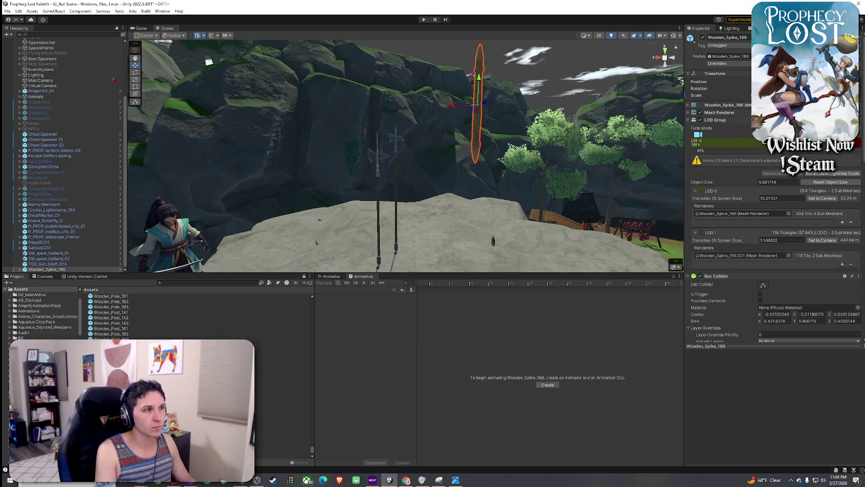
{"action": "left_click_drag", "start_coordinate": [511, 100], "coordinate": [476, 98]}
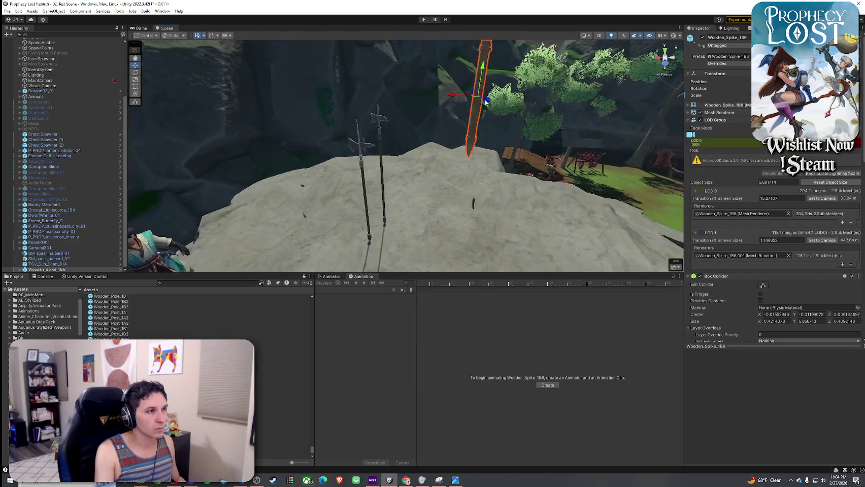
{"action": "mouse_move", "coordinate": [396, 98]}
{"action": "left_mouse_down"}
{"action": "mouse_move", "coordinate": [371, 206]}
{"action": "mouse_move", "coordinate": [387, 177]}
{"action": "mouse_move", "coordinate": [400, 203]}
{"action": "mouse_move", "coordinate": [393, 201]}
{"action": "left_mouse_up"}
{"action": "scroll", "coordinate": [388, 177], "scroll_direction": "up", "scroll_amount": 3}
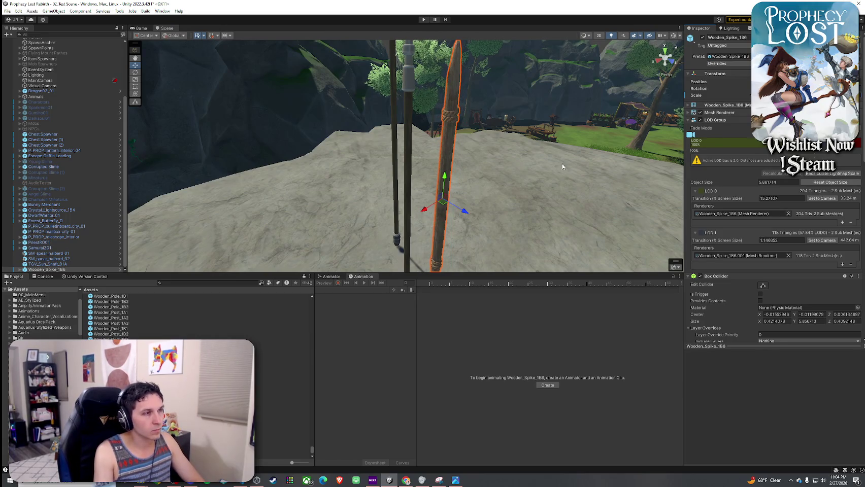
{"action": "mouse_move", "coordinate": [551, 180]}
{"action": "left_mouse_down"}
{"action": "mouse_move", "coordinate": [503, 170]}
{"action": "mouse_move", "coordinate": [351, 183]}
{"action": "left_mouse_up"}
{"action": "left_click", "coordinate": [448, 162]}
{"action": "mouse_move", "coordinate": [448, 162]}
{"action": "left_mouse_down"}
{"action": "mouse_move", "coordinate": [340, 153]}
{"action": "mouse_move", "coordinate": [408, 135]}
{"action": "mouse_move", "coordinate": [311, 130]}
{"action": "left_mouse_up"}
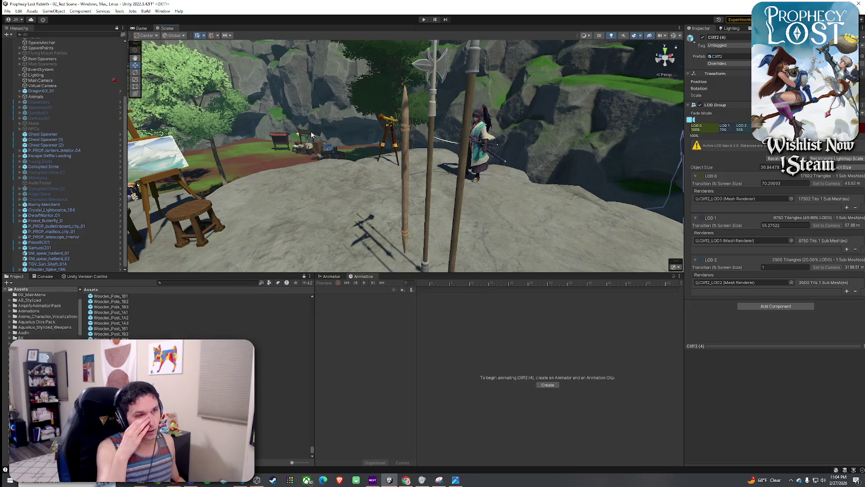
- Select the wooden spike and orbit the Scene view around it
{"action": "left_click", "coordinate": [401, 145]}
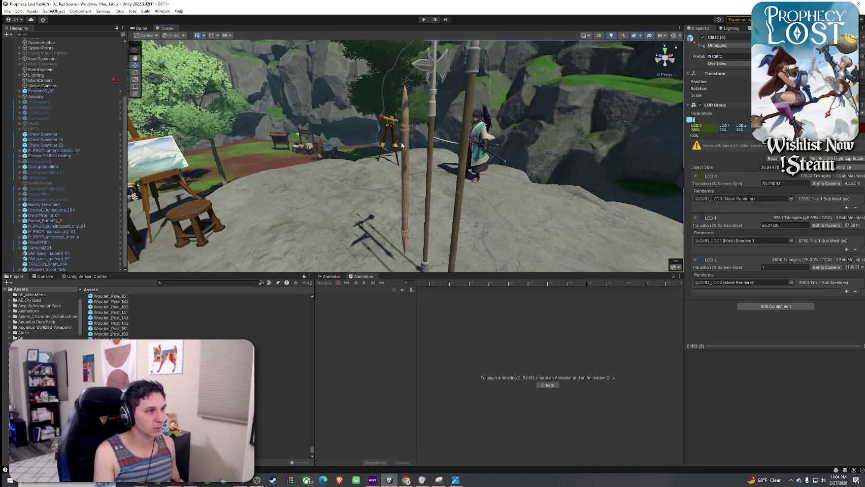
{"action": "left_click", "coordinate": [405, 161]}
{"action": "mouse_move", "coordinate": [405, 161]}
{"action": "left_mouse_down"}
{"action": "mouse_move", "coordinate": [133, 137]}
{"action": "mouse_move", "coordinate": [680, 133]}
{"action": "mouse_move", "coordinate": [655, 106]}
{"action": "mouse_move", "coordinate": [677, 93]}
{"action": "left_mouse_up"}
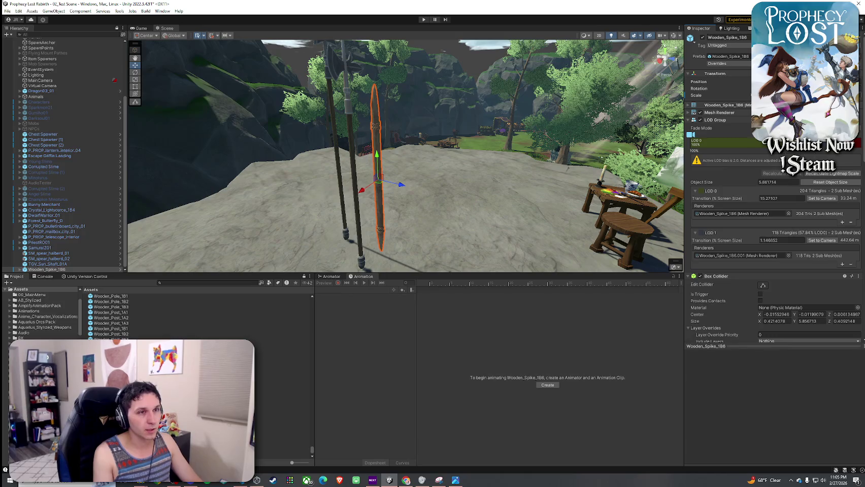
{"action": "mouse_move", "coordinate": [315, 76]}
{"action": "left_mouse_down"}
{"action": "mouse_move", "coordinate": [570, 72]}
{"action": "mouse_move", "coordinate": [638, 88]}
{"action": "mouse_move", "coordinate": [623, 94]}
{"action": "left_mouse_up"}
{"action": "left_click", "coordinate": [343, 72]}
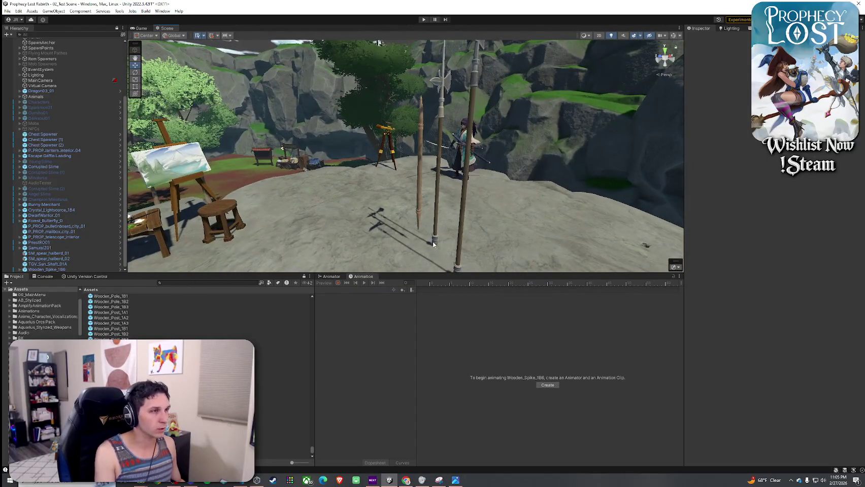
- Delete SM_spear_halberd_01 and SM_spear_halberd_02, then frame the remaining Wooden_Spike_1B6
{"action": "left_click", "coordinate": [442, 101]}
{"action": "left_click_drag", "start_coordinate": [442, 104], "coordinate": [450, 159]}
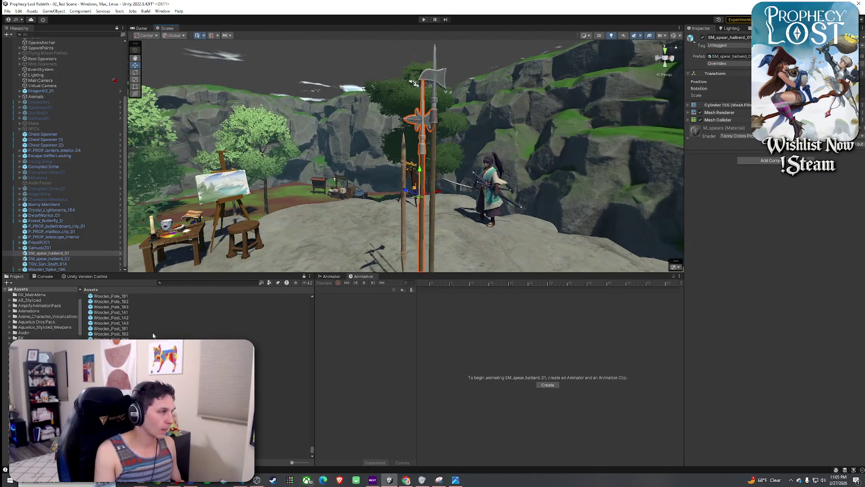
{"action": "left_click", "coordinate": [71, 259], "text": "ctrl"}
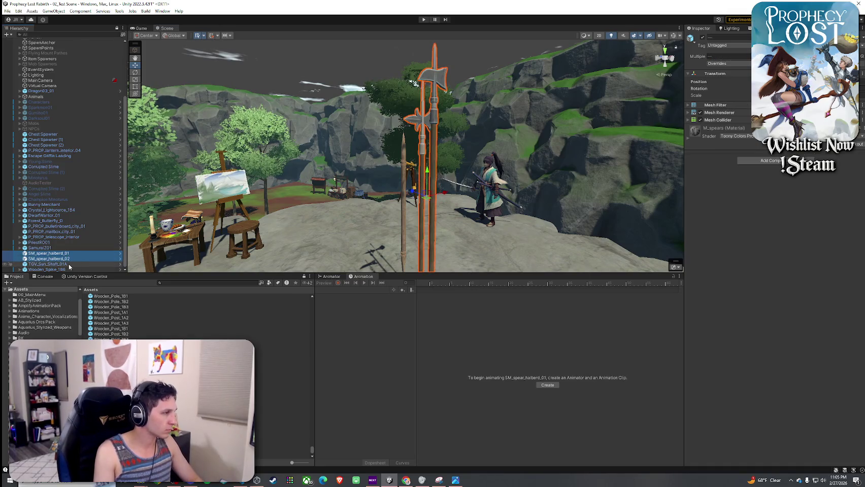
{"action": "key", "text": "Delete"}
{"action": "left_click", "coordinate": [51, 269]}
{"action": "key", "text": "f"}
{"action": "left_click", "coordinate": [193, 282]}
- Search 'unorganized' to open Unorganized Prefabs, then search 'scriptable Objects' and select the ScriptableObjects folder
{"action": "type", "text": "unorganized"}
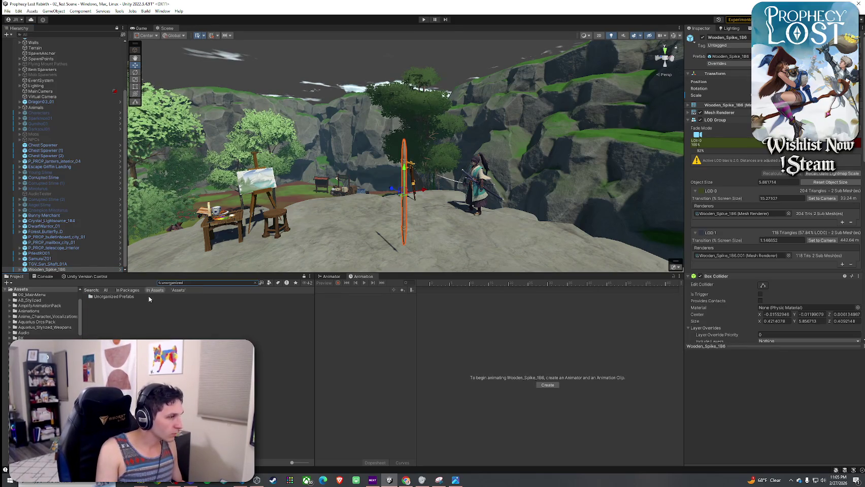
{"action": "double_click", "coordinate": [150, 299]}
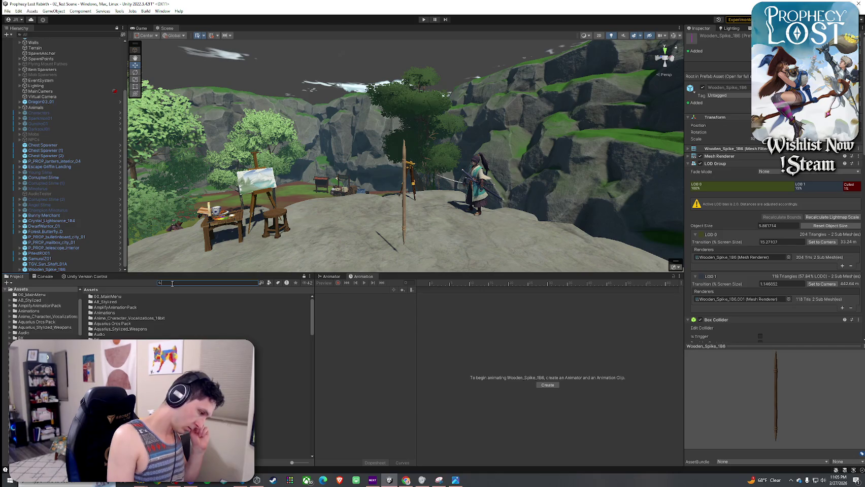
{"action": "type", "text": "sc"}
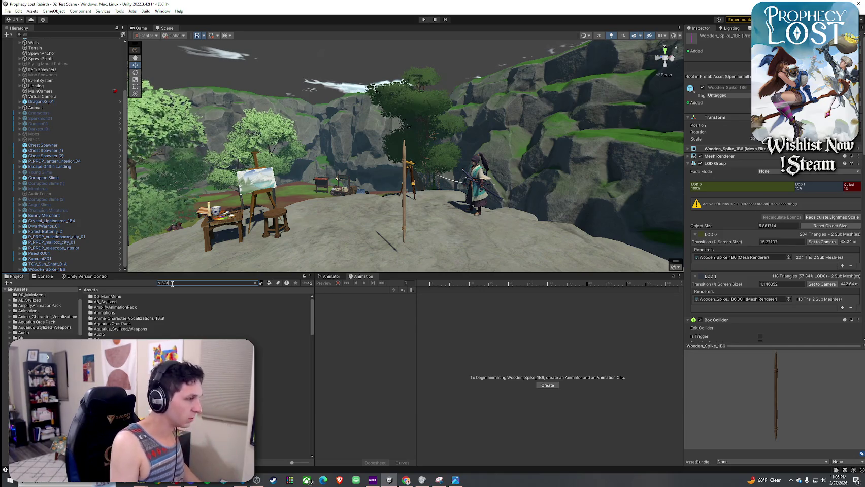
{"action": "type", "text": "riptable Objects"}
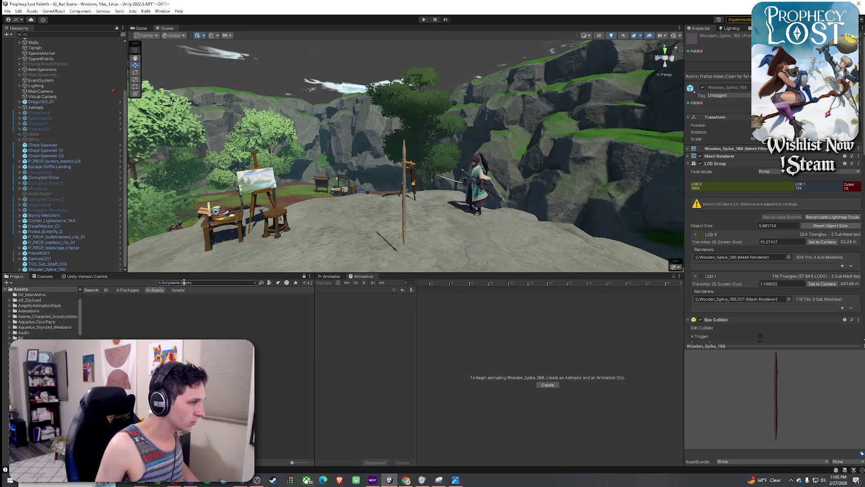
{"action": "left_click", "coordinate": [129, 299]}
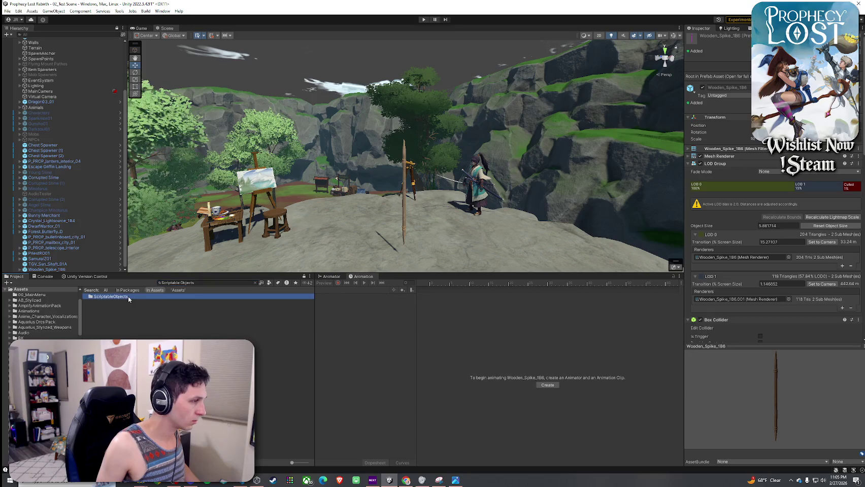
- Open ScriptableObjects > Equip Items and duplicate the 6_HuntingSpear equip item
{"action": "double_click", "coordinate": [110, 297]}
{"action": "double_click", "coordinate": [113, 299]}
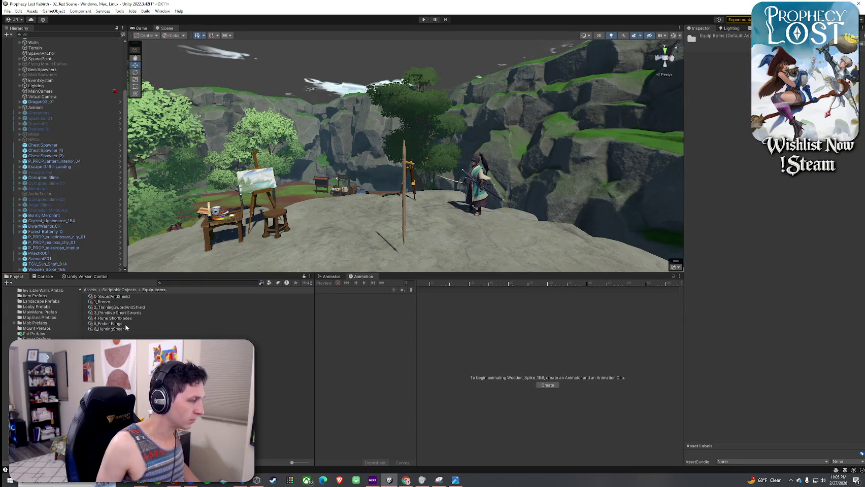
{"action": "left_click", "coordinate": [125, 329]}
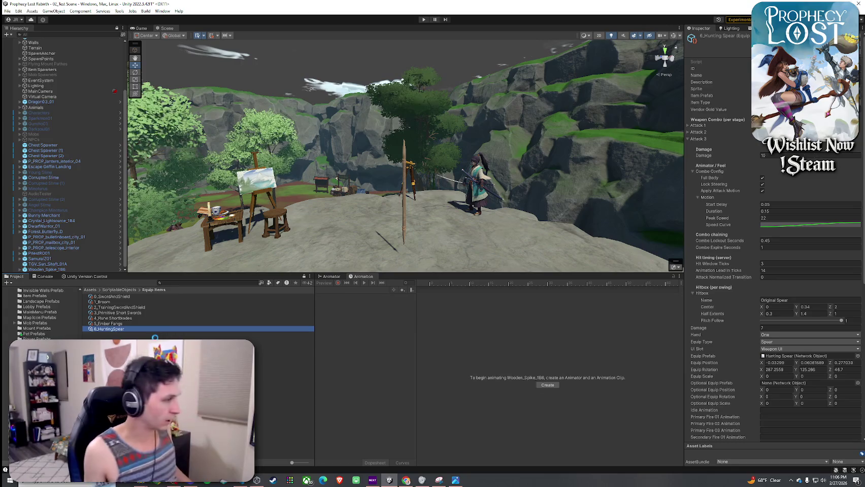
{"action": "key", "text": "ctrl+d"}
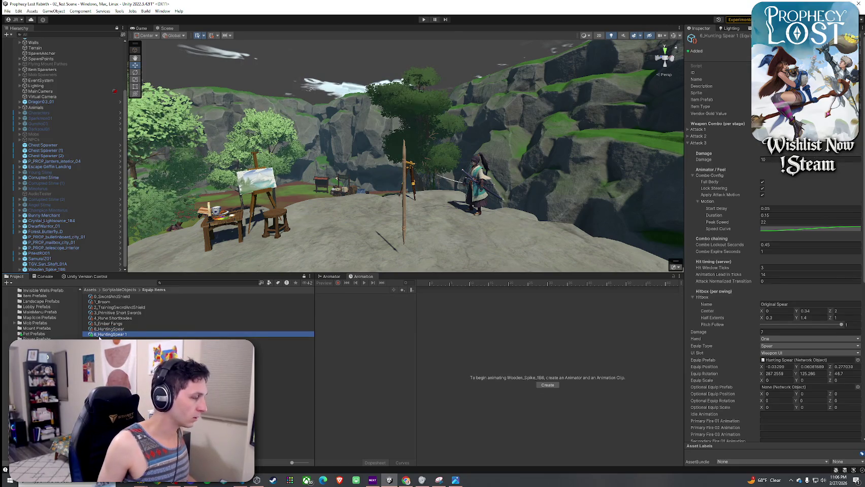
- Rename the duplicate to 7_GuardsSpear and check its name field in the Inspector
{"action": "left_click", "coordinate": [97, 335]}
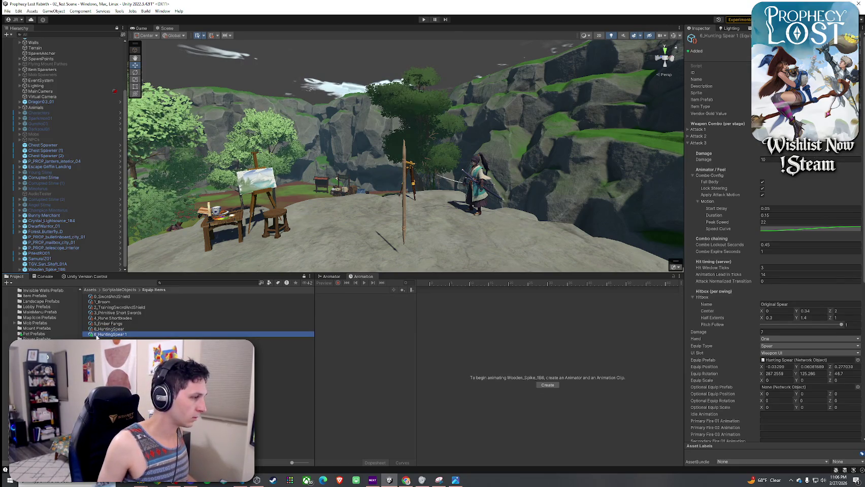
{"action": "key", "text": "F2"}
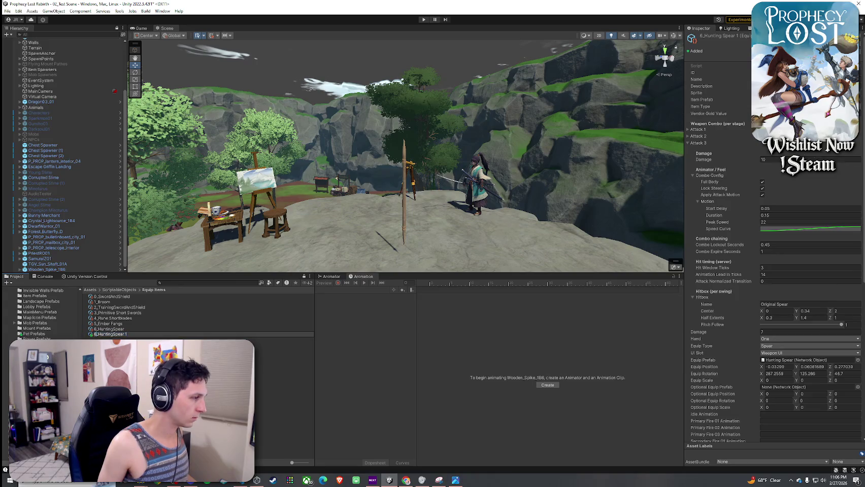
{"action": "type", "text": "7"}
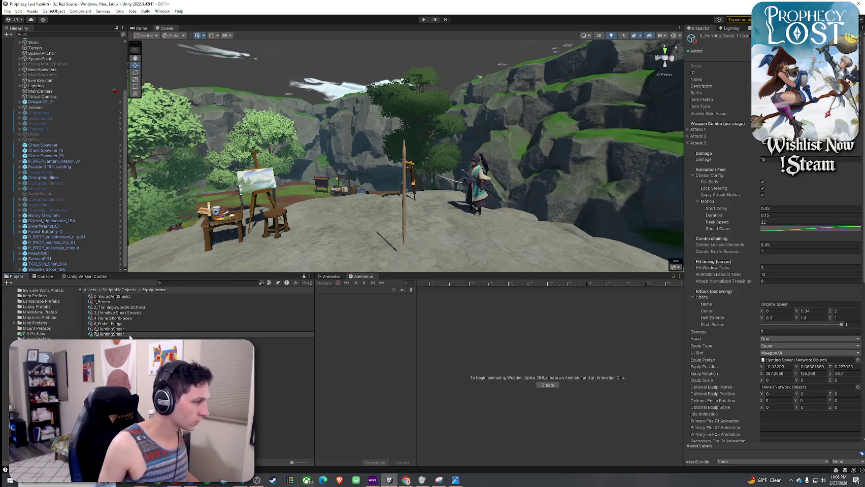
{"action": "left_click_drag", "start_coordinate": [97, 335], "coordinate": [162, 333]}
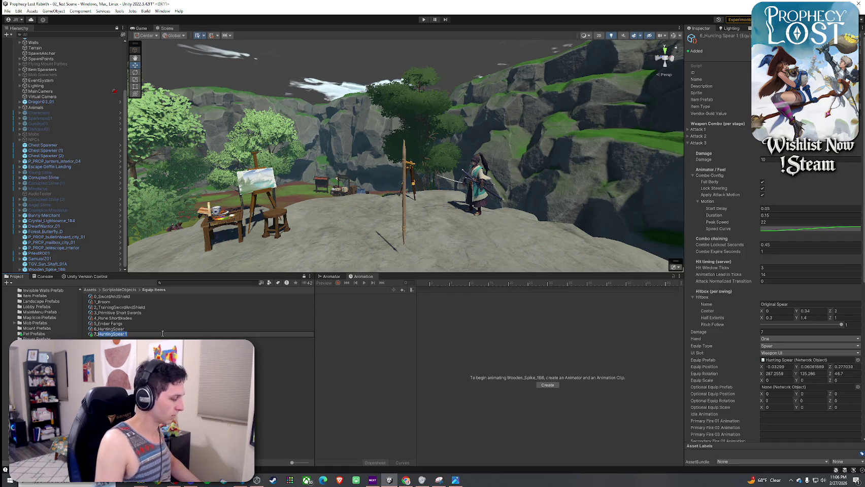
{"action": "type", "text": "Guards"}
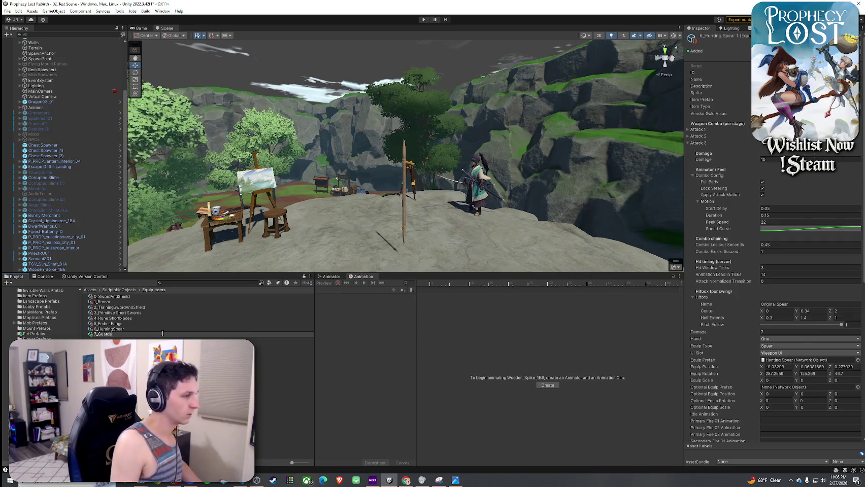
{"action": "type", "text": "Spear"}
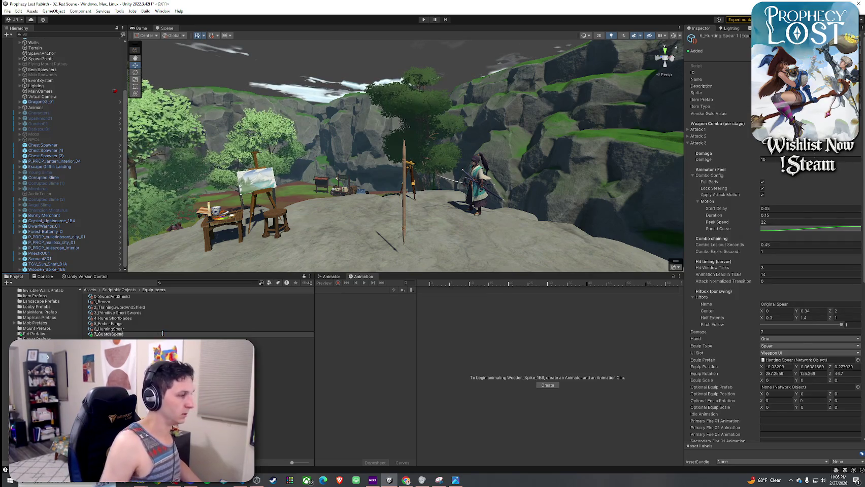
{"action": "key", "text": "Return"}
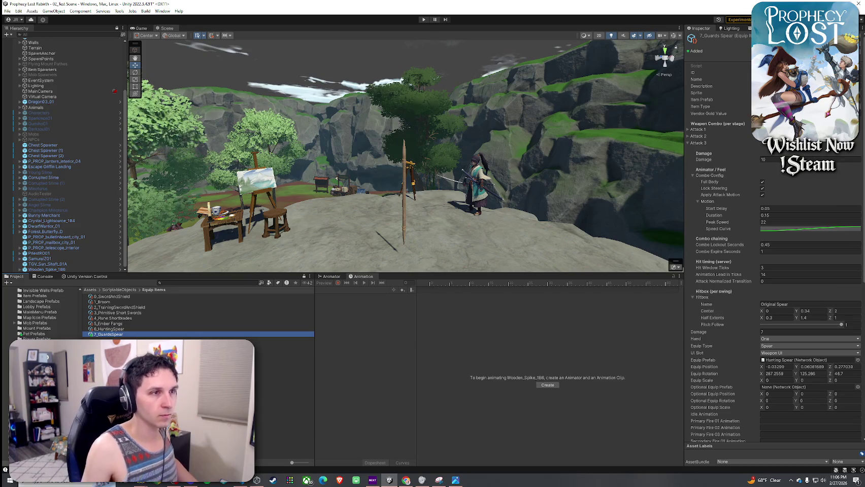
{"action": "left_click", "coordinate": [807, 79]}
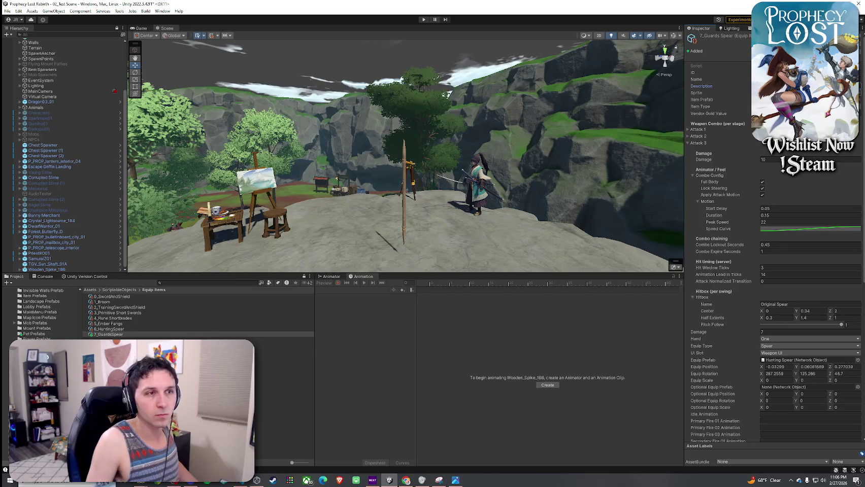
- Check 7_GuardsSpear's references and ping its Hunting Spear icon sprite in RapidIcon Exports
{"action": "left_click", "coordinate": [807, 100]}
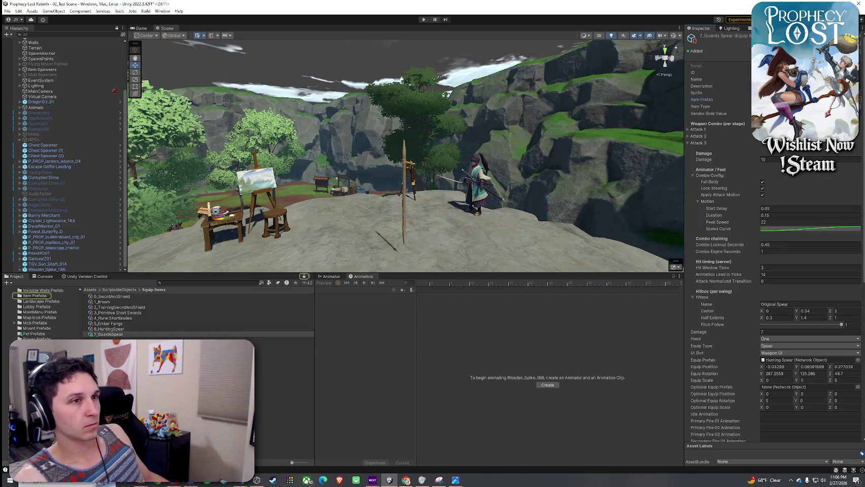
{"action": "left_click", "coordinate": [807, 93]}
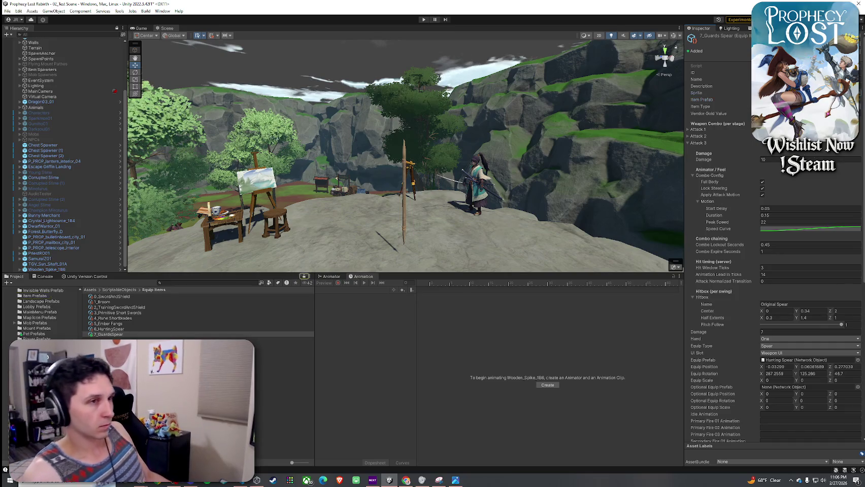
{"action": "left_click", "coordinate": [106, 334]}
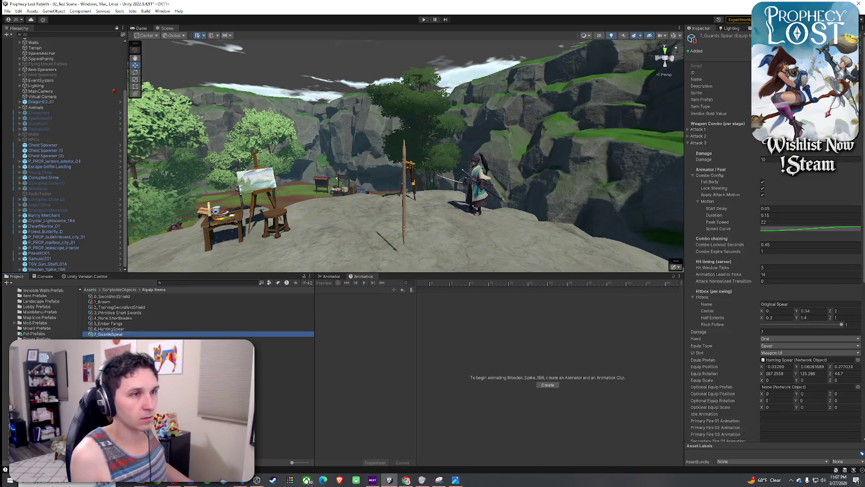
{"action": "left_click", "coordinate": [861, 94]}
{"action": "key", "text": "Escape"}
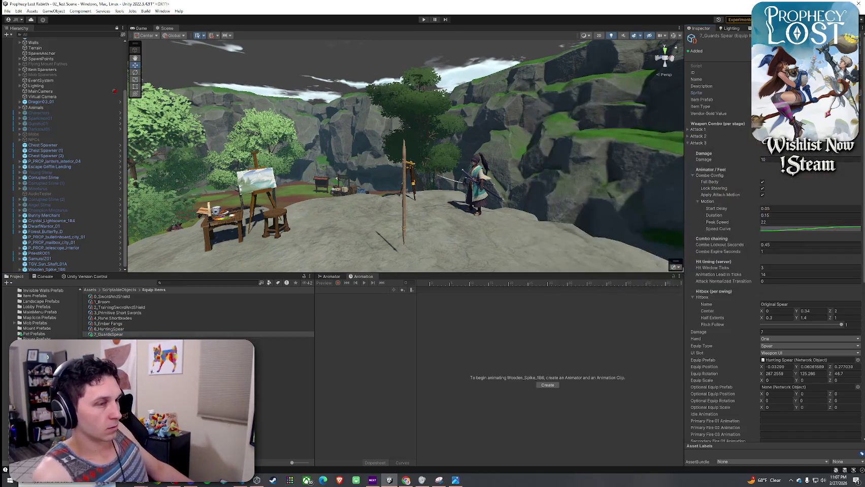
{"action": "double_click", "coordinate": [807, 93]}
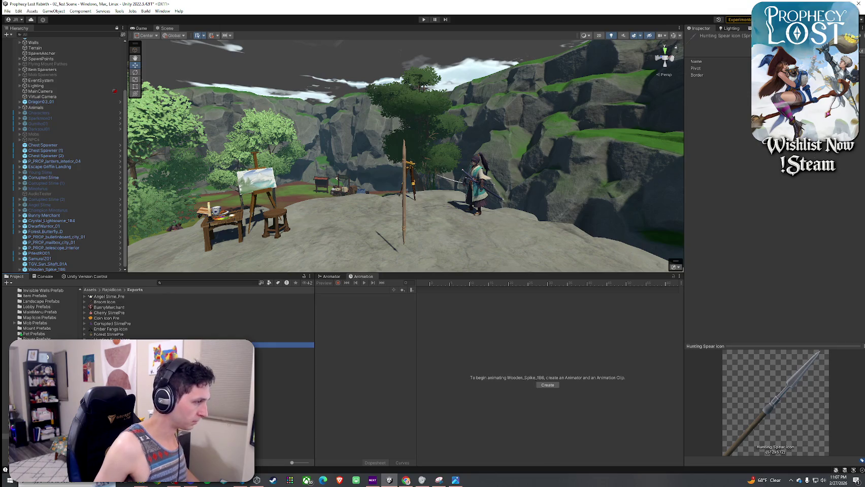
{"action": "left_click", "coordinate": [285, 339]}
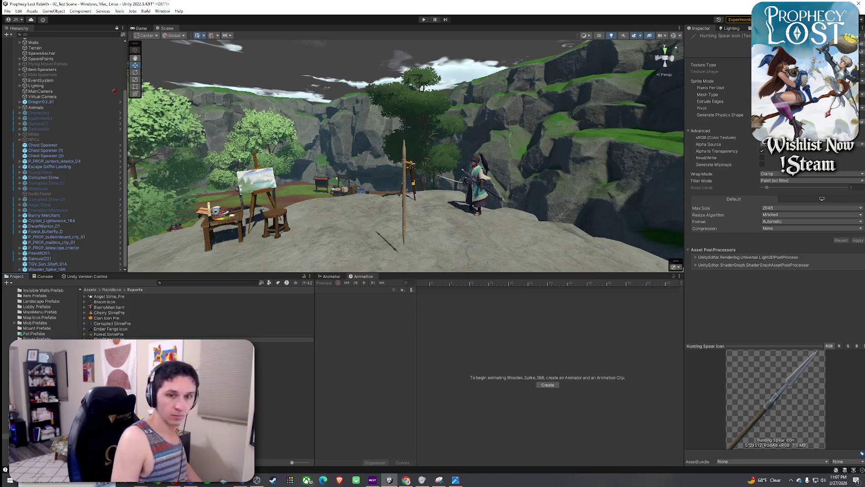
- Confirm the icon name 'Guards Spear icon' and search the project for 7_GuardsSpear
{"action": "key", "text": "Return"}
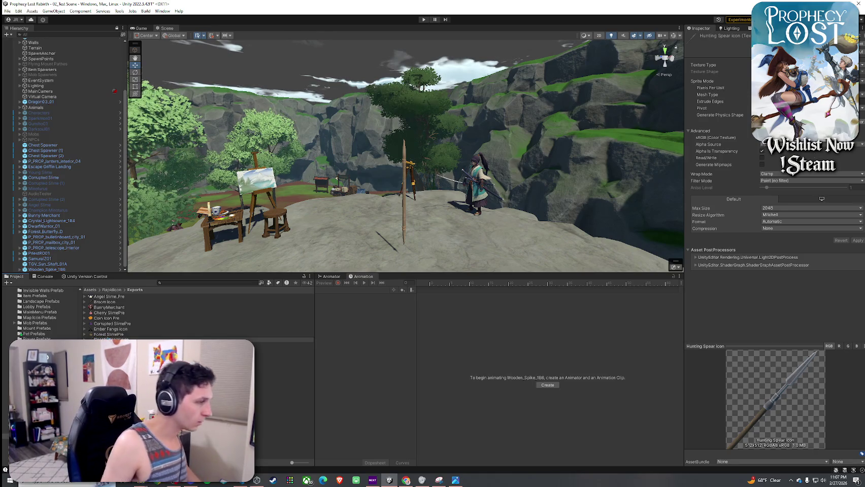
{"action": "left_click", "coordinate": [169, 284]}
{"action": "type", "text": "07"}
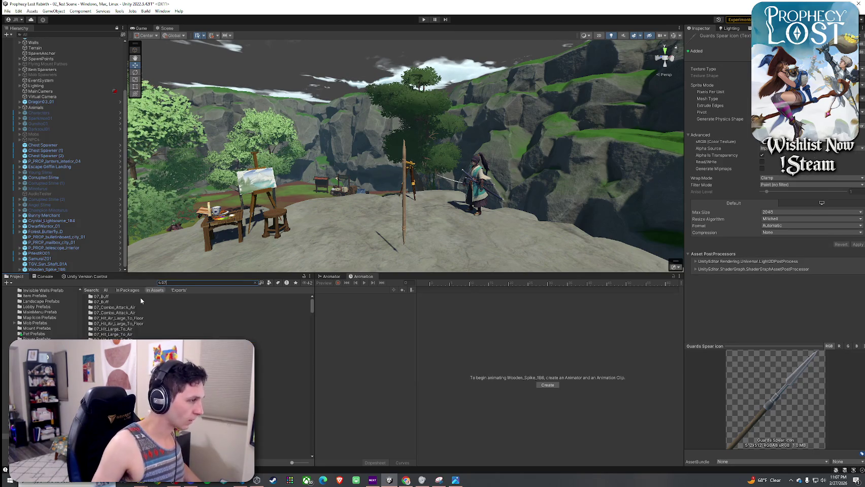
{"action": "type", "text": "_Gua"}
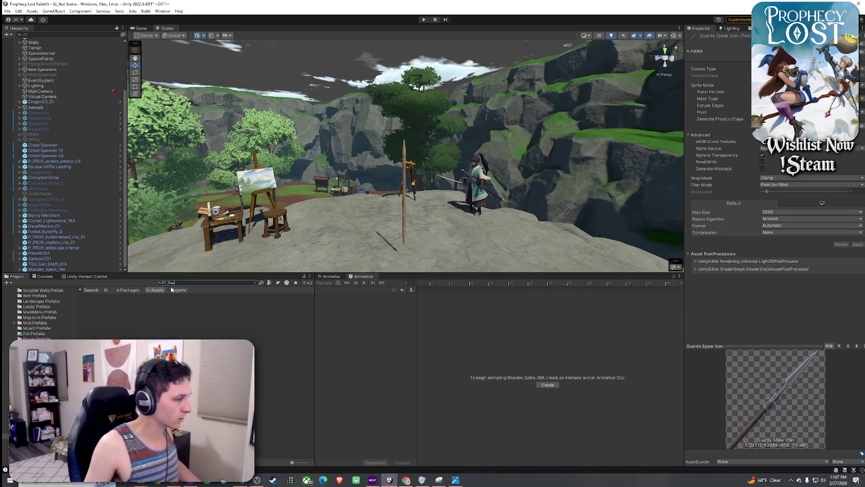
{"action": "key", "text": "BackSpace"}
{"action": "key", "text": "BackSpace"}
{"action": "key", "text": "BackSpace"}
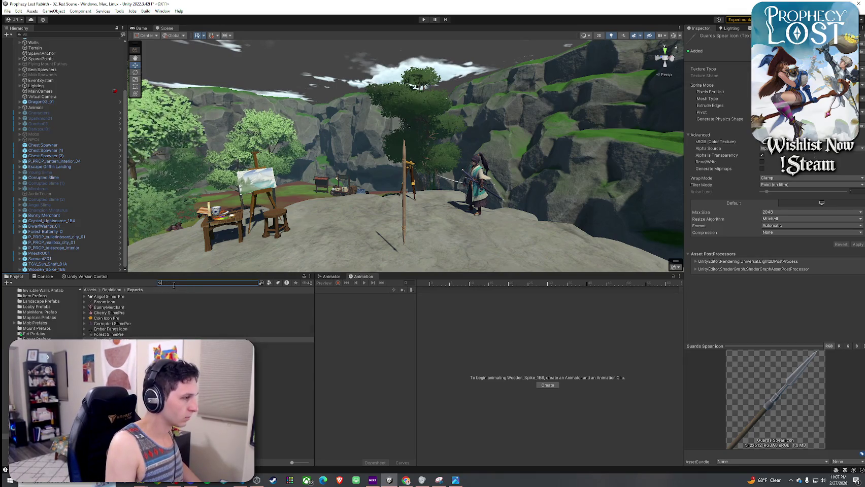
{"action": "type", "text": "7_Gau"}
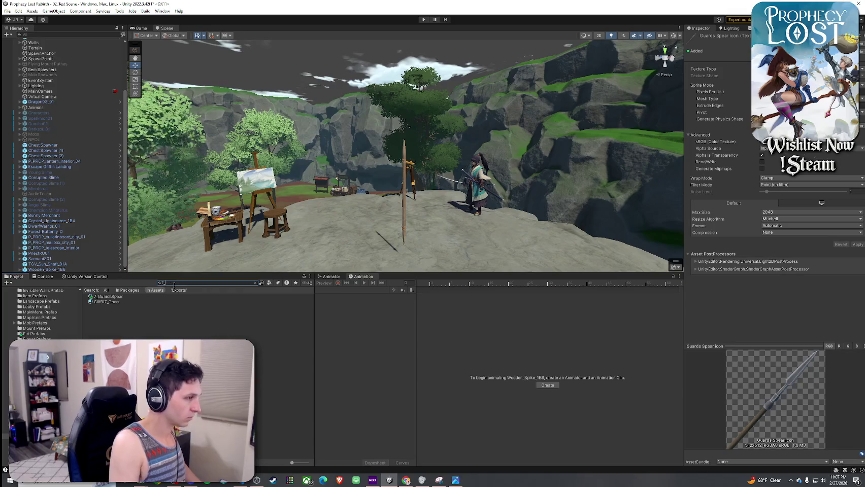
{"action": "key", "text": "BackSpace"}
{"action": "key", "text": "BackSpace"}
- Select 7_GuardsSpear and jump to its linked Hunting Spear ITEM prefab
{"action": "left_click", "coordinate": [152, 297]}
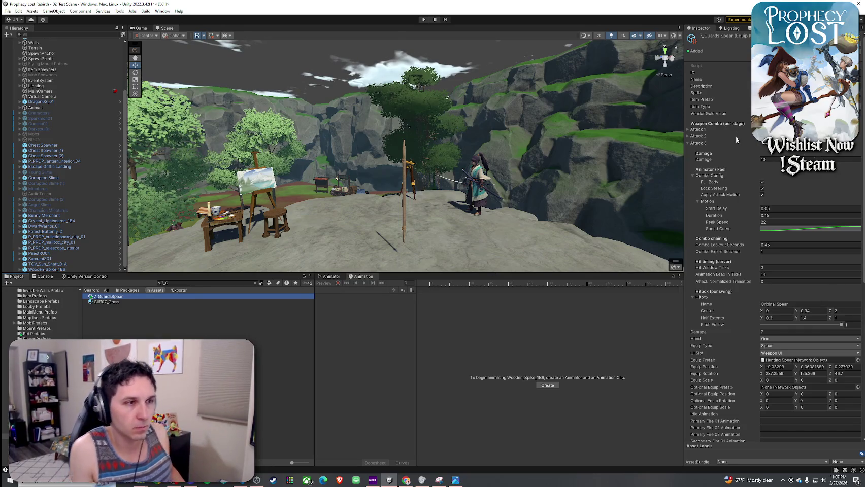
{"action": "key", "text": "Escape"}
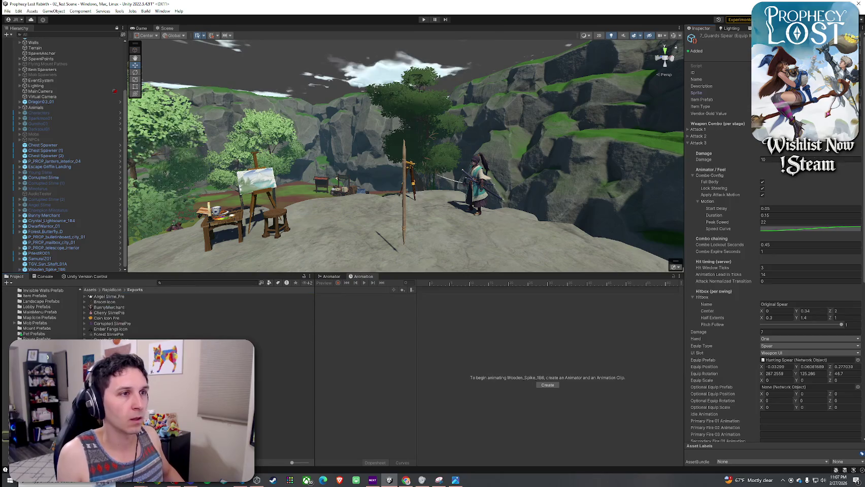
{"action": "left_click", "coordinate": [797, 360]}
- Duplicate the Hunting Spear ITEM prefab and rename the original to Guards Spear ITEM
{"action": "left_click", "coordinate": [221, 313]}
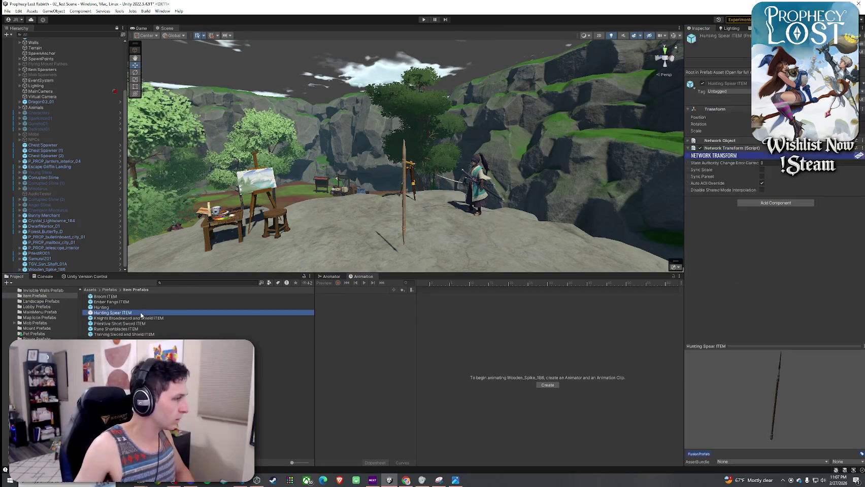
{"action": "key", "text": "ctrl+d"}
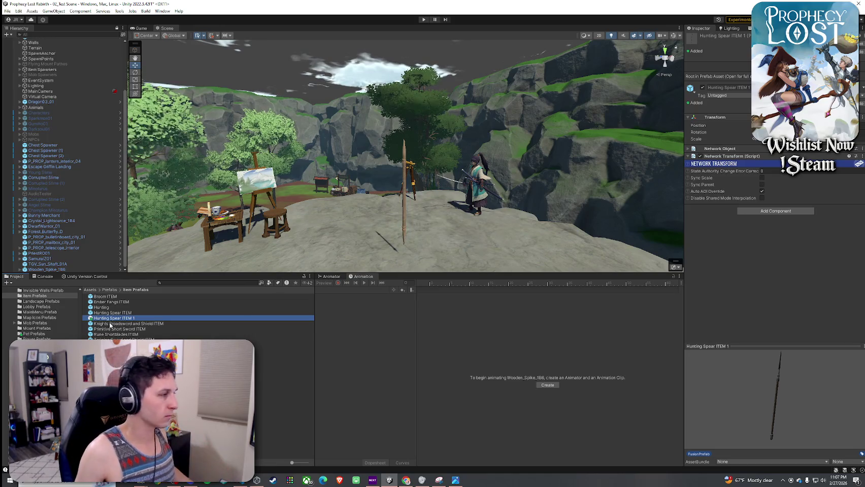
{"action": "left_click", "coordinate": [129, 312]}
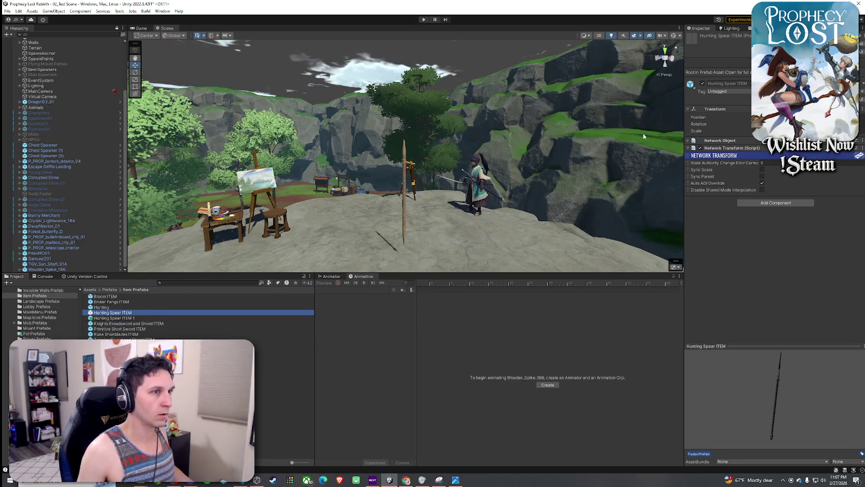
{"action": "left_click", "coordinate": [108, 314]}
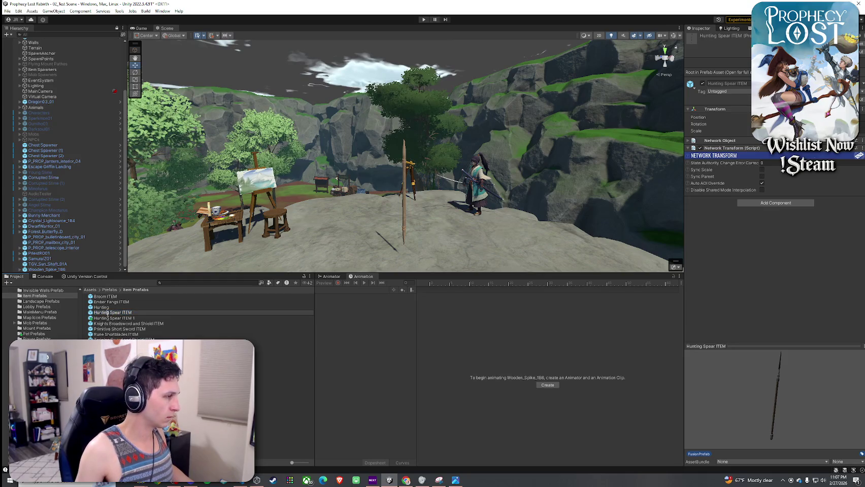
{"action": "type", "text": "Guards Spear ITEM"}
{"action": "key", "text": "Return"}
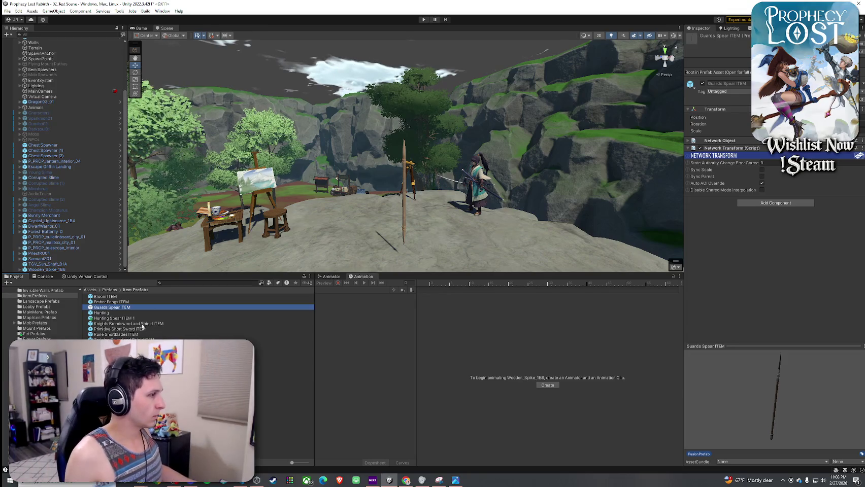
- In the Guards Spear ITEM prefab, set ItemContainer's Item SO field to 7_GuardsSpear
{"action": "double_click", "coordinate": [115, 309]}
{"action": "left_click", "coordinate": [80, 55]}
{"action": "left_click", "coordinate": [45, 61]}
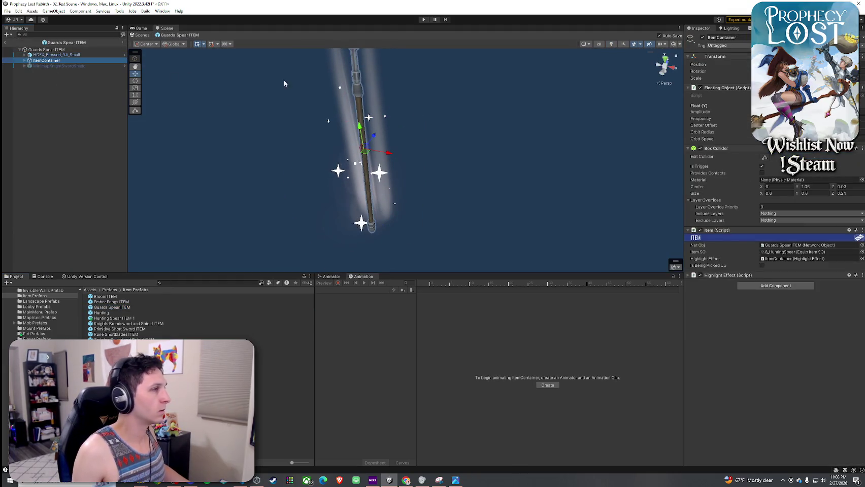
{"action": "left_click", "coordinate": [784, 252]}
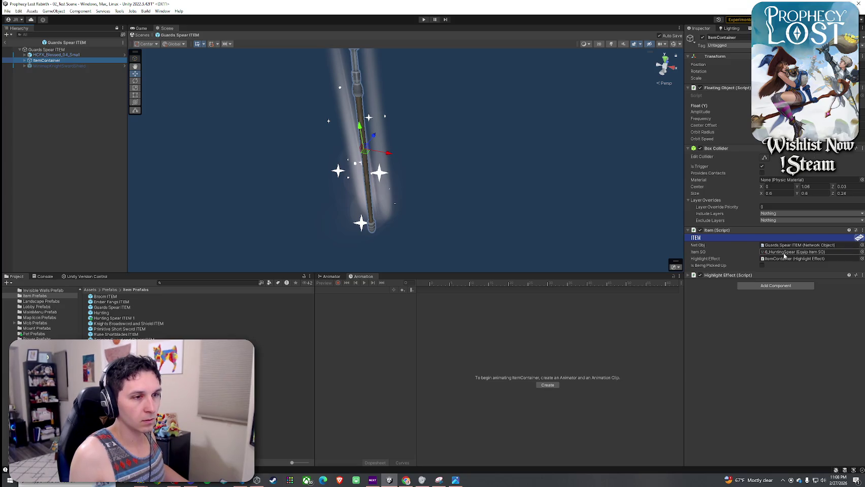
{"action": "left_click_drag", "start_coordinate": [132, 337], "coordinate": [786, 252]}
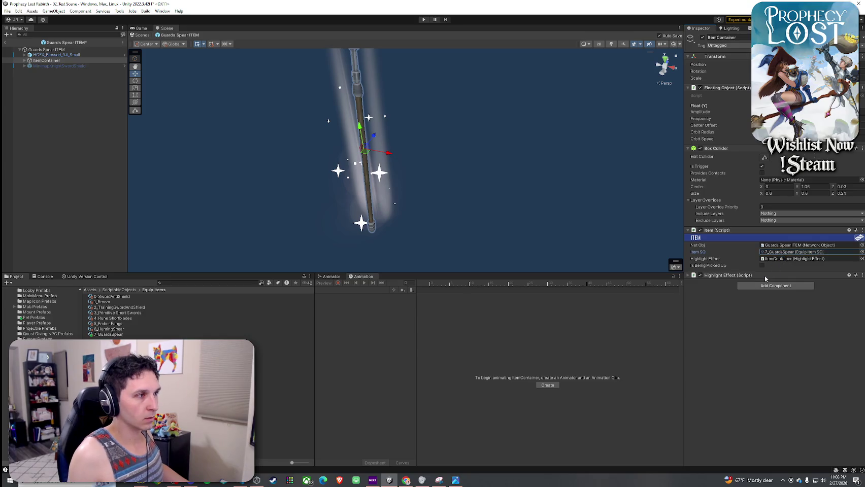
{"action": "left_click", "coordinate": [787, 257]}
{"action": "left_click", "coordinate": [786, 252]}
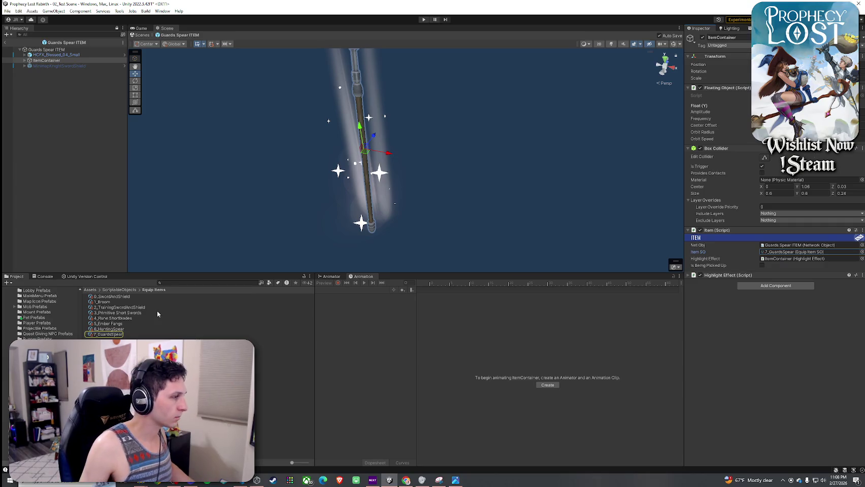
{"action": "left_click", "coordinate": [107, 334]}
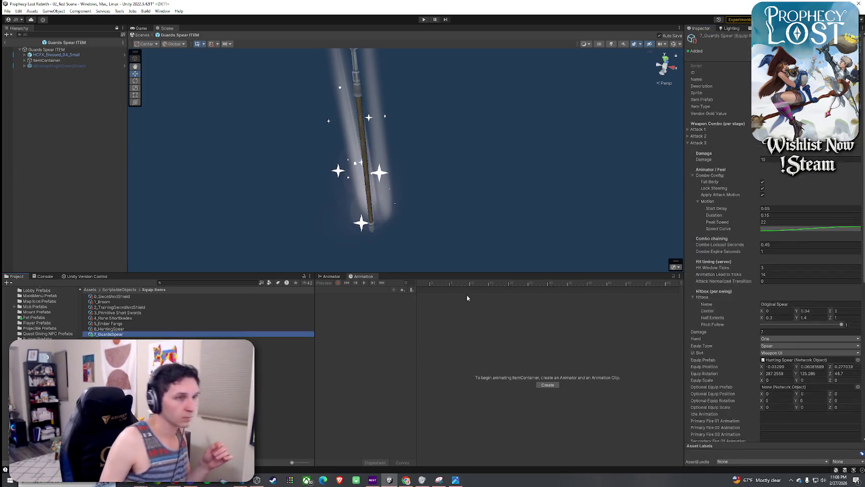